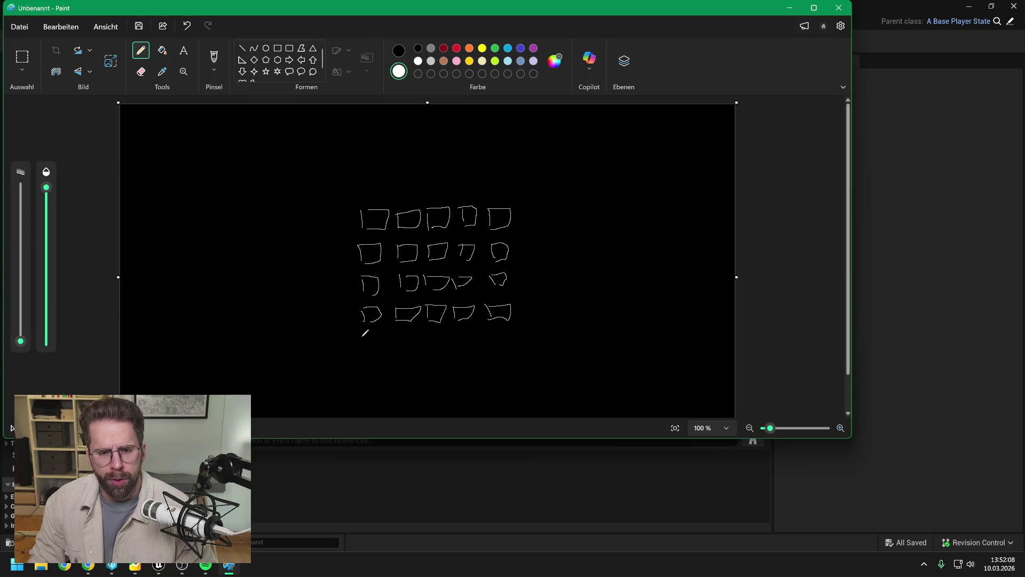
# - Sketch a fifth row of squares beneath the grid to complete a five-by-five layout
pyautogui.moveTo(364, 336)
pyautogui.mouseDown()
pyautogui.moveTo(362, 350)
pyautogui.moveTo(416, 334)
pyautogui.moveTo(395, 348)
pyautogui.moveTo(430, 335)
pyautogui.moveTo(435, 347)
pyautogui.moveTo(455, 348)
pyautogui.moveTo(471, 332)
pyautogui.moveTo(455, 348)
pyautogui.moveTo(508, 335)
pyautogui.moveTo(491, 343)
pyautogui.mouseUp()
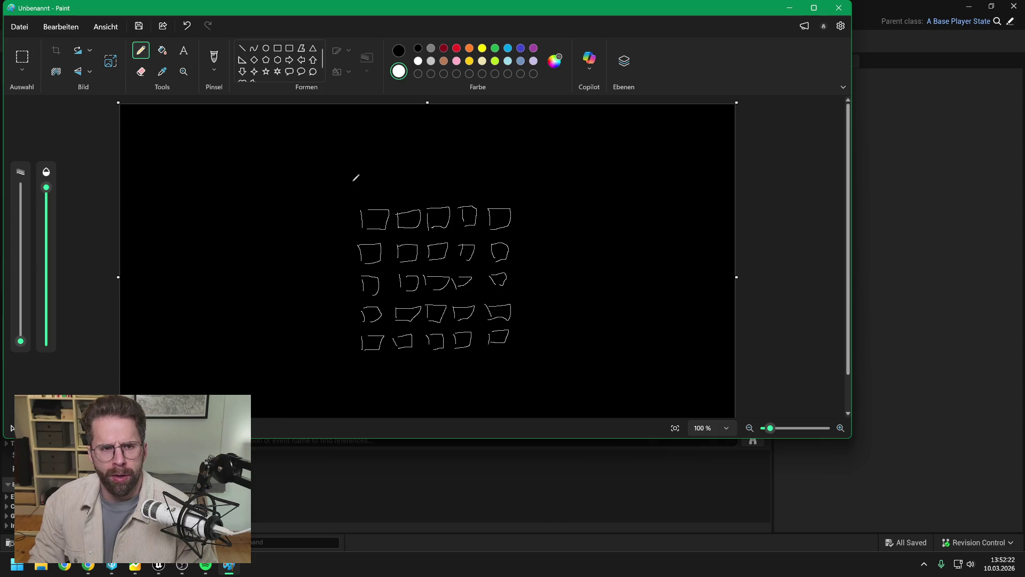
pyautogui.click(266, 48)
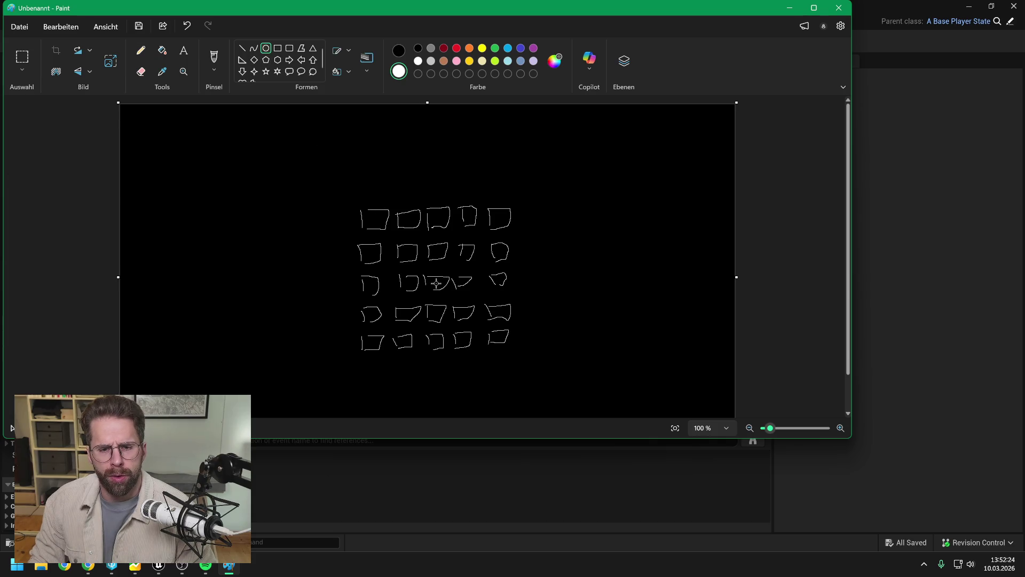
# - Draw a large circle around the grid, redoing it after undoing the first misplaced ellipse
pyautogui.moveTo(436, 285)
pyautogui.mouseDown()
pyautogui.moveTo(517, 210)
pyautogui.moveTo(634, 186)
pyautogui.moveTo(484, 179)
pyautogui.mouseUp()
pyautogui.press('alt')
pyautogui.hotkey('ctrl', 'z')
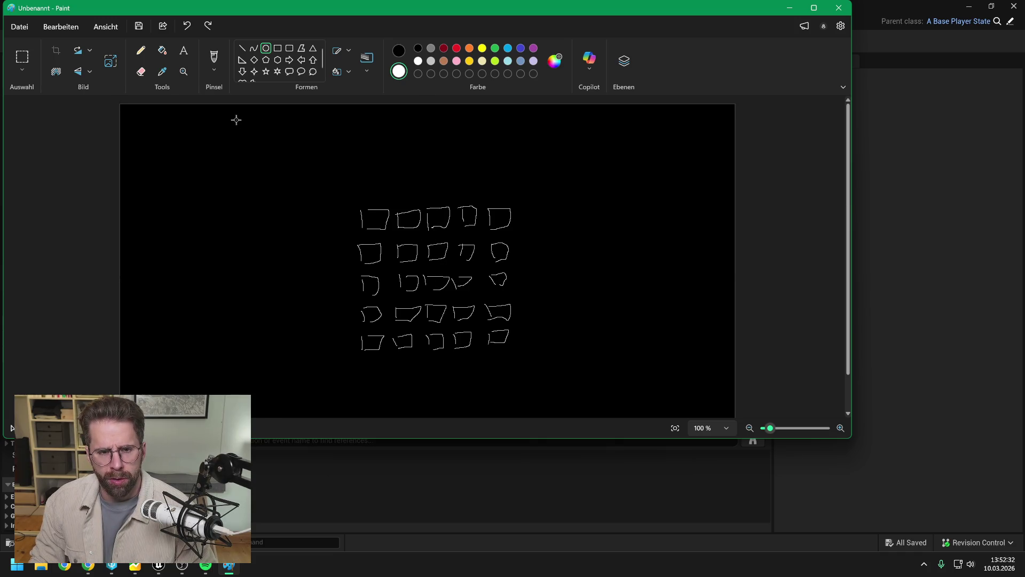
pyautogui.moveTo(235, 119)
pyautogui.mouseDown()
pyautogui.moveTo(535, 293)
pyautogui.moveTo(650, 396)
pyautogui.moveTo(645, 446)
pyautogui.moveTo(632, 422)
pyautogui.moveTo(646, 425)
pyautogui.moveTo(546, 408)
pyautogui.moveTo(861, 455)
pyautogui.moveTo(594, 452)
pyautogui.mouseUp()
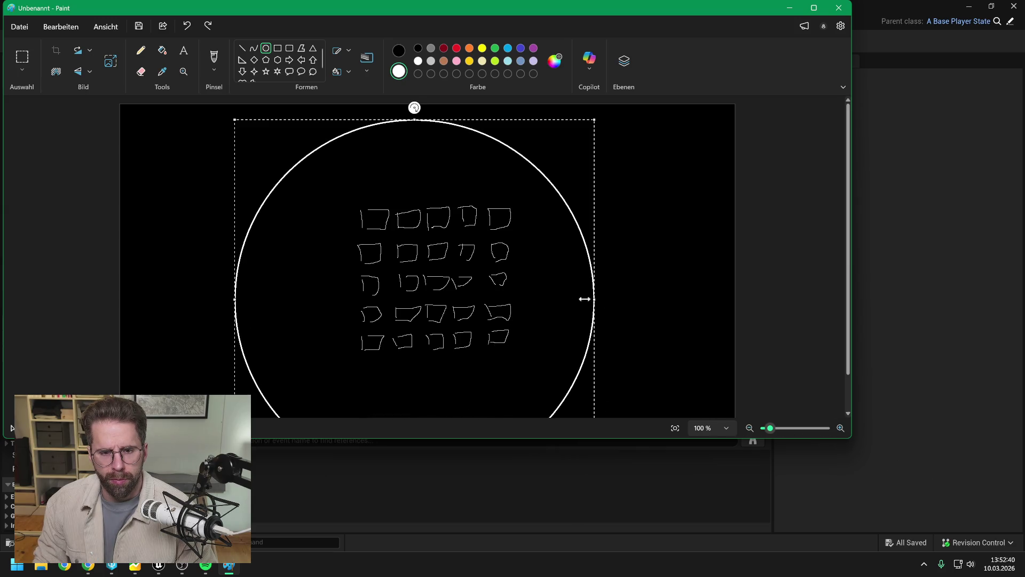
pyautogui.moveTo(423, 119); pyautogui.dragTo(425, 109)
pyautogui.press('Right')
pyautogui.press('Right')
pyautogui.press('Right')
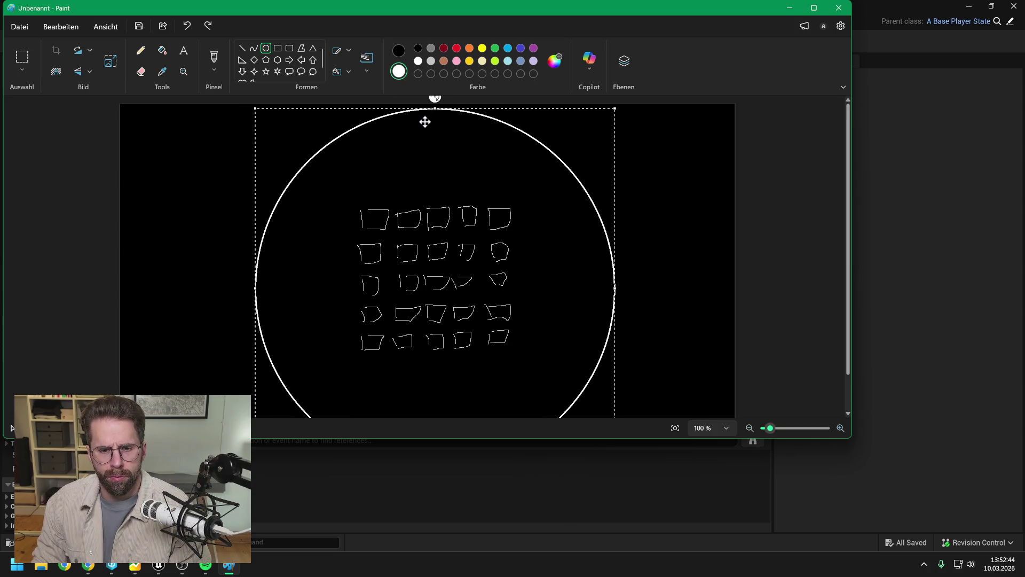
# - Maximize Paint and nudge the circle up and left so it centres on the grid
pyautogui.click(814, 7)
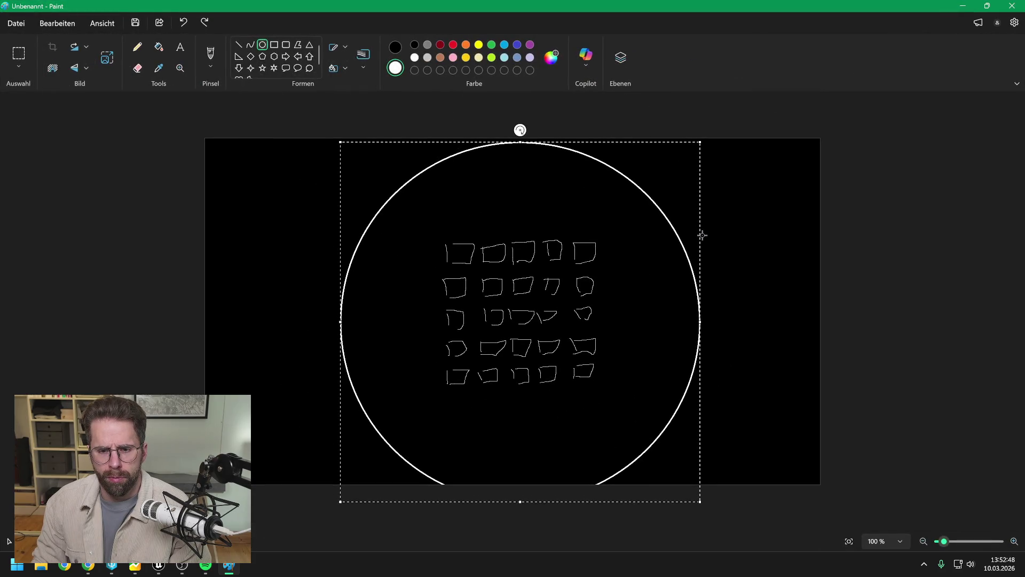
pyautogui.press('Left')
pyautogui.press('Left')
pyautogui.press('Up')
pyautogui.press('Up')
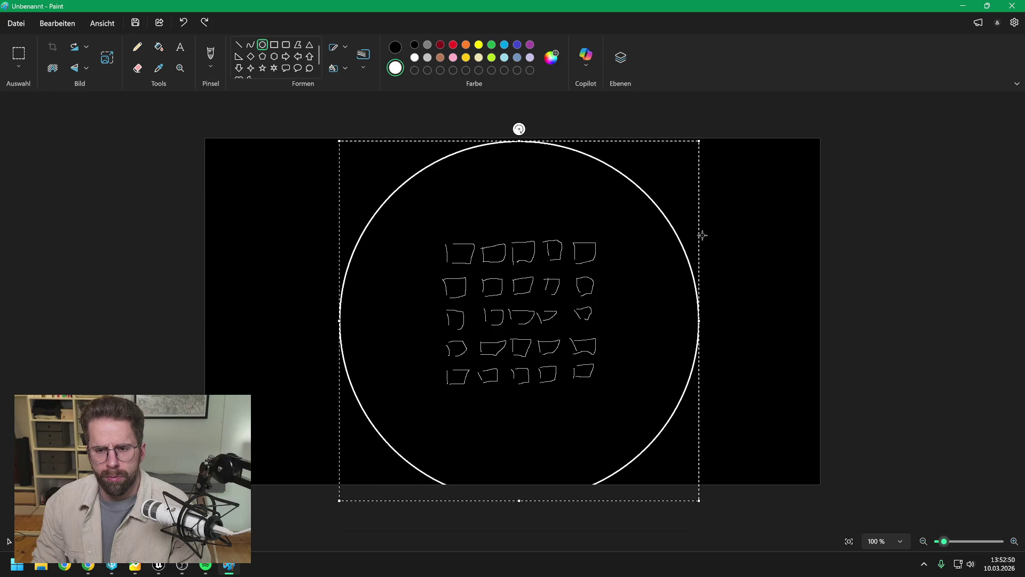
pyautogui.press('Up')
pyautogui.press('Up')
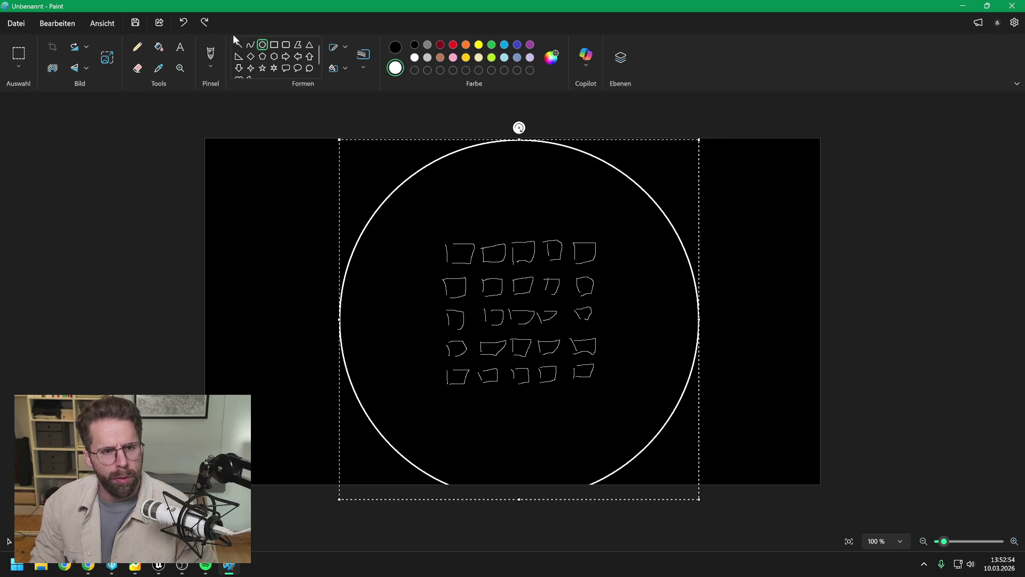
pyautogui.click(138, 47)
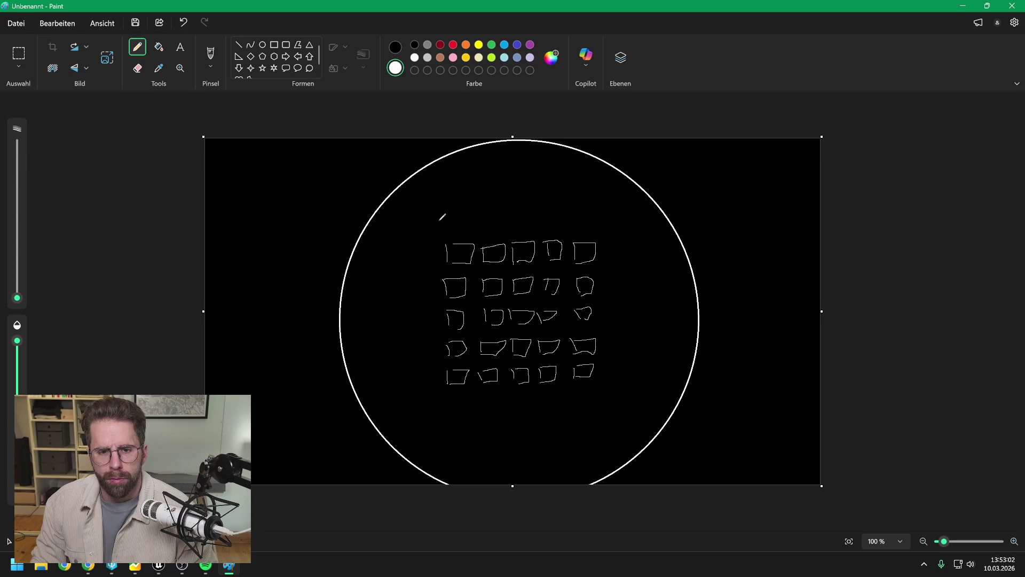
# - Add two squares off the grid's top-left, mark the outer one with an ×, and draw the radius arrow
pyautogui.moveTo(440, 220)
pyautogui.mouseDown()
pyautogui.moveTo(420, 240)
pyautogui.moveTo(412, 219)
pyautogui.moveTo(414, 240)
pyautogui.moveTo(384, 216)
pyautogui.moveTo(387, 185)
pyautogui.moveTo(411, 187)
pyautogui.moveTo(410, 217)
pyautogui.mouseUp()
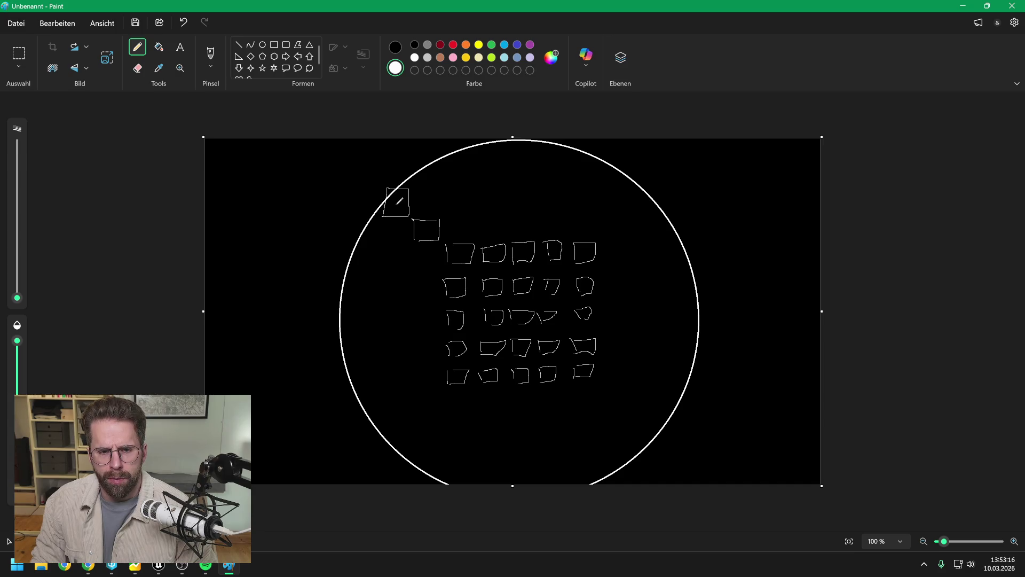
pyautogui.moveTo(394, 202); pyautogui.dragTo(394, 207)
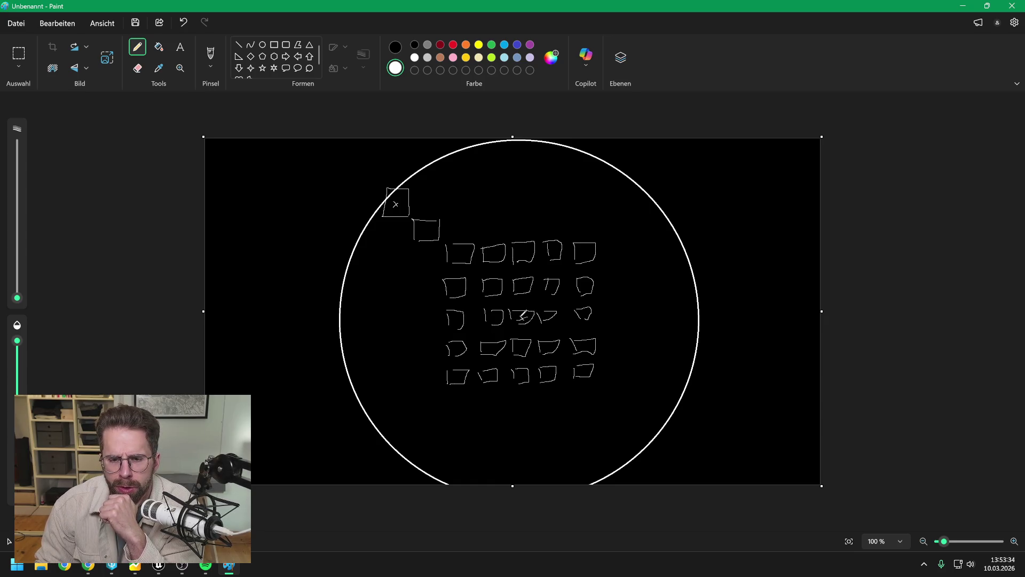
pyautogui.moveTo(523, 317)
pyautogui.mouseDown()
pyautogui.moveTo(640, 187)
pyautogui.moveTo(647, 202)
pyautogui.mouseUp()
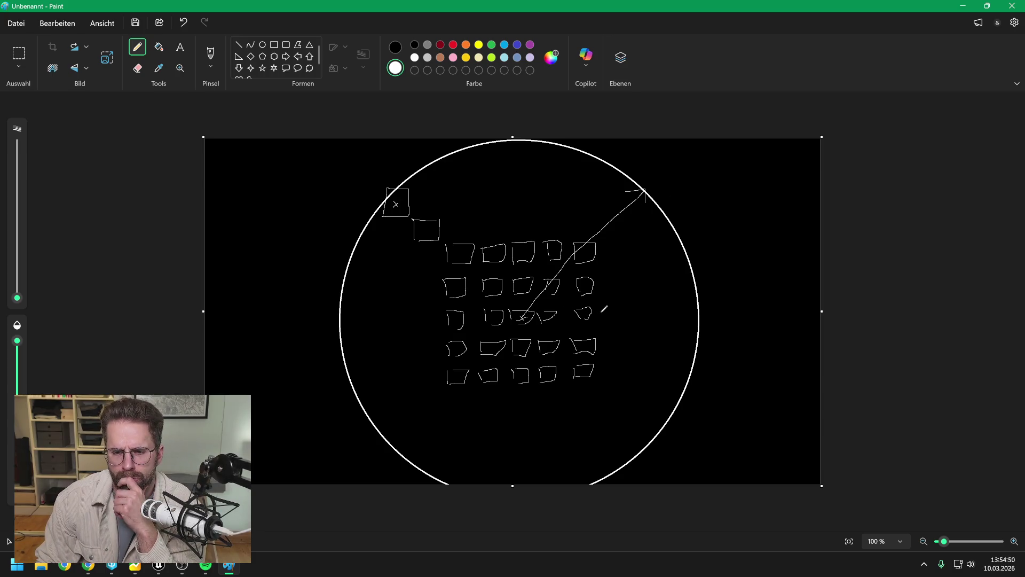
# - Begin extending the middle row with another square to the right of the grid
pyautogui.moveTo(607, 311)
pyautogui.mouseDown()
pyautogui.moveTo(609, 320)
pyautogui.moveTo(708, 315)
pyautogui.moveTo(687, 319)
pyautogui.mouseUp()
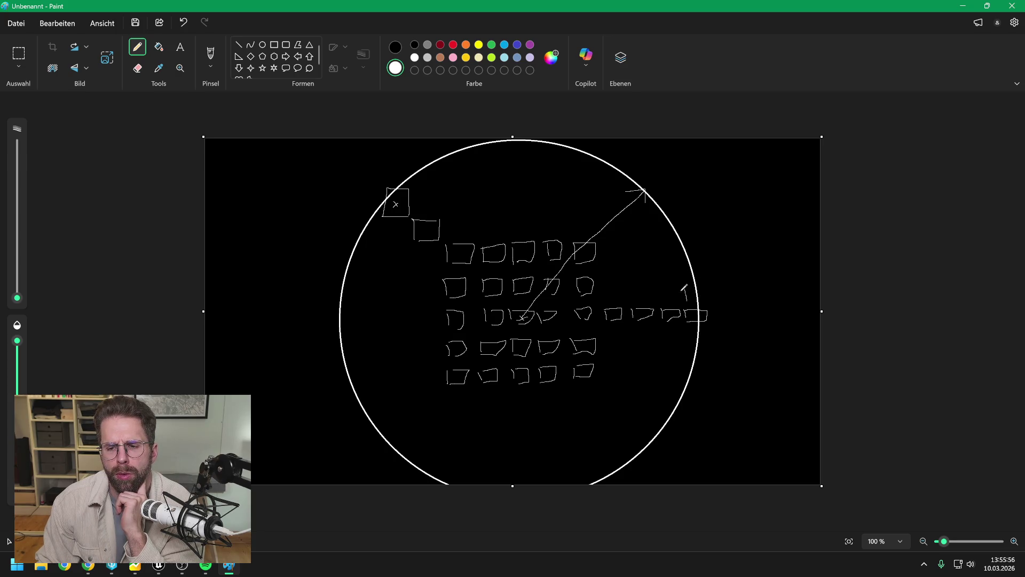
# - Stack squares upward along the circle's right edge from the extended middle row's end
pyautogui.moveTo(682, 288)
pyautogui.mouseDown()
pyautogui.moveTo(705, 289)
pyautogui.moveTo(682, 291)
pyautogui.moveTo(704, 267)
pyautogui.moveTo(706, 280)
pyautogui.moveTo(684, 283)
pyautogui.moveTo(703, 264)
pyautogui.moveTo(702, 245)
pyautogui.moveTo(689, 243)
pyautogui.moveTo(700, 229)
pyautogui.moveTo(680, 225)
pyautogui.mouseUp()
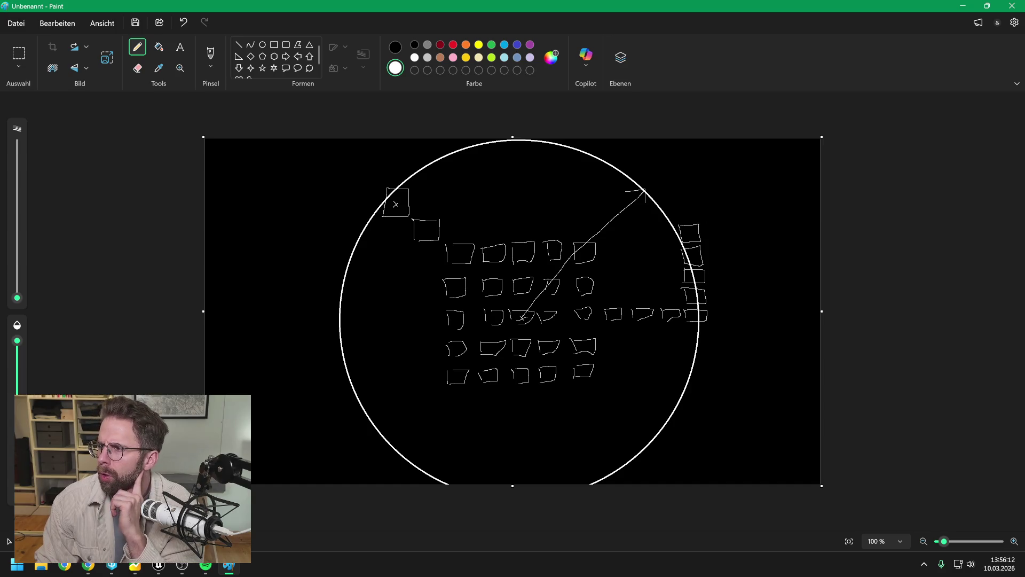
pyautogui.hotkey('alt', 'Tab')
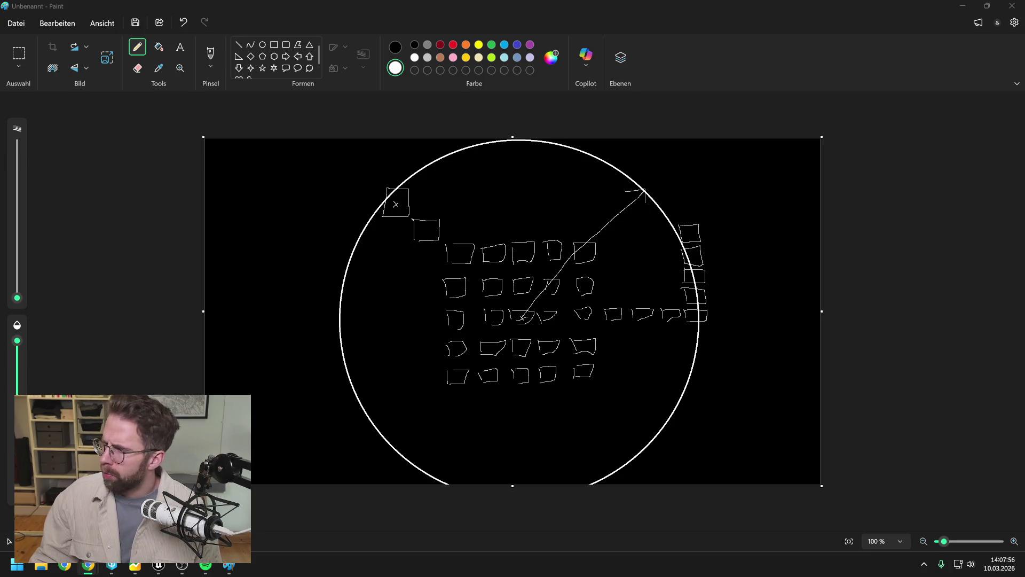
# - Switch focus between the Paint sketch and the editor, then minimize Paint to reveal the Blueprint
pyautogui.click(925, 223)
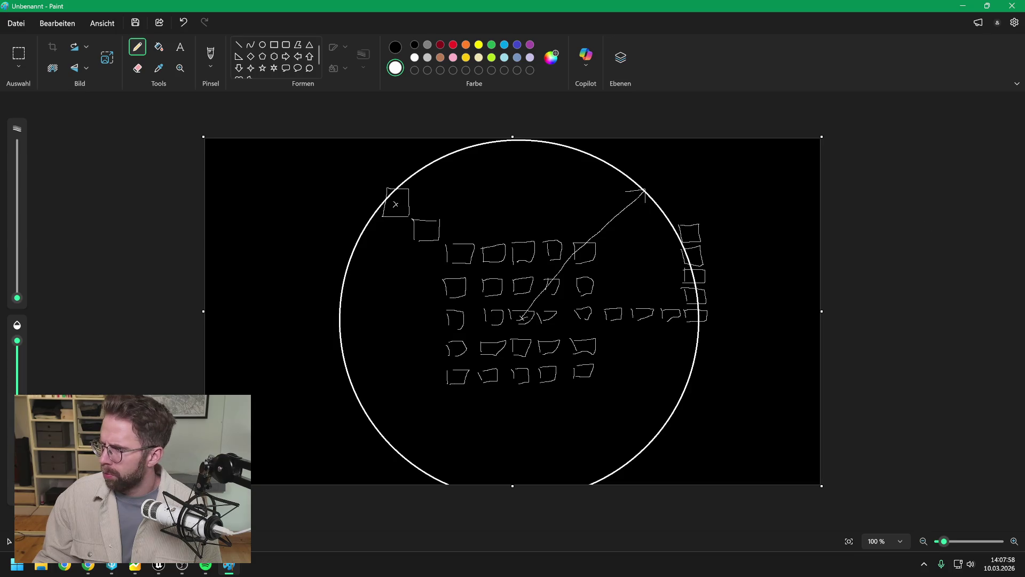
pyautogui.hotkey('alt', 'Tab')
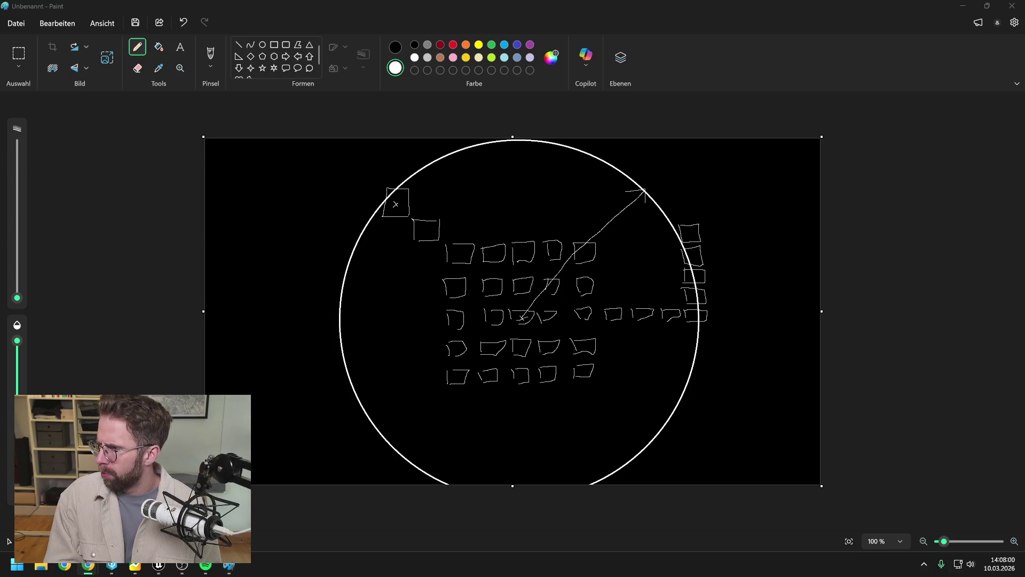
pyautogui.click(850, 284)
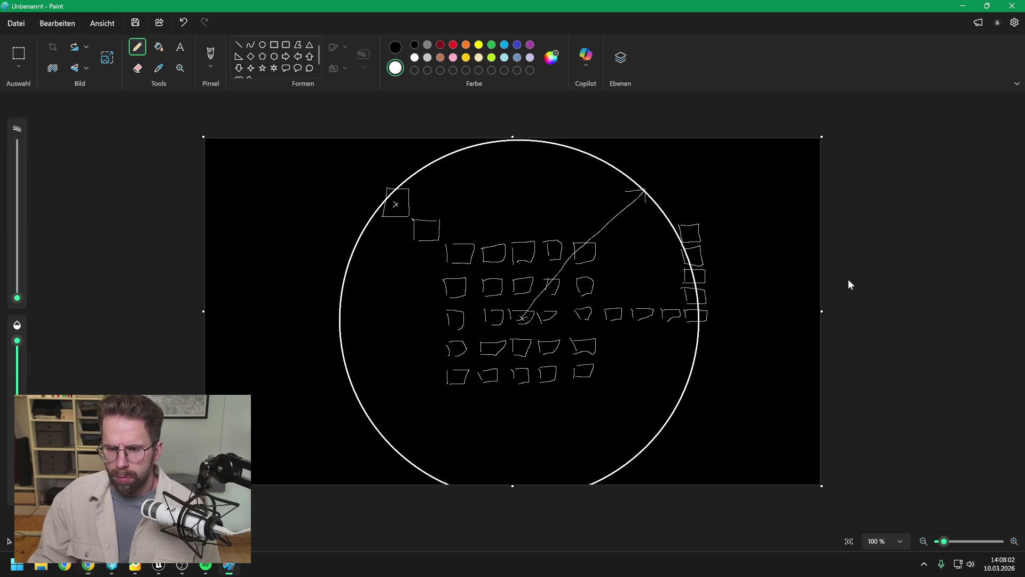
pyautogui.hotkey('alt', 'Tab')
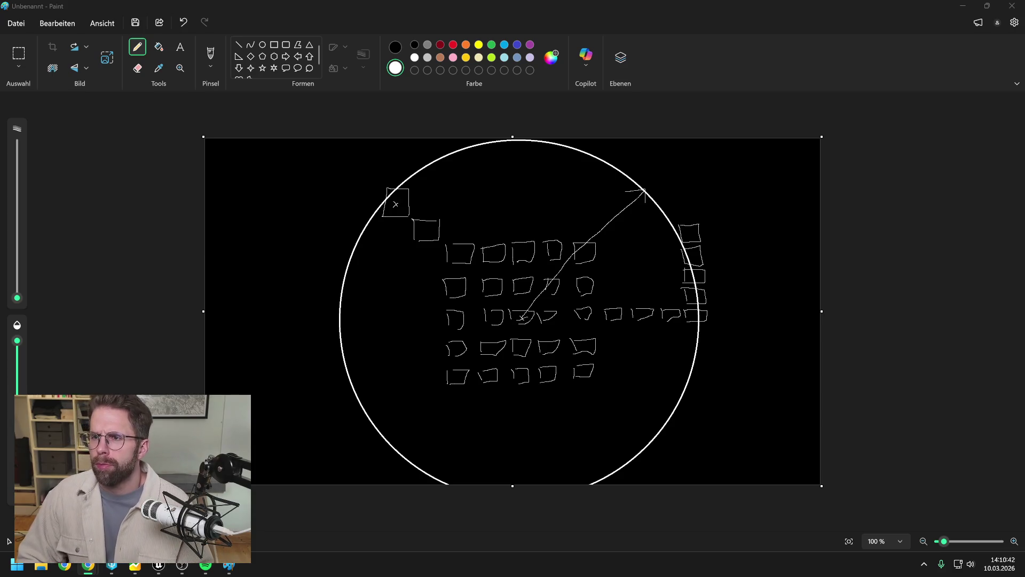
pyautogui.click(963, 9)
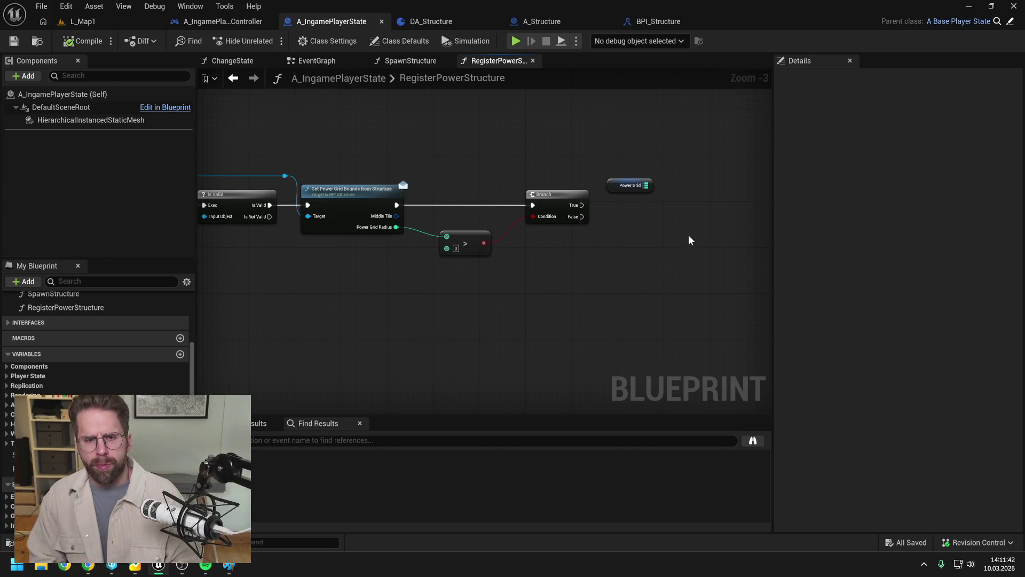
# - Pan to the RegisterPowerStructure entry and delete the loose Power Grid variable node
pyautogui.moveTo(689, 235)
pyautogui.mouseDown()
pyautogui.moveTo(728, 238)
pyautogui.moveTo(641, 163)
pyautogui.moveTo(657, 170)
pyautogui.moveTo(586, 167)
pyautogui.moveTo(618, 165)
pyautogui.mouseUp()
pyautogui.click(657, 197)
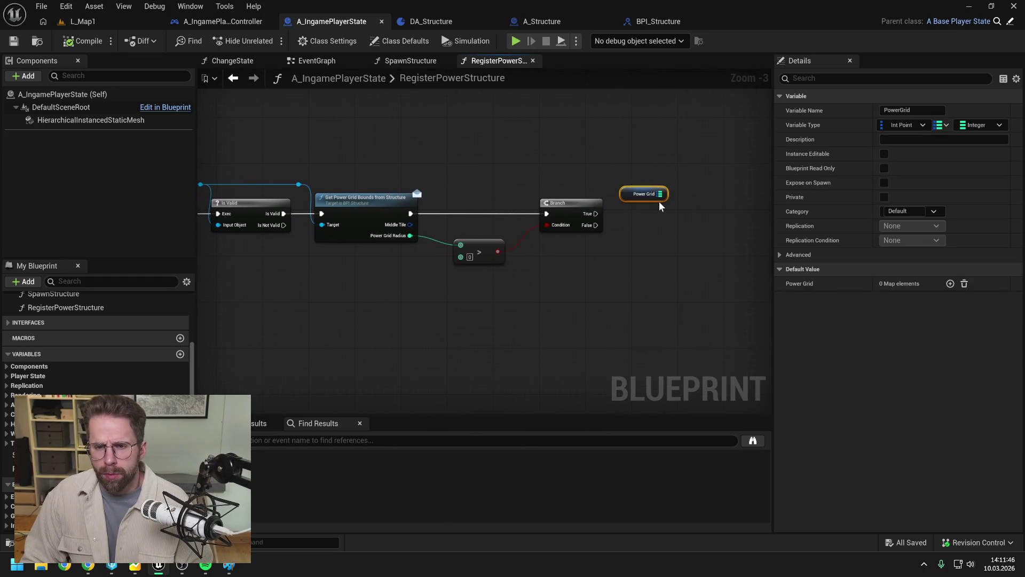
pyautogui.press('Delete')
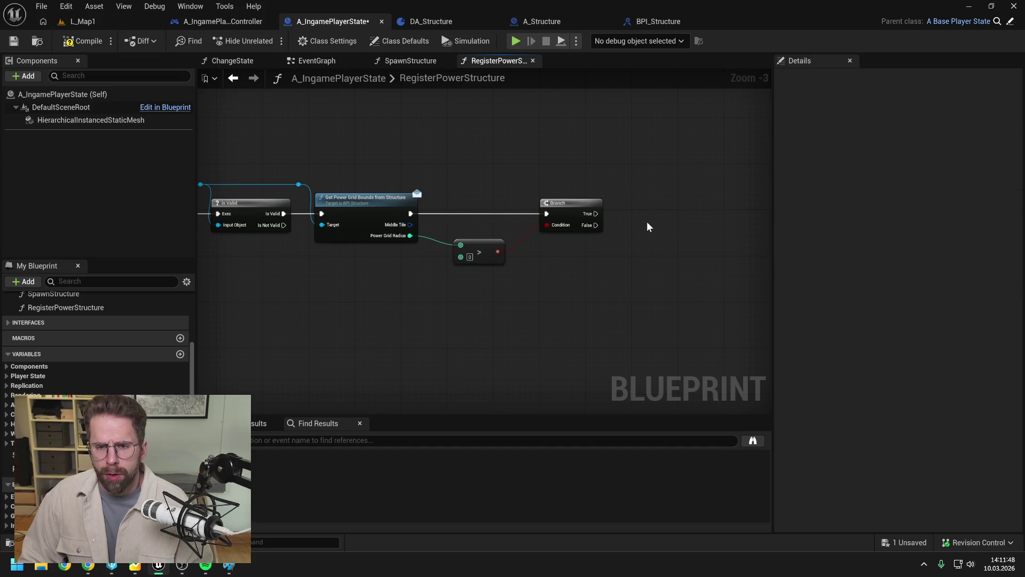
# - Add a For Loop node and connect the Branch's True output to it
pyautogui.rightClick(649, 227)
pyautogui.write('for loop')
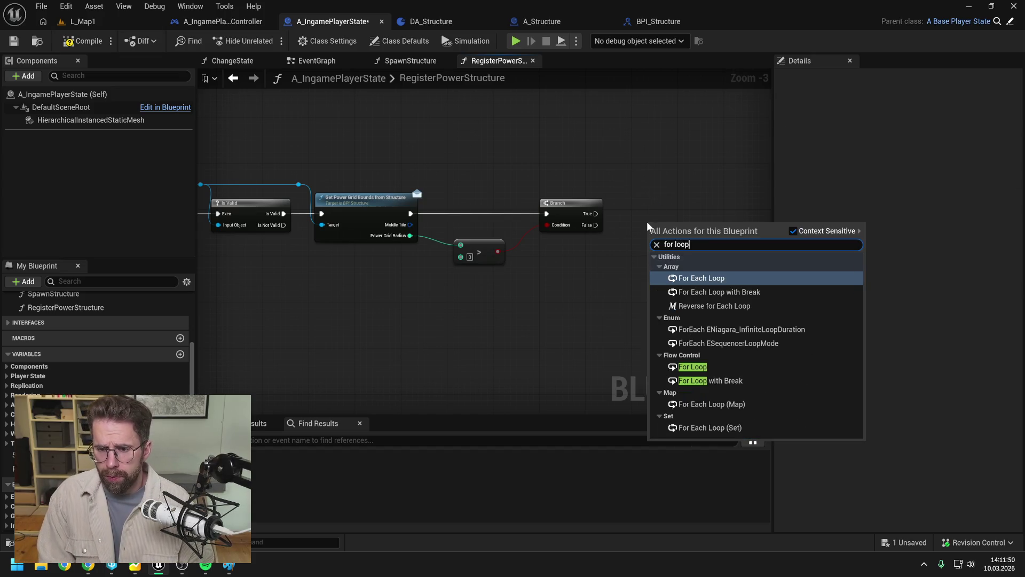
pyautogui.click(690, 367)
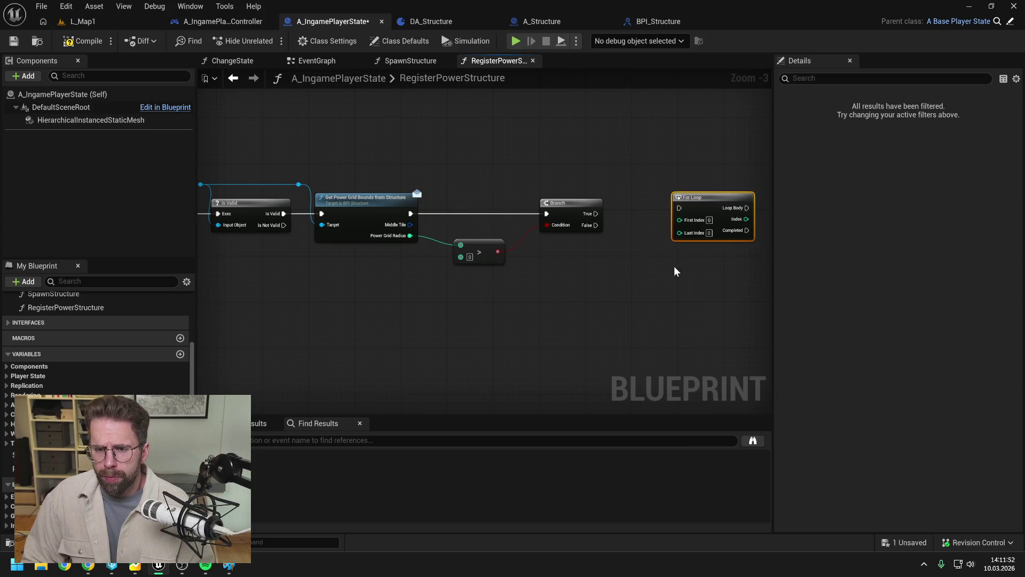
pyautogui.click(676, 269)
pyautogui.moveTo(534, 208); pyautogui.dragTo(618, 203)
pyautogui.click(634, 192)
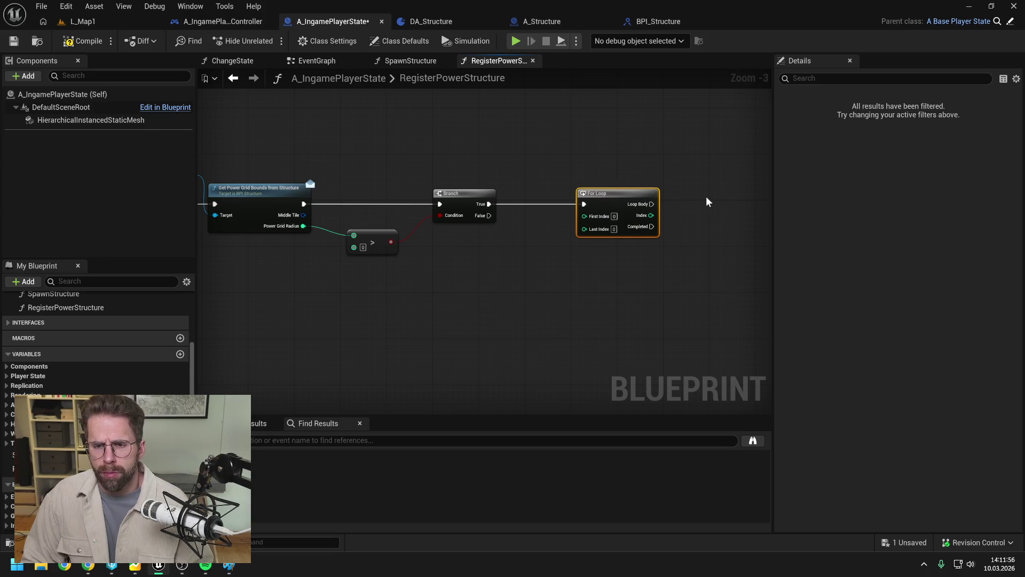
# - Nest a copied second For Loop in the first loop's Loop Body and save the Blueprint
pyautogui.hotkey('ctrl', 'c')
pyautogui.hotkey('ctrl', 'v')
pyautogui.moveTo(651, 204); pyautogui.dragTo(710, 205)
pyautogui.moveTo(593, 160)
pyautogui.mouseDown()
pyautogui.moveTo(613, 202)
pyautogui.moveTo(657, 201)
pyautogui.mouseUp()
pyautogui.click(576, 184)
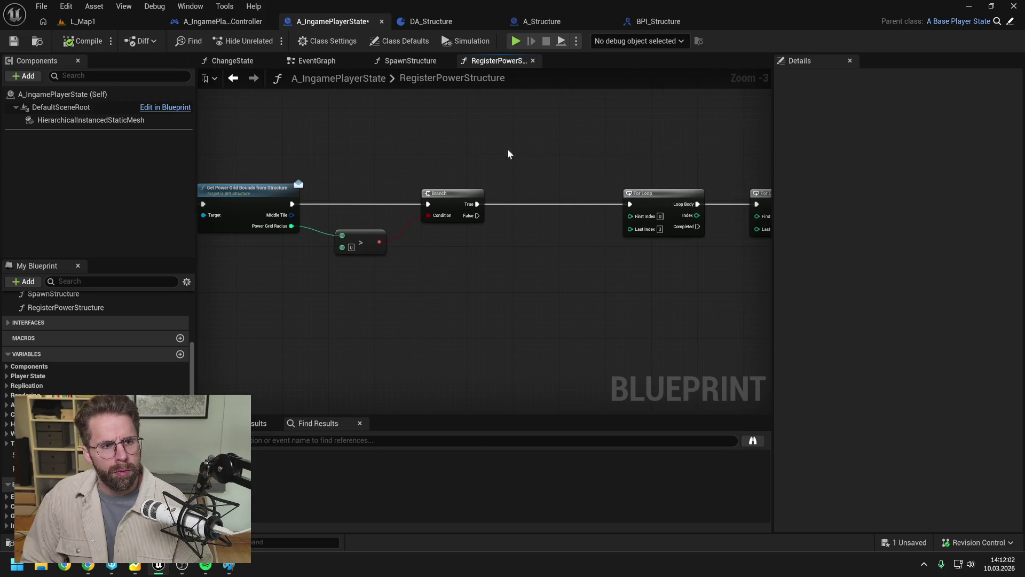
pyautogui.hotkey('ctrl', 's')
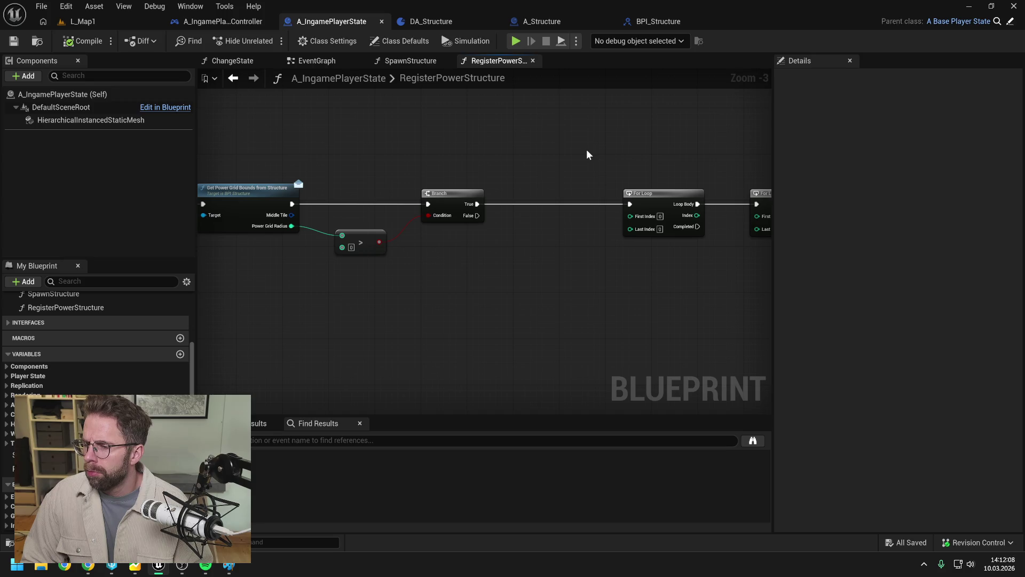
pyautogui.moveTo(570, 165); pyautogui.dragTo(657, 170)
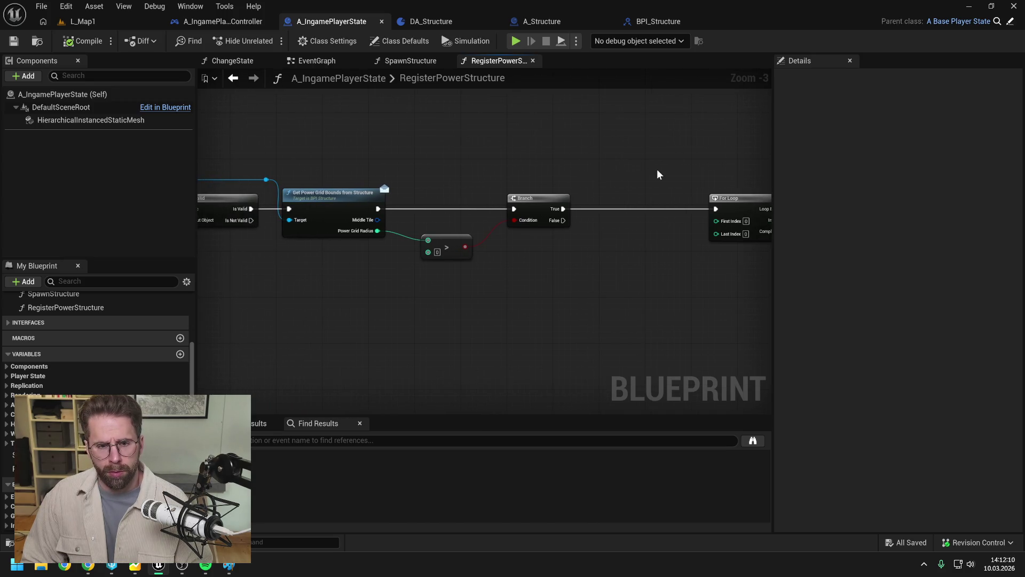
pyautogui.moveTo(377, 220)
pyautogui.mouseDown()
pyautogui.moveTo(636, 238)
pyautogui.moveTo(617, 232)
pyautogui.mouseUp()
# - Split Middle Tile with a Break Int Point node and route its wire through two reroute points
pyautogui.press('Escape')
pyautogui.moveTo(378, 219)
pyautogui.mouseDown()
pyautogui.moveTo(556, 259)
pyautogui.moveTo(612, 237)
pyautogui.mouseUp()
pyautogui.write('break')
pyautogui.press('Return')
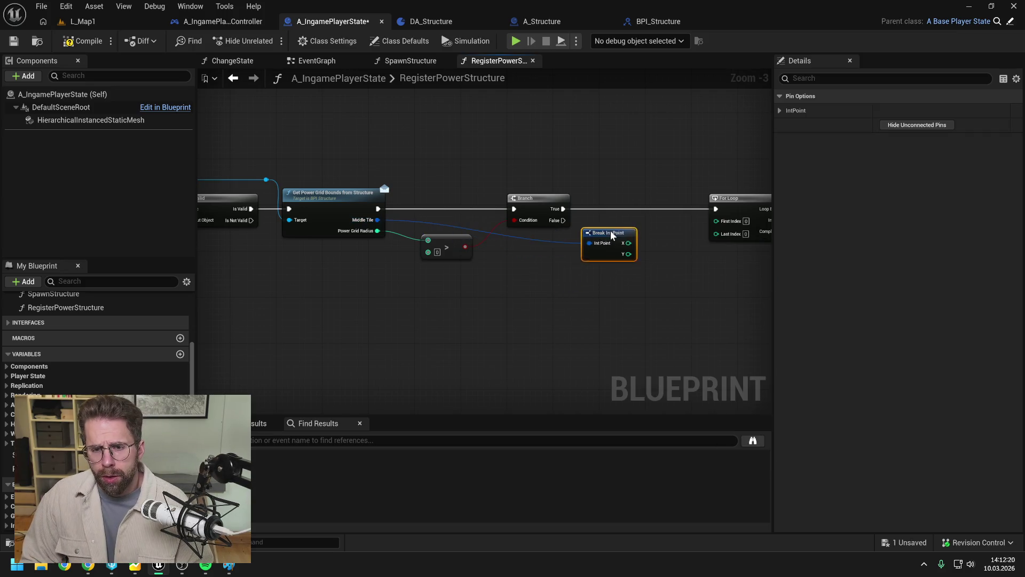
pyautogui.click(563, 240)
pyautogui.doubleClick(567, 243)
pyautogui.moveTo(568, 241)
pyautogui.mouseDown()
pyautogui.moveTo(572, 180)
pyautogui.moveTo(422, 179)
pyautogui.mouseUp()
pyautogui.doubleClick(545, 181)
# - Create a subtraction node wired from Break Int Point's X
pyautogui.click(526, 233)
pyautogui.moveTo(512, 243); pyautogui.dragTo(545, 259)
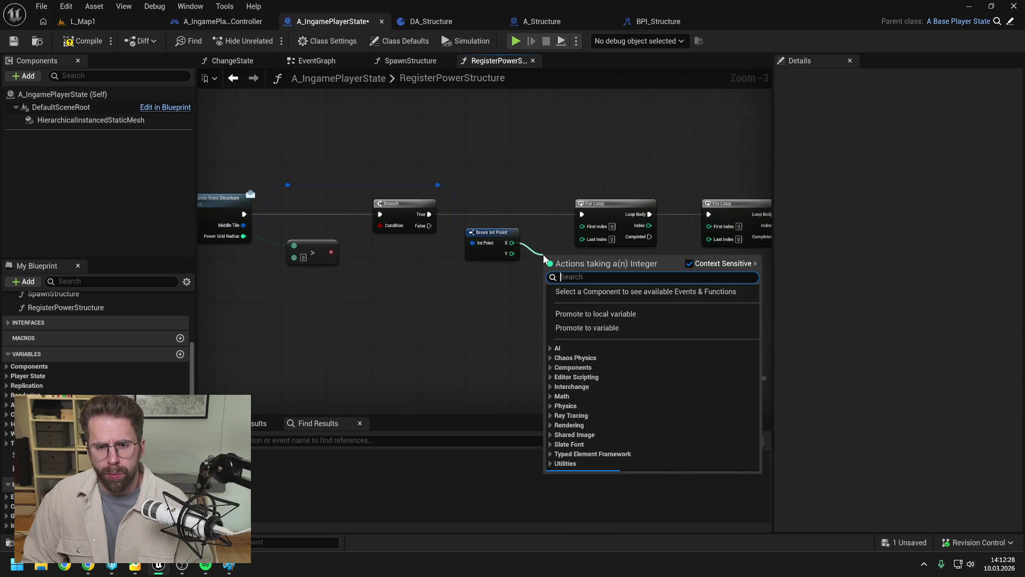
pyautogui.write('-')
pyautogui.press('Return')
pyautogui.scroll(-2, 620, 280)
pyautogui.moveTo(559, 247); pyautogui.dragTo(623, 257)
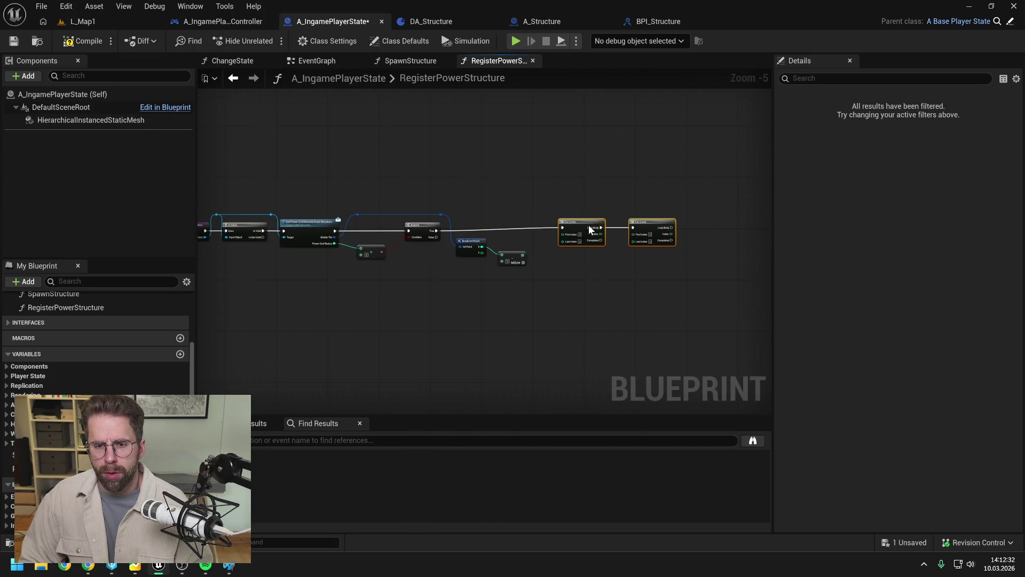
pyautogui.click(605, 246)
pyautogui.scroll(2, 605, 247)
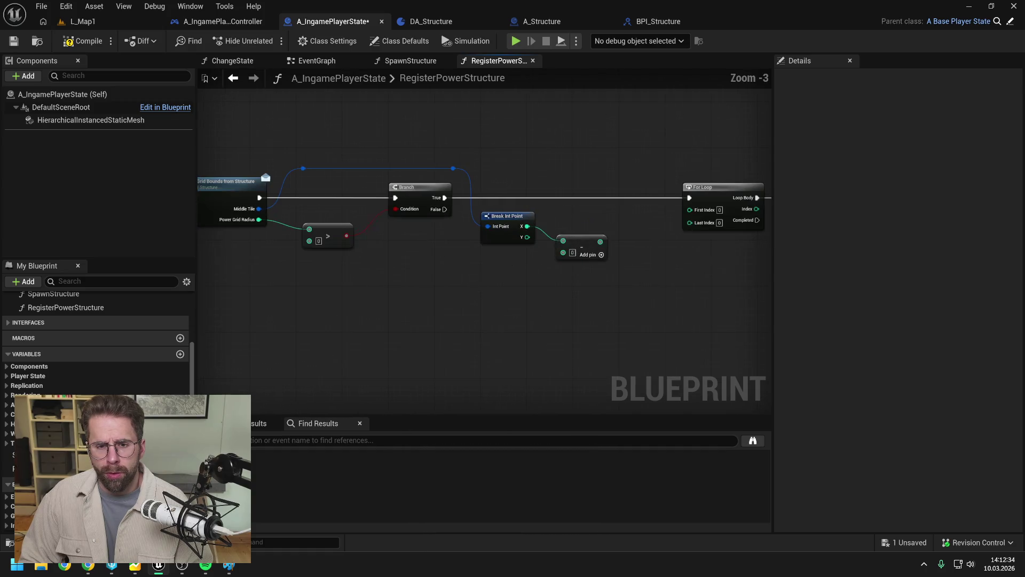
pyautogui.moveTo(477, 288); pyautogui.dragTo(547, 289)
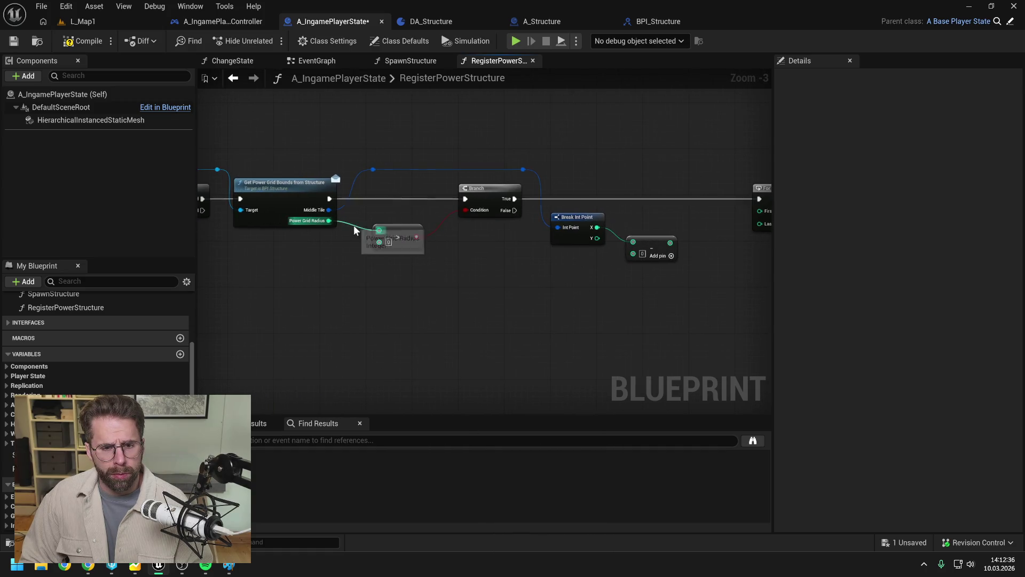
# - Reroute the Power Grid Radius wire lower and feed it into a new X + radius Add node
pyautogui.doubleClick(350, 222)
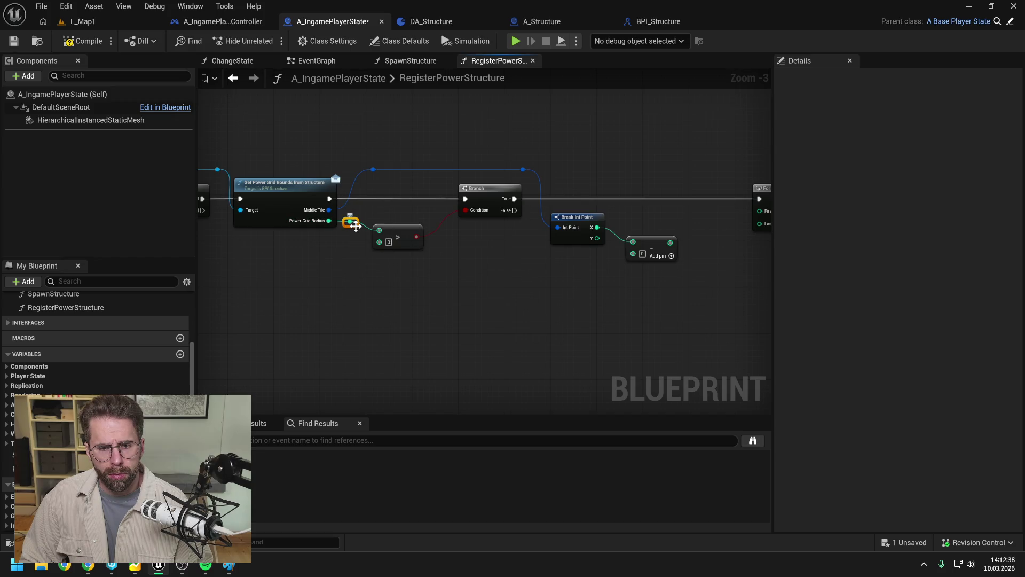
pyautogui.moveTo(354, 229)
pyautogui.mouseDown()
pyautogui.moveTo(353, 281)
pyautogui.moveTo(648, 258)
pyautogui.moveTo(634, 253)
pyautogui.mouseUp()
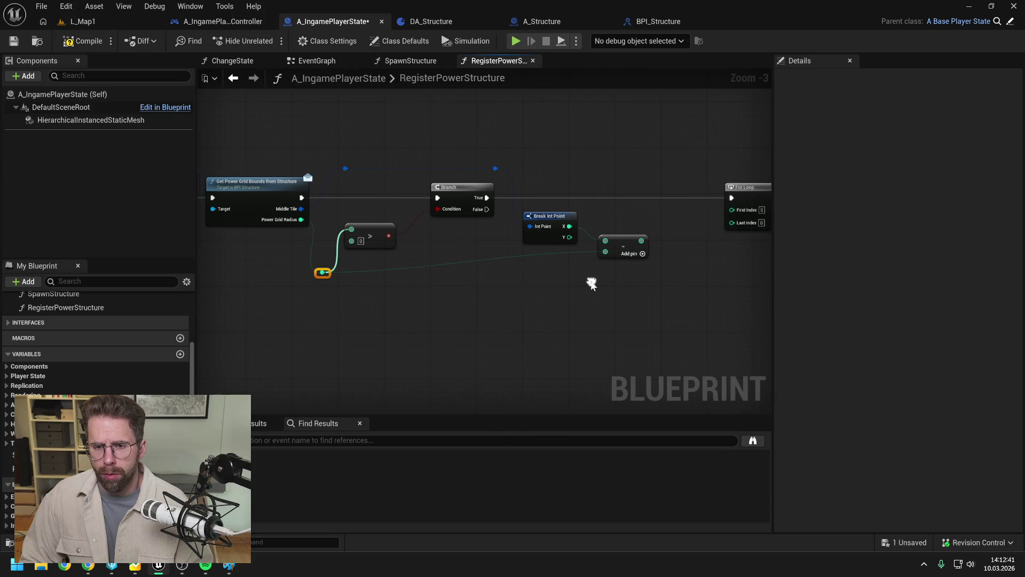
pyautogui.doubleClick(577, 251)
pyautogui.moveTo(582, 253); pyautogui.dragTo(581, 274)
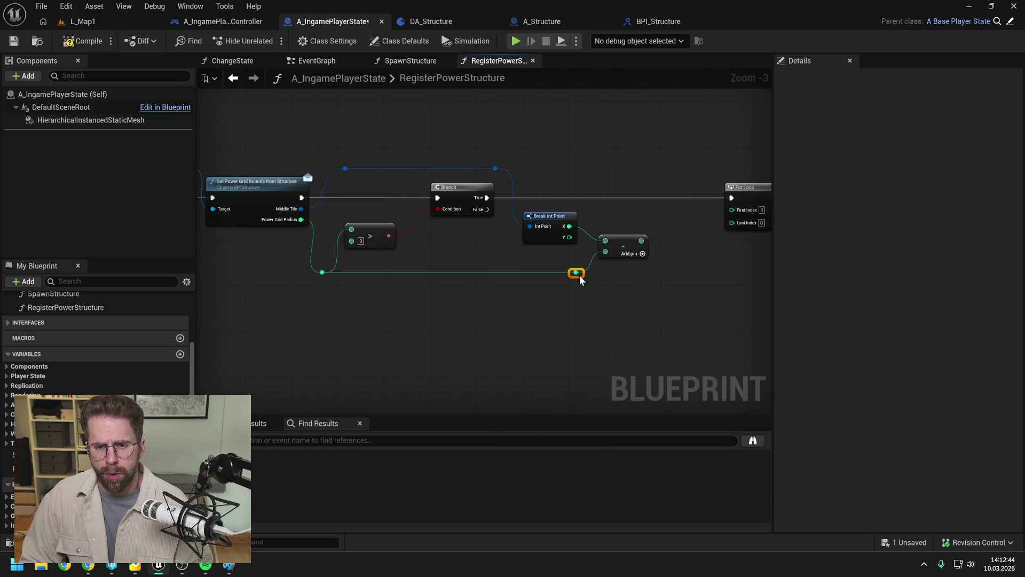
pyautogui.click(641, 283)
pyautogui.moveTo(544, 228)
pyautogui.mouseDown()
pyautogui.moveTo(567, 229)
pyautogui.moveTo(583, 278)
pyautogui.moveTo(568, 267)
pyautogui.moveTo(544, 277)
pyautogui.moveTo(573, 289)
pyautogui.mouseUp()
pyautogui.write('+')
pyautogui.press('Return')
pyautogui.moveTo(661, 267); pyautogui.dragTo(558, 261)
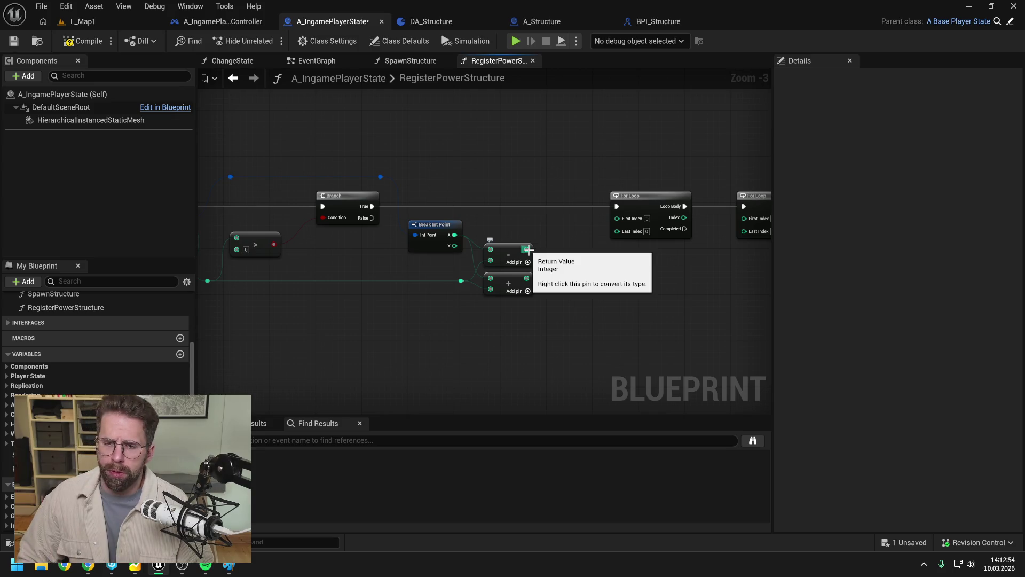
# - Wire the subtraction result to the first For Loop's First Index and the Add result to Last Index
pyautogui.moveTo(524, 250); pyautogui.dragTo(618, 218)
pyautogui.moveTo(526, 278); pyautogui.dragTo(618, 230)
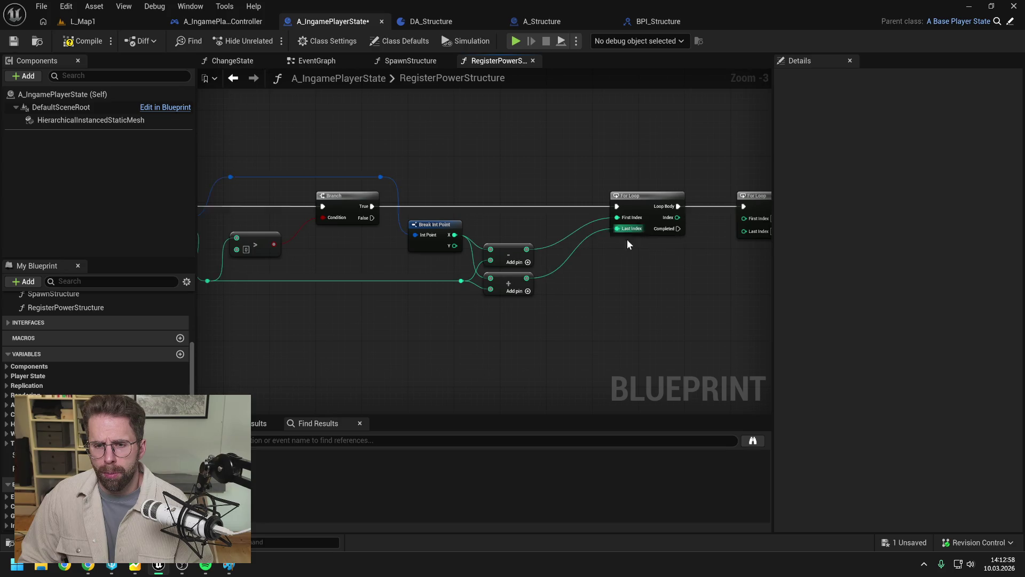
pyautogui.click(566, 195)
pyautogui.click(564, 258)
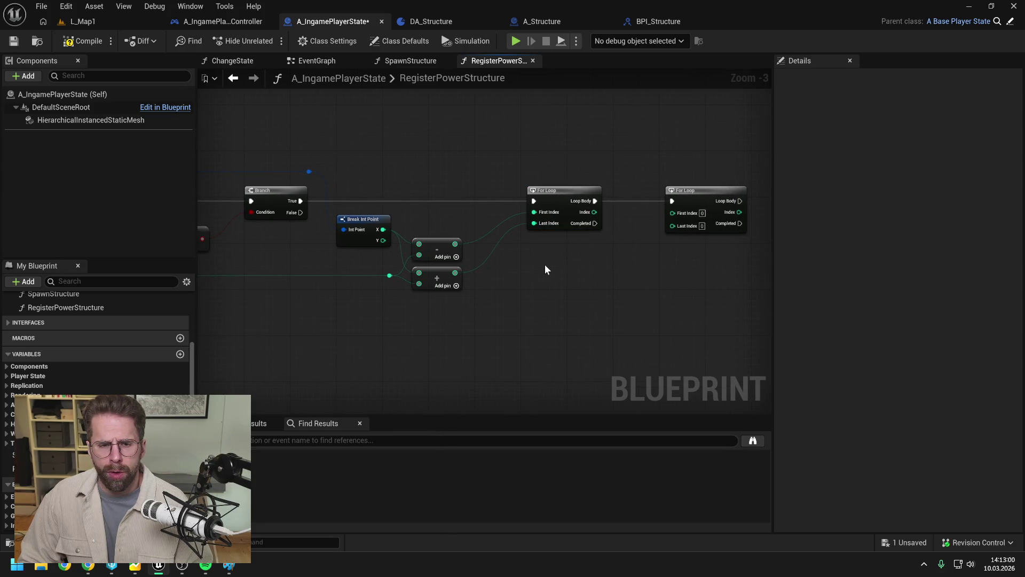
# - Duplicate the subtraction and addition nodes and place the copies below the originals
pyautogui.moveTo(499, 298); pyautogui.dragTo(410, 236)
pyautogui.hotkey('ctrl', 'c')
pyautogui.hotkey('ctrl', 'v')
pyautogui.moveTo(469, 314); pyautogui.dragTo(445, 308)
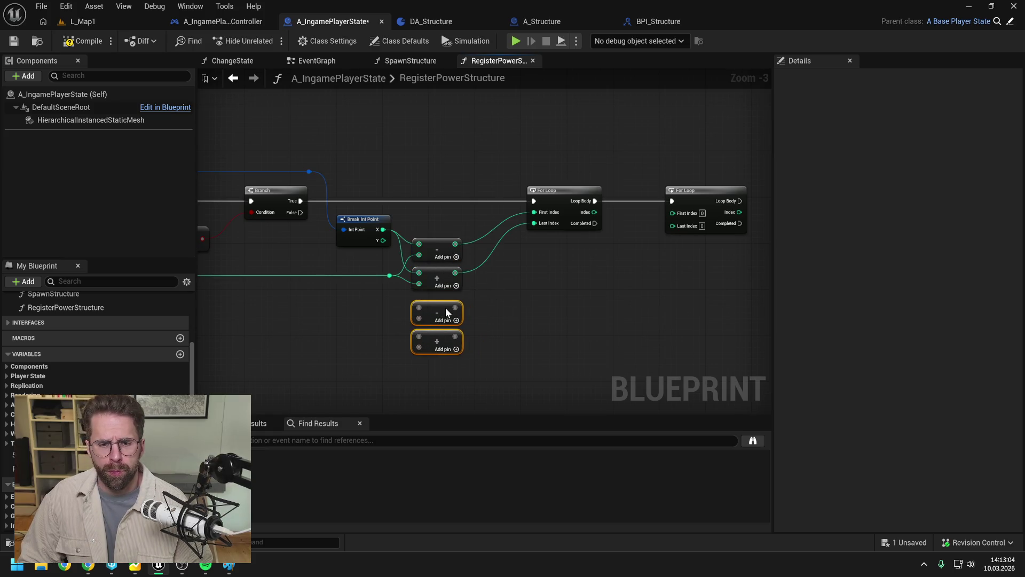
# - Feed Y and Power Grid Radius into the copies, wire them to the second For Loop, and save
pyautogui.moveTo(382, 240); pyautogui.dragTo(419, 308)
pyautogui.moveTo(384, 241); pyautogui.dragTo(419, 336)
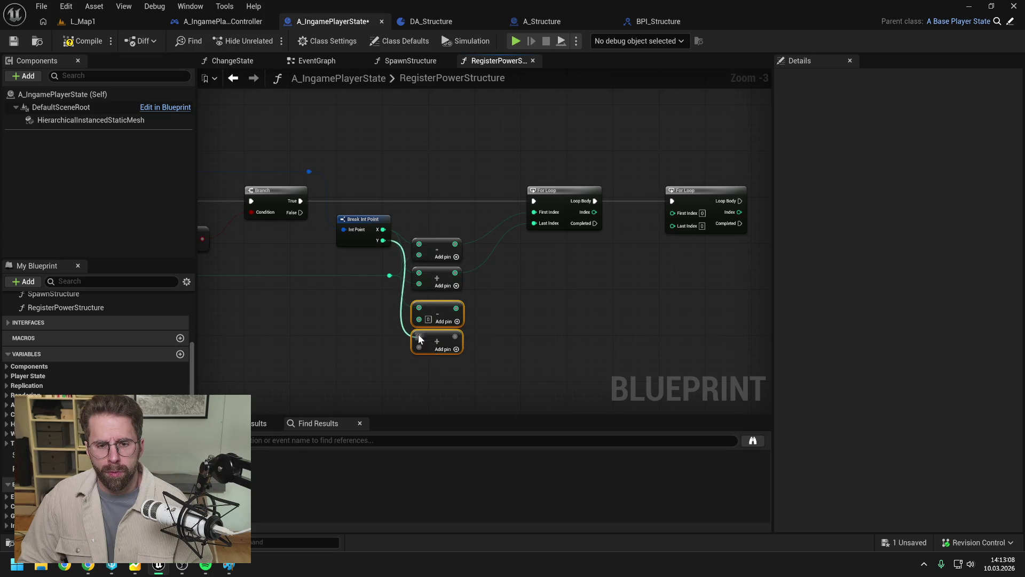
pyautogui.moveTo(388, 275)
pyautogui.mouseDown()
pyautogui.moveTo(419, 319)
pyautogui.moveTo(397, 288)
pyautogui.moveTo(419, 348)
pyautogui.moveTo(648, 231)
pyautogui.moveTo(637, 223)
pyautogui.mouseUp()
pyautogui.moveTo(414, 345); pyautogui.dragTo(634, 233)
pyautogui.moveTo(627, 283); pyautogui.dragTo(579, 280)
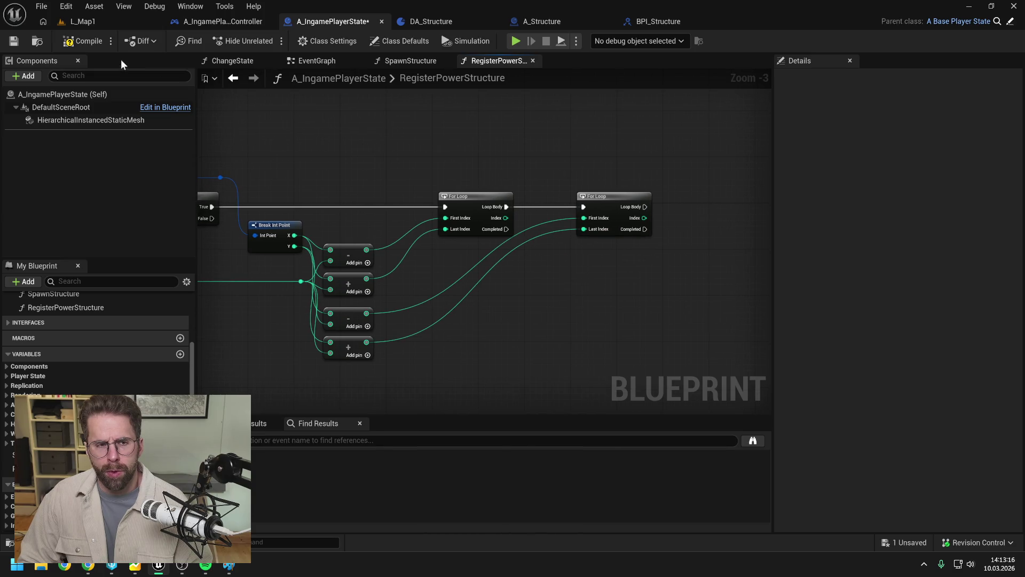
pyautogui.hotkey('ctrl', 's')
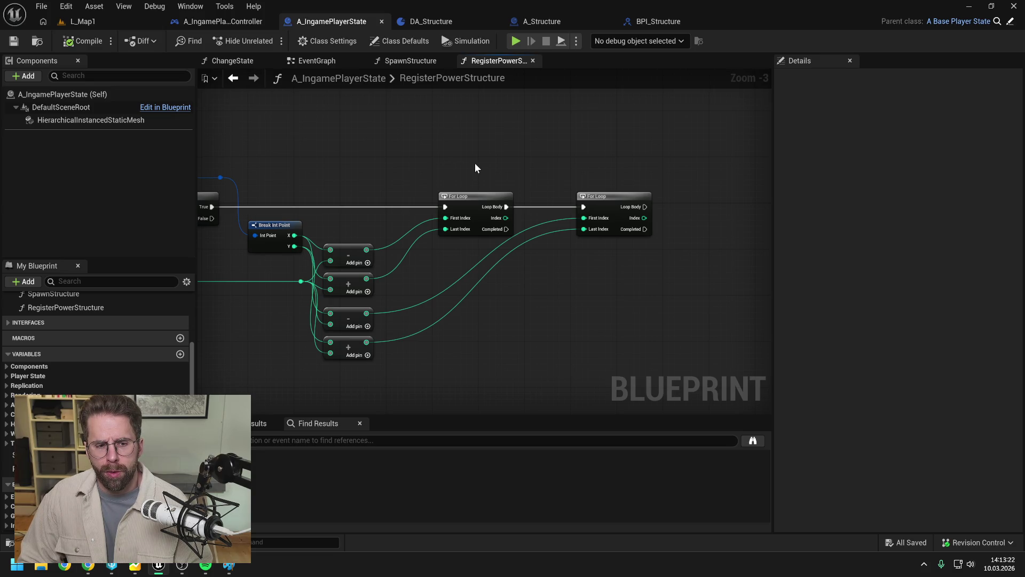
pyautogui.scroll(-1, 477, 168)
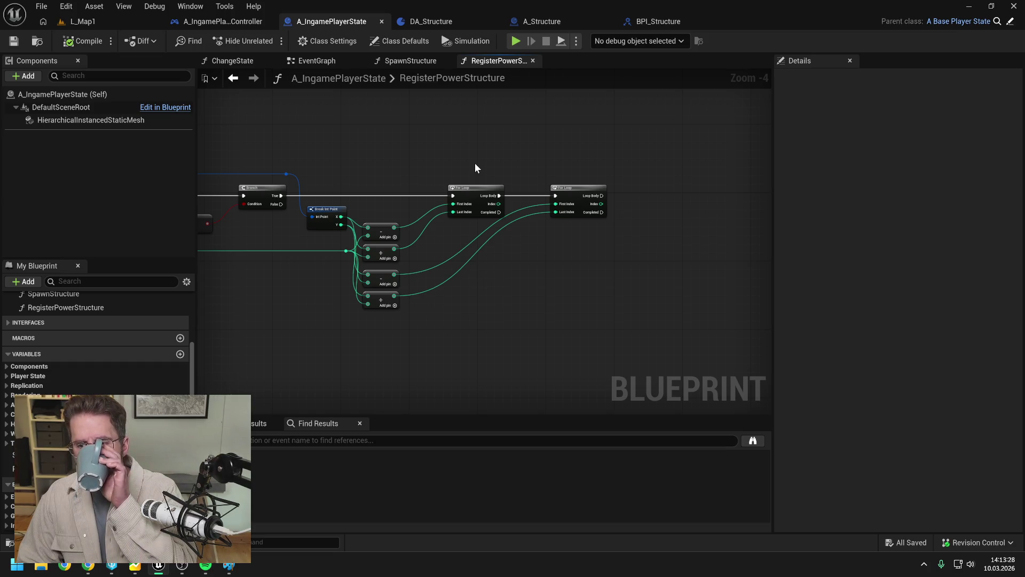
pyautogui.moveTo(476, 164); pyautogui.dragTo(566, 160)
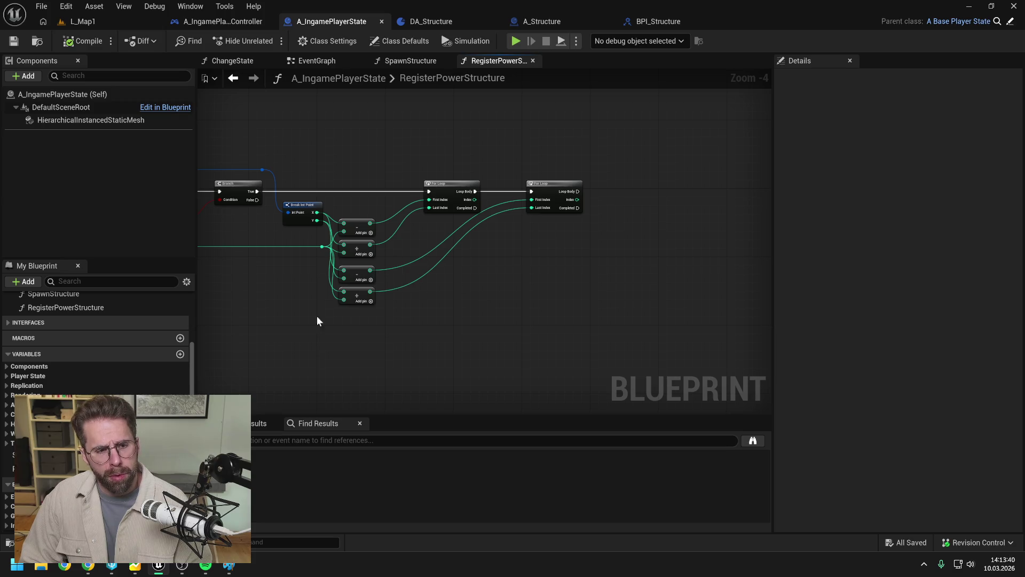
pyautogui.scroll(2, 139, 336)
pyautogui.scroll(2, 144, 340)
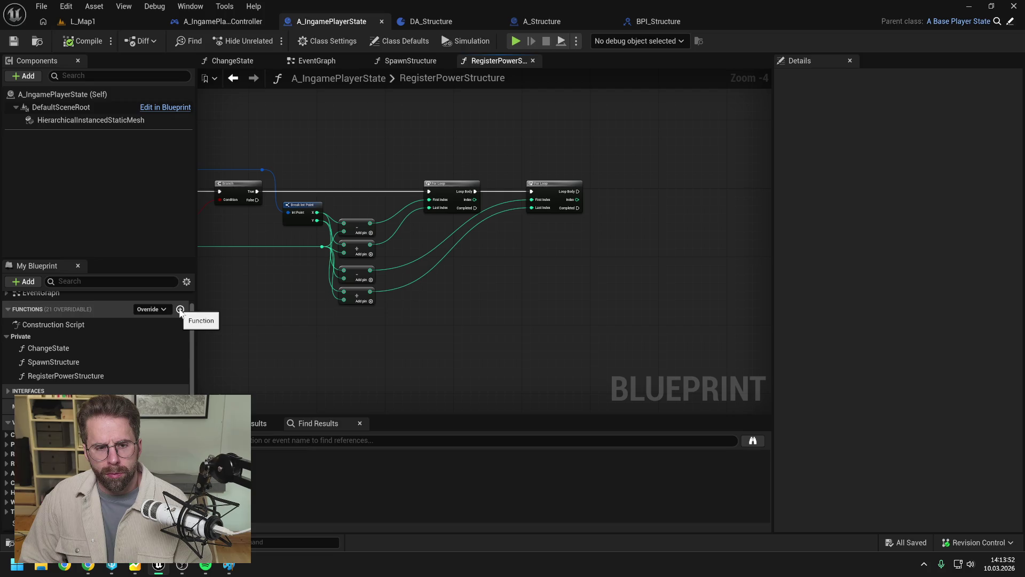
# - Add a function under Functions in My Blueprint and name it ConvertGridCoordinateToLocation
pyautogui.click(180, 310)
pyautogui.write('Conv')
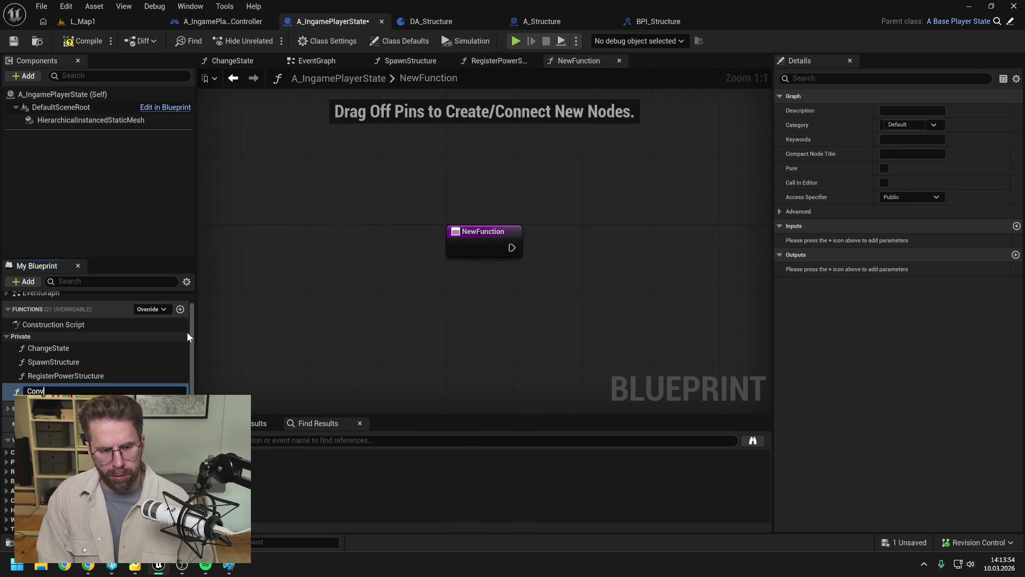
pyautogui.write('ert')
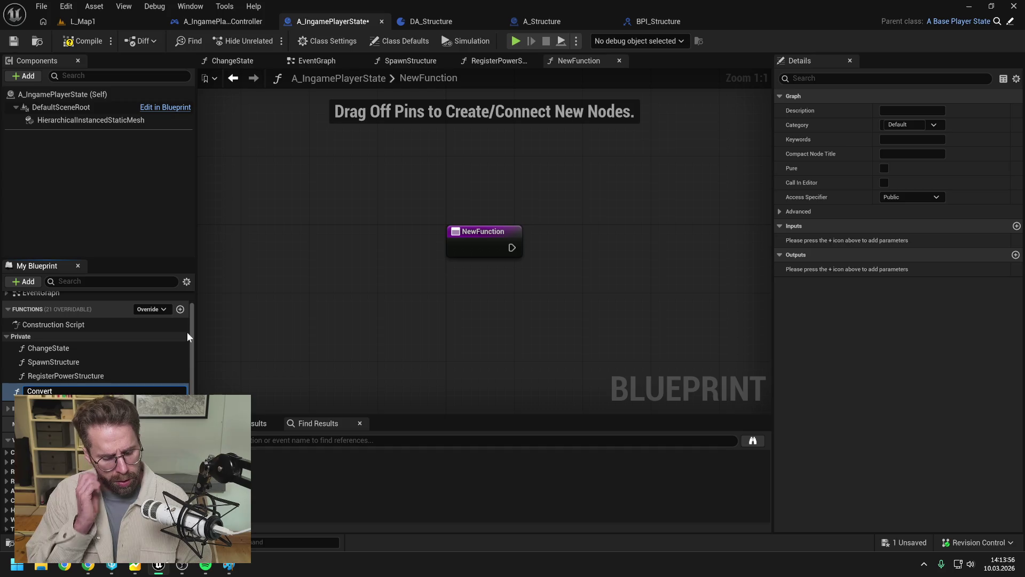
pyautogui.write('GridCoo')
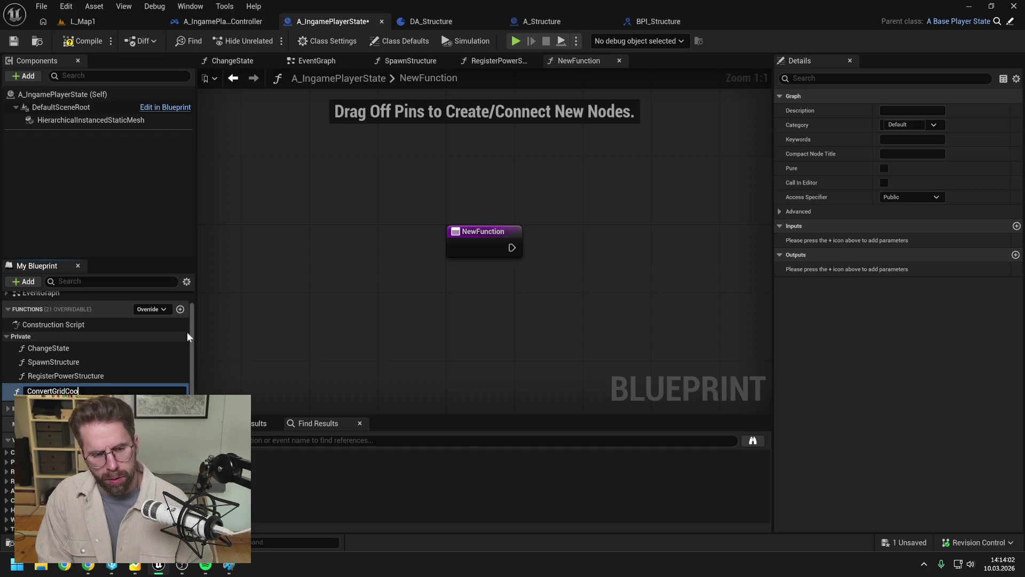
pyautogui.write('rdinate')
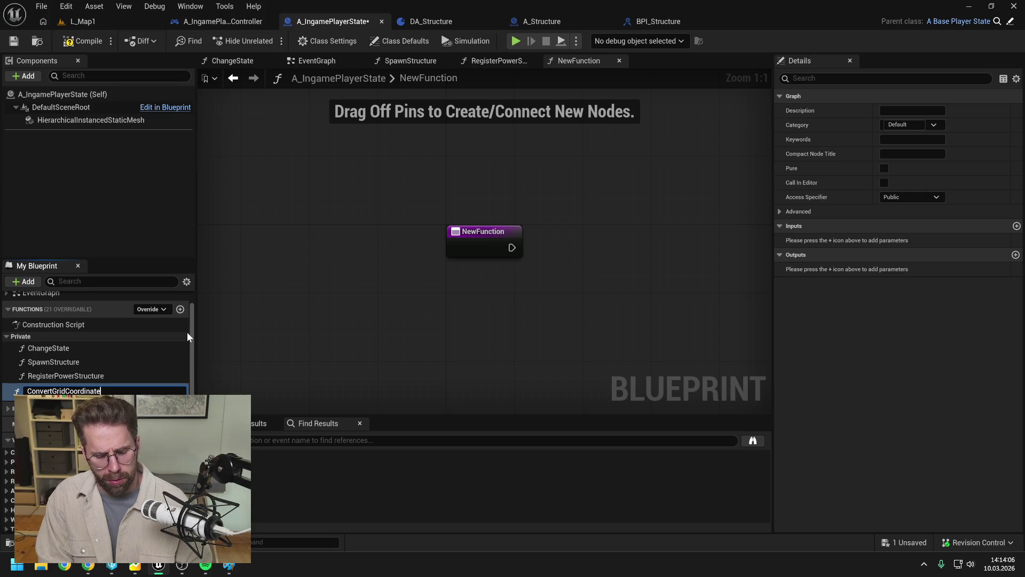
pyautogui.write('To')
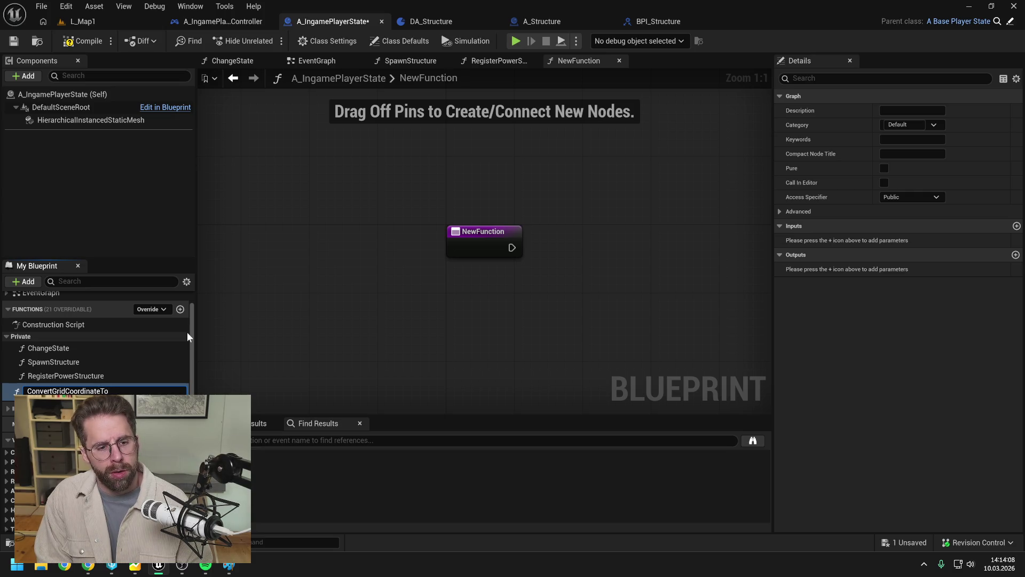
pyautogui.write('Location')
pyautogui.press('Return')
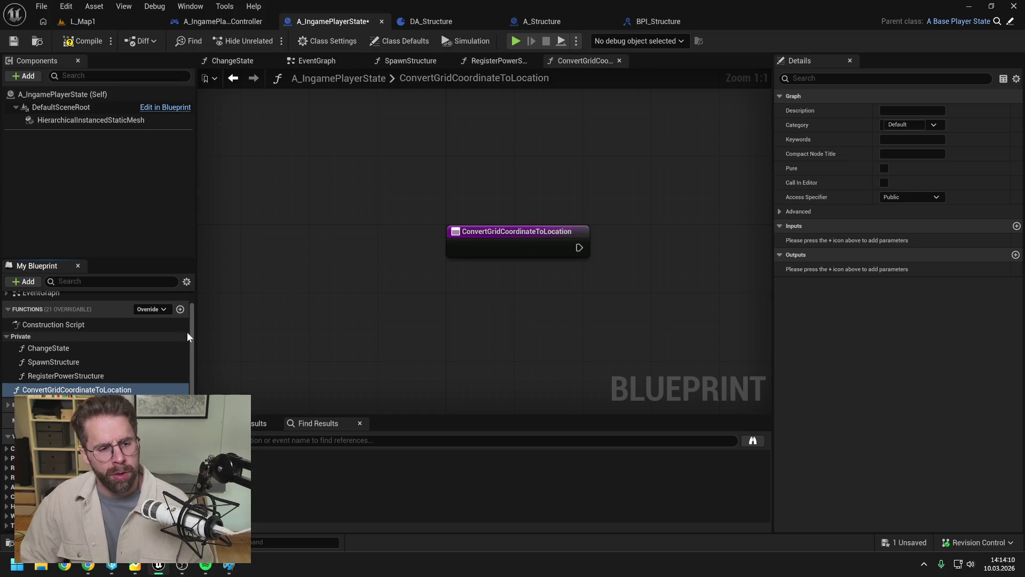
# - Move the function into the Private category, set its access specifier to Private, then save and compile
pyautogui.moveTo(32, 389); pyautogui.dragTo(22, 337)
pyautogui.click(914, 195)
pyautogui.click(899, 222)
pyautogui.moveTo(686, 193); pyautogui.dragTo(577, 191)
pyautogui.hotkey('ctrl', 's')
pyautogui.click(80, 41)
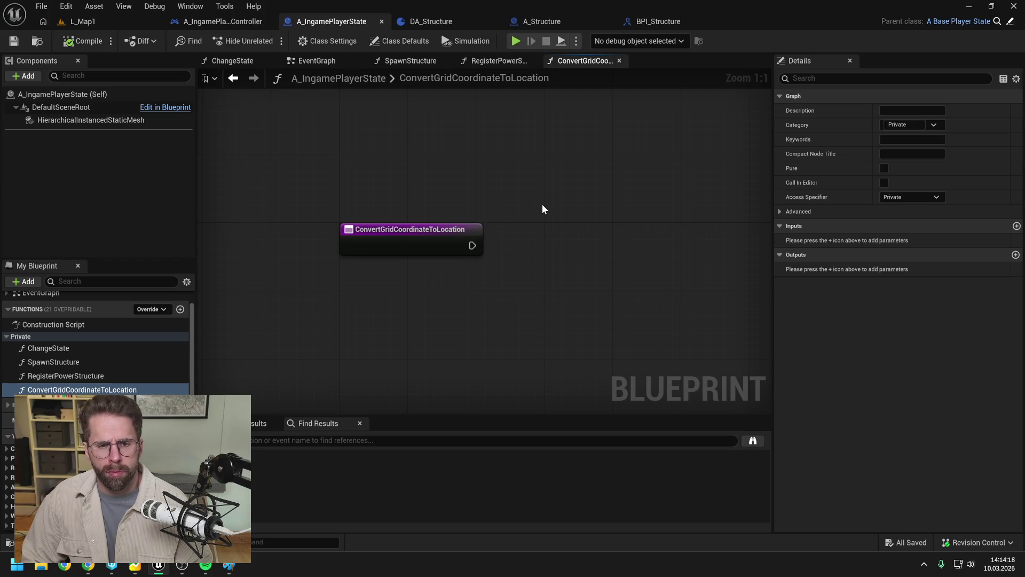
# - Give the function an Int Point input parameter named Coordinate and save
pyautogui.click(442, 238)
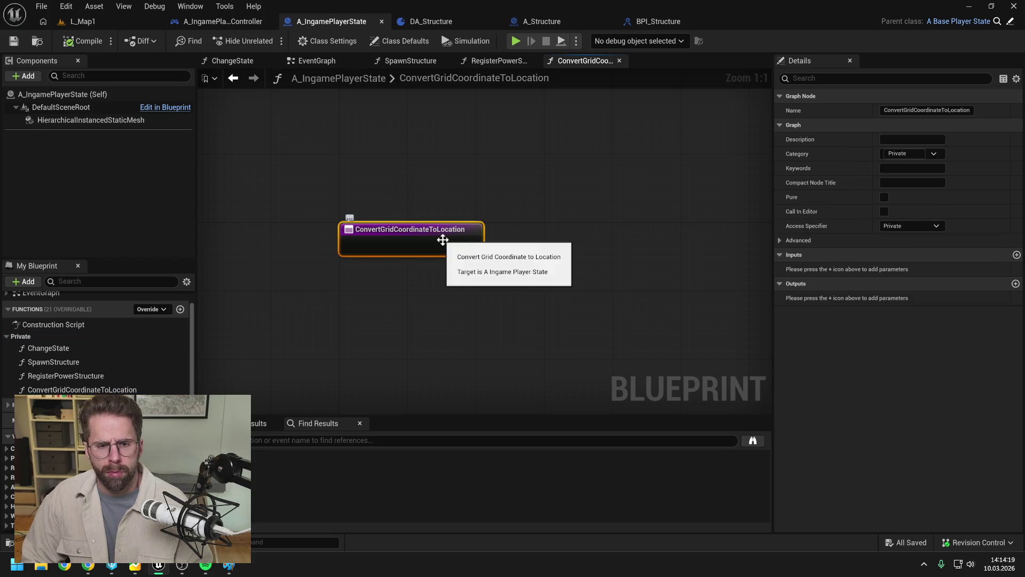
pyautogui.click(1017, 255)
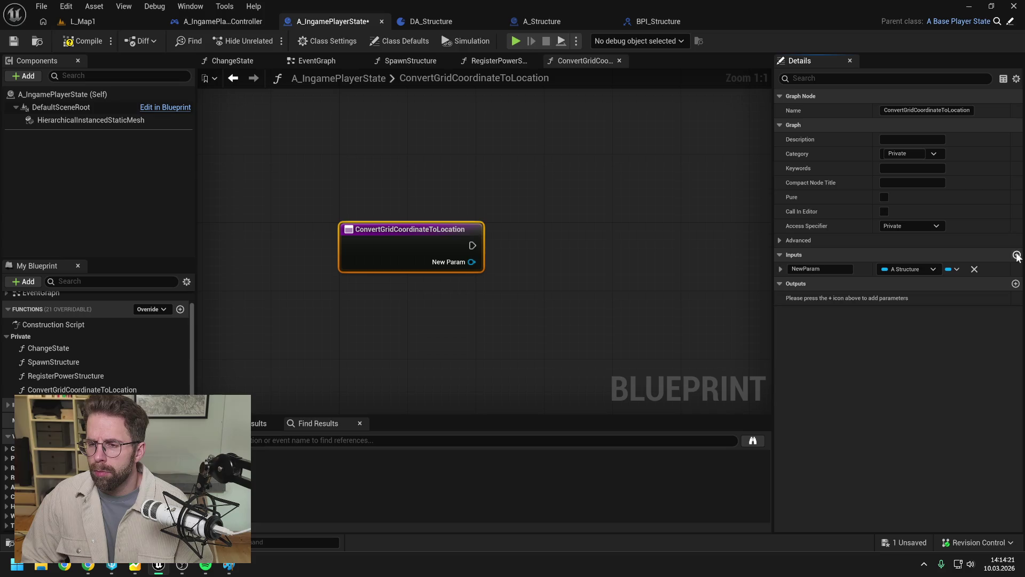
pyautogui.click(914, 269)
pyautogui.write('int point')
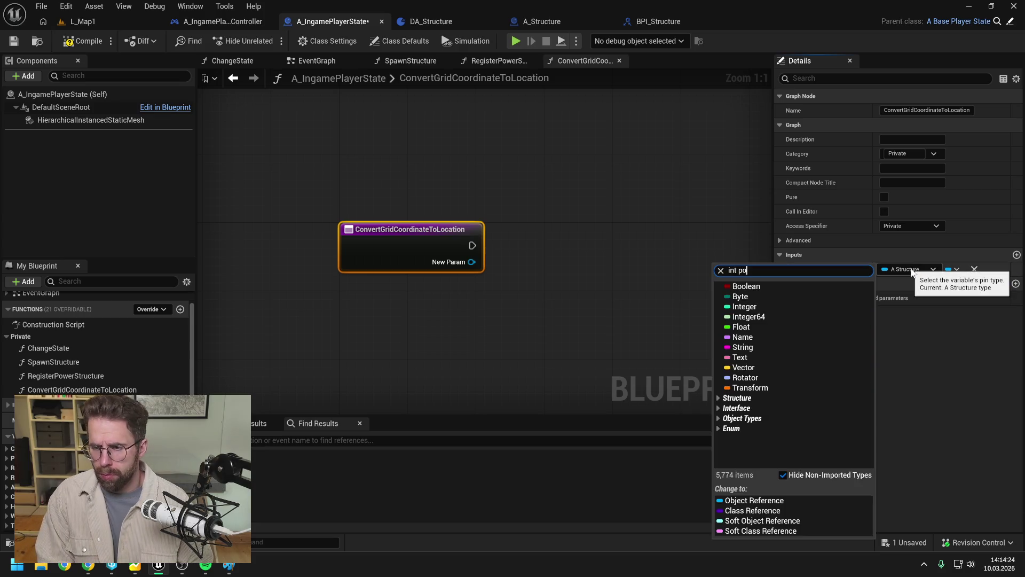
pyautogui.click(901, 350)
pyautogui.click(827, 270)
pyautogui.write('Coordinate')
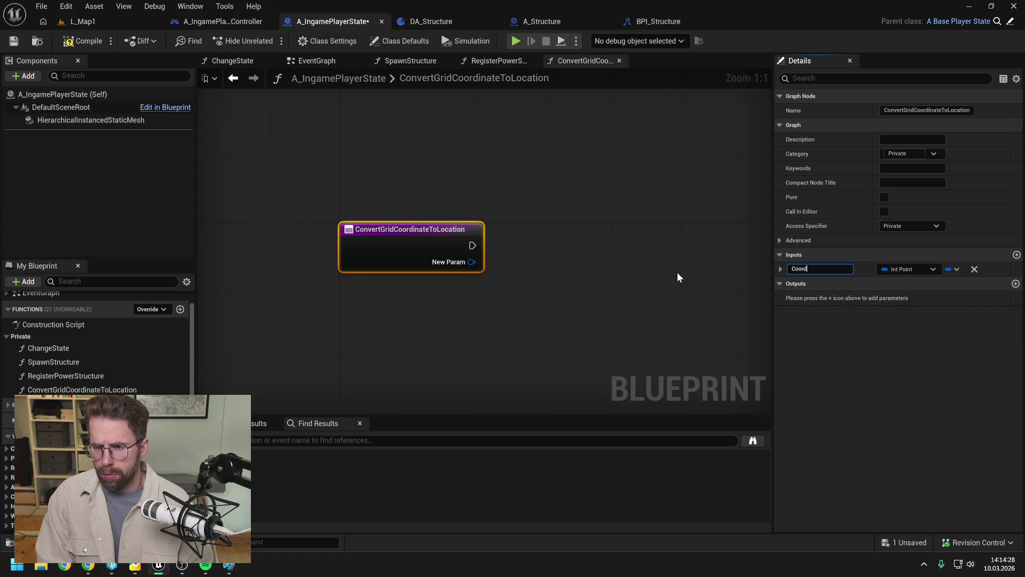
pyautogui.press('Return')
pyautogui.hotkey('ctrl', 's')
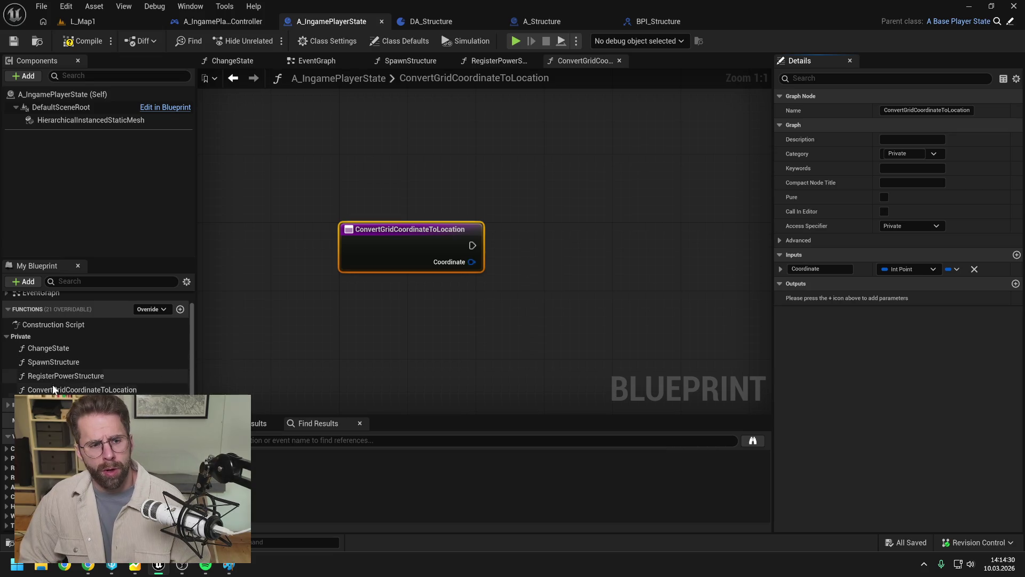
# - Rename the function to ConvertCoordinateToLocation and compile the blueprint
pyautogui.click(80, 389)
pyautogui.click(81, 390)
pyautogui.click(65, 390)
pyautogui.press('BackSpace')
pyautogui.press('BackSpace')
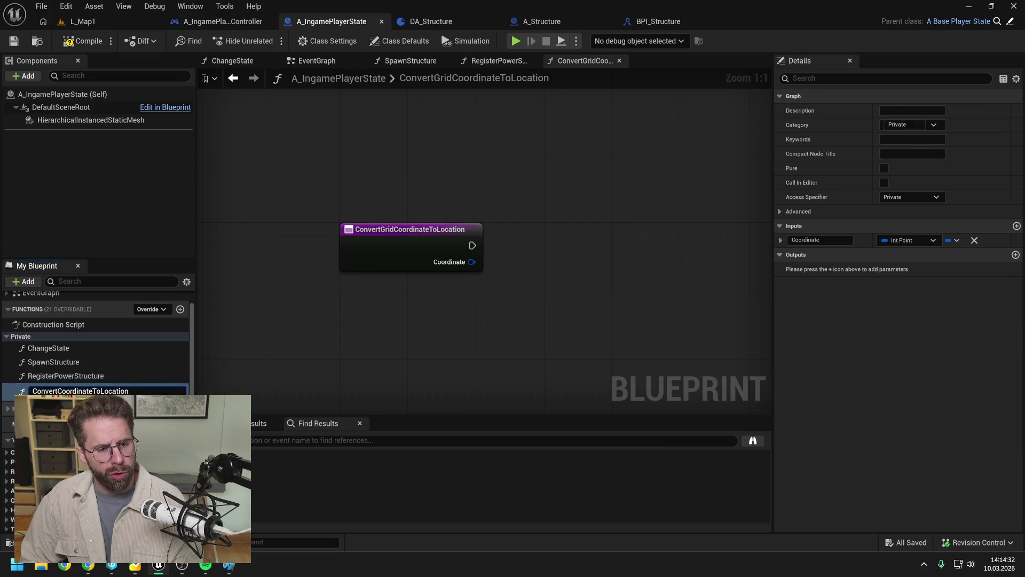
pyautogui.press('Return')
pyautogui.click(83, 42)
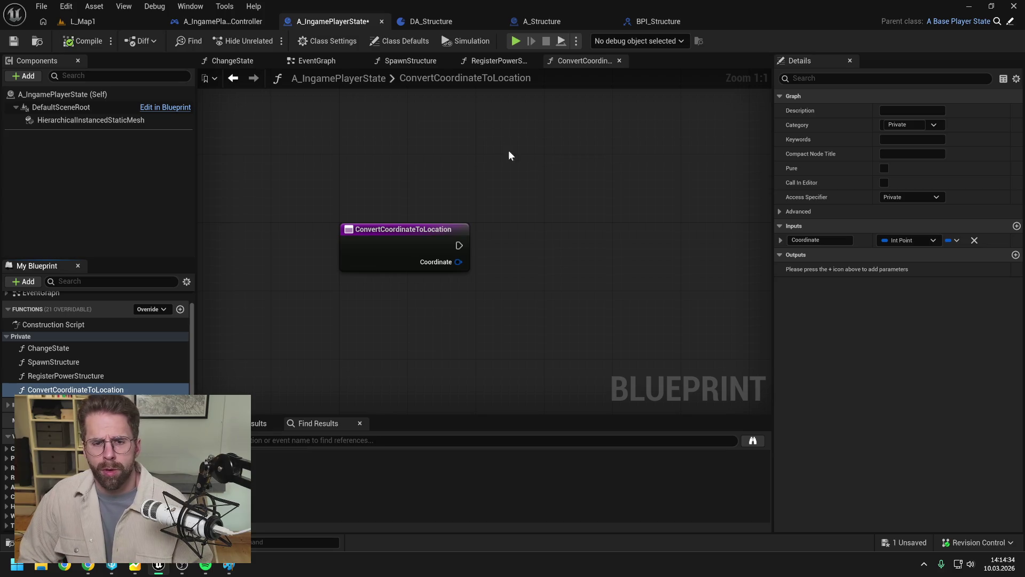
# - Add a Vector output named ReturnValue, save, and return to the RegisterPowerStructure graph
pyautogui.click(1016, 255)
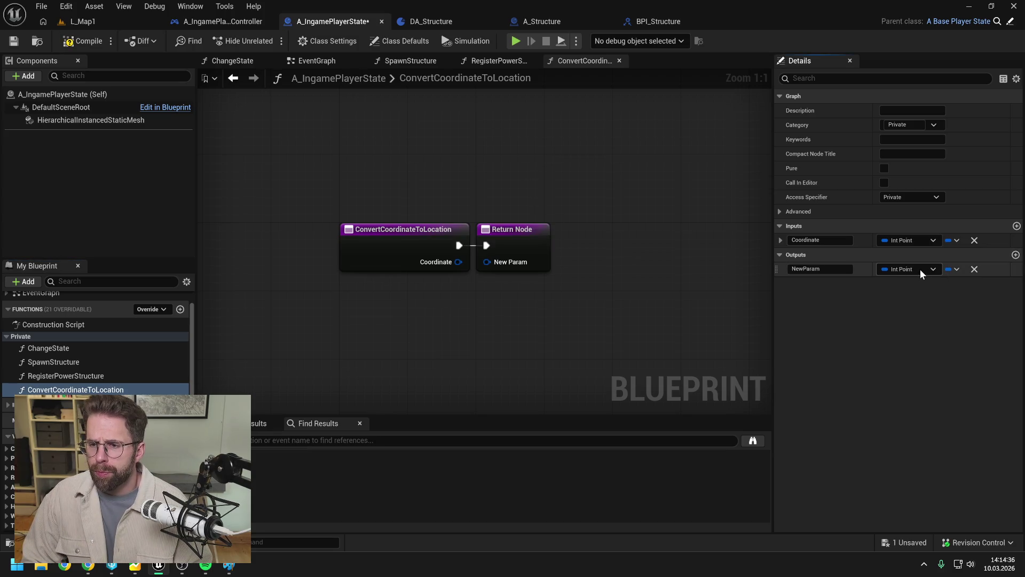
pyautogui.click(921, 269)
pyautogui.click(902, 381)
pyautogui.click(837, 268)
pyautogui.write('ReturnValue')
pyautogui.press('Return')
pyautogui.hotkey('ctrl', 's')
pyautogui.click(545, 242)
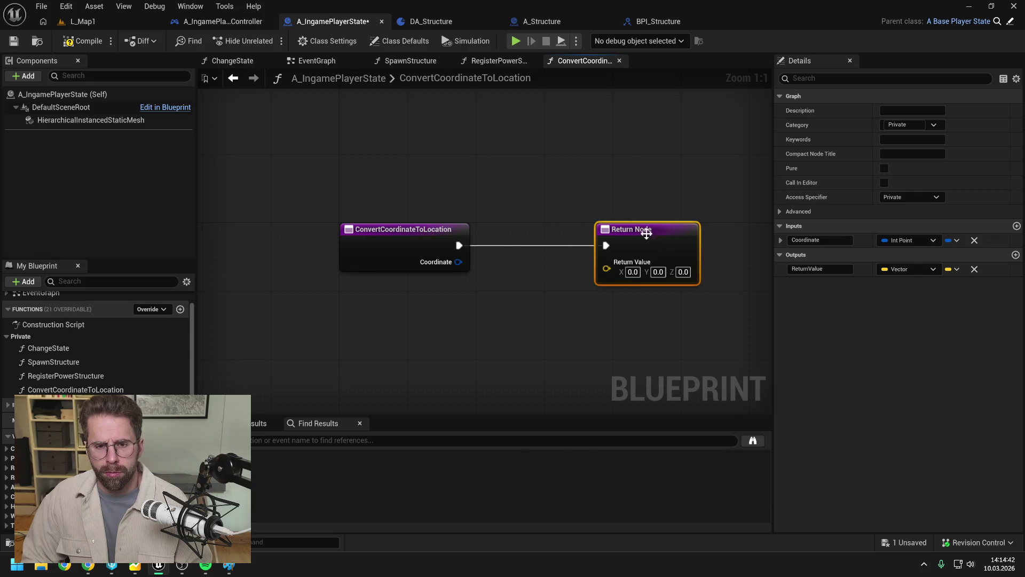
pyautogui.click(495, 60)
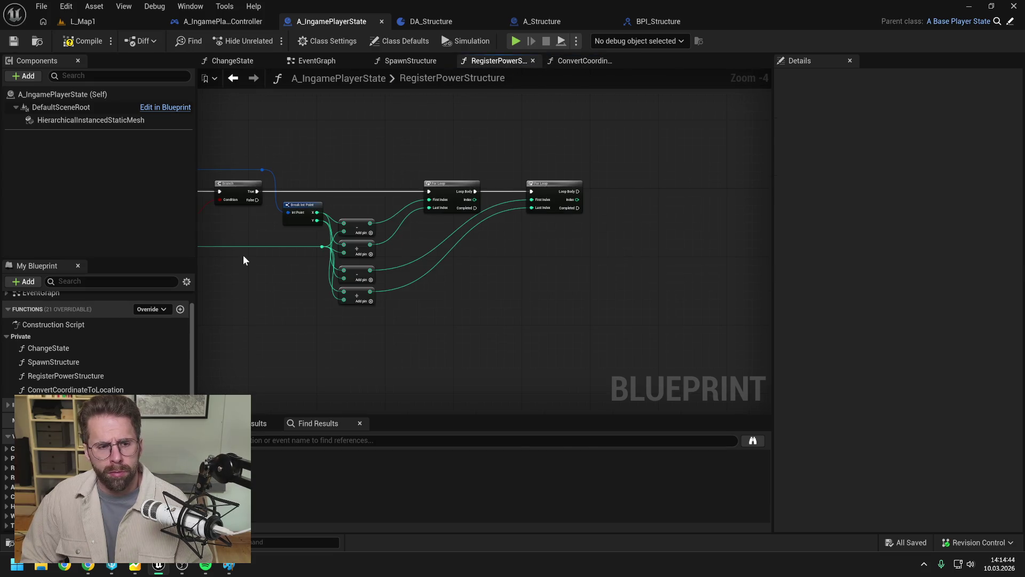
# - Place a ConvertCoordinateToLocation call in the graph and split its Coordinate pin into X and Y
pyautogui.moveTo(75, 390)
pyautogui.mouseDown()
pyautogui.moveTo(618, 200)
pyautogui.moveTo(621, 179)
pyautogui.moveTo(627, 190)
pyautogui.mouseUp()
pyautogui.rightClick(626, 208)
pyautogui.click(649, 265)
pyautogui.scroll(2, 582, 239)
# - Wire both loop indices into Coordinate X and Y via reroute knots, save, then view the Paint sketch
pyautogui.moveTo(420, 179)
pyautogui.mouseDown()
pyautogui.moveTo(661, 194)
pyautogui.moveTo(618, 132)
pyautogui.moveTo(475, 129)
pyautogui.mouseUp()
pyautogui.doubleClick(626, 193)
pyautogui.doubleClick(579, 130)
pyautogui.moveTo(574, 180); pyautogui.dragTo(648, 207)
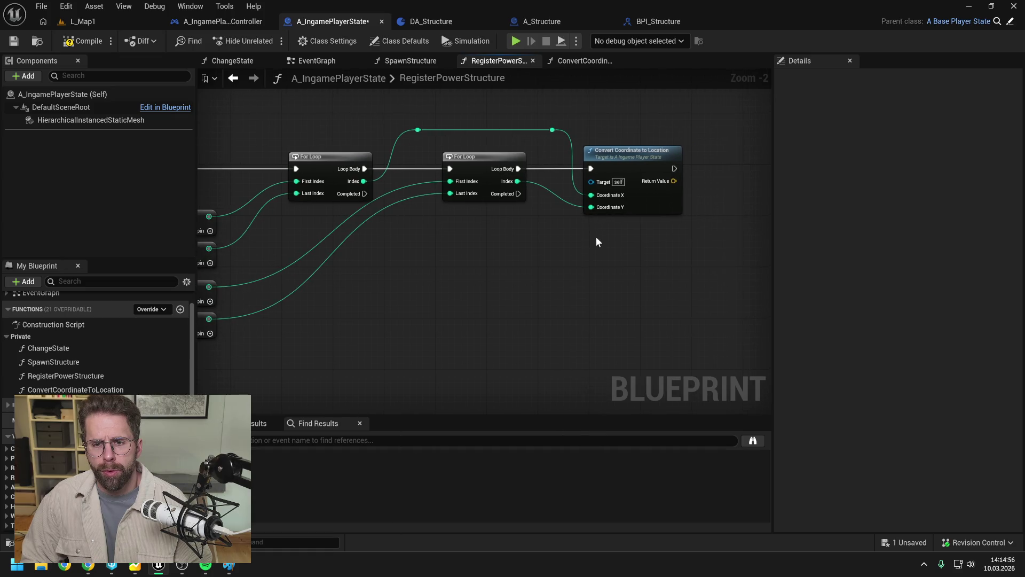
pyautogui.hotkey('ctrl', 's')
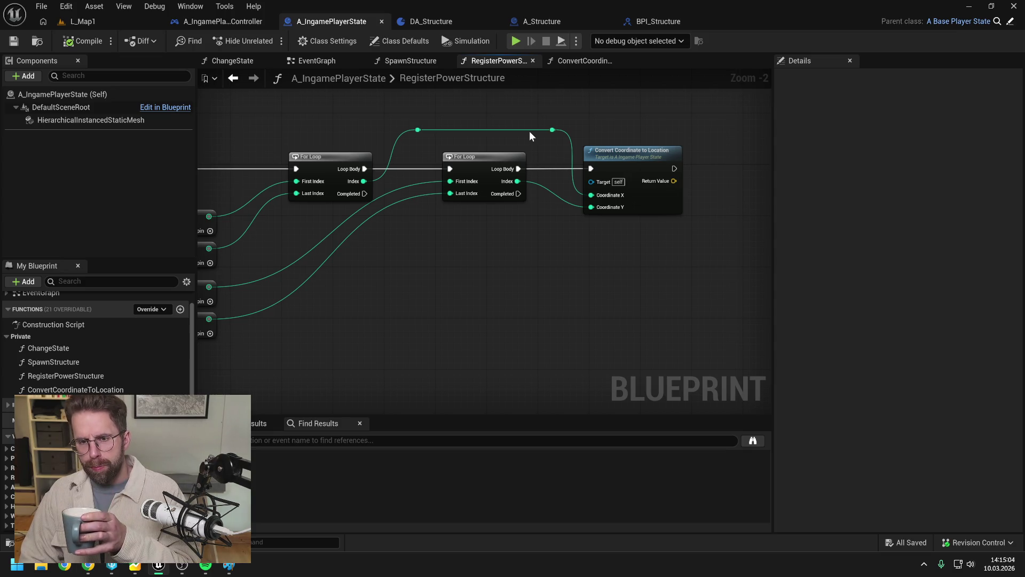
pyautogui.scroll(-2, 618, 121)
pyautogui.moveTo(594, 118)
pyautogui.mouseDown()
pyautogui.moveTo(655, 121)
pyautogui.moveTo(609, 139)
pyautogui.mouseUp()
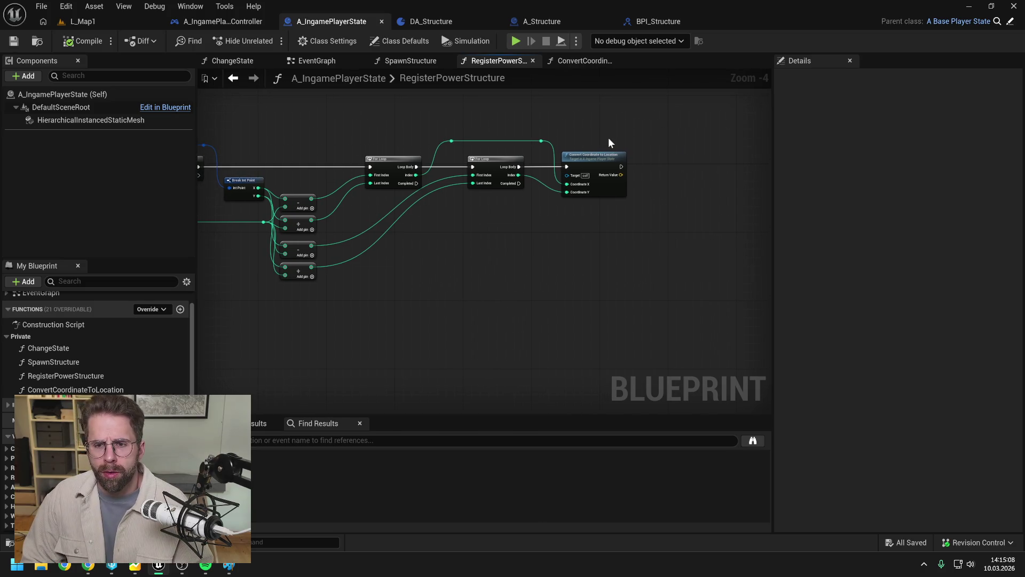
pyautogui.moveTo(675, 185)
pyautogui.mouseDown()
pyautogui.moveTo(602, 191)
pyautogui.moveTo(702, 157)
pyautogui.mouseUp()
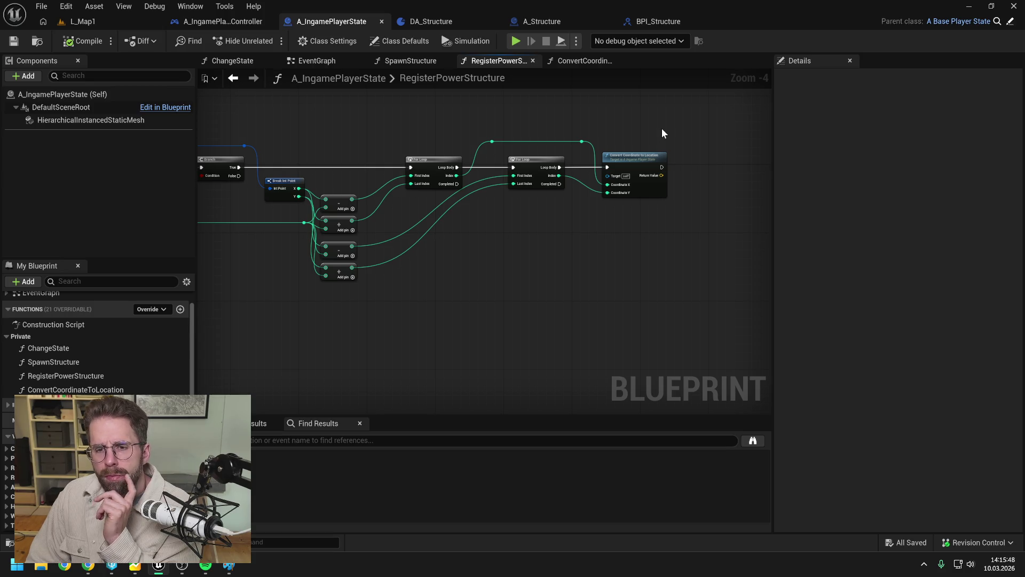
pyautogui.click(229, 565)
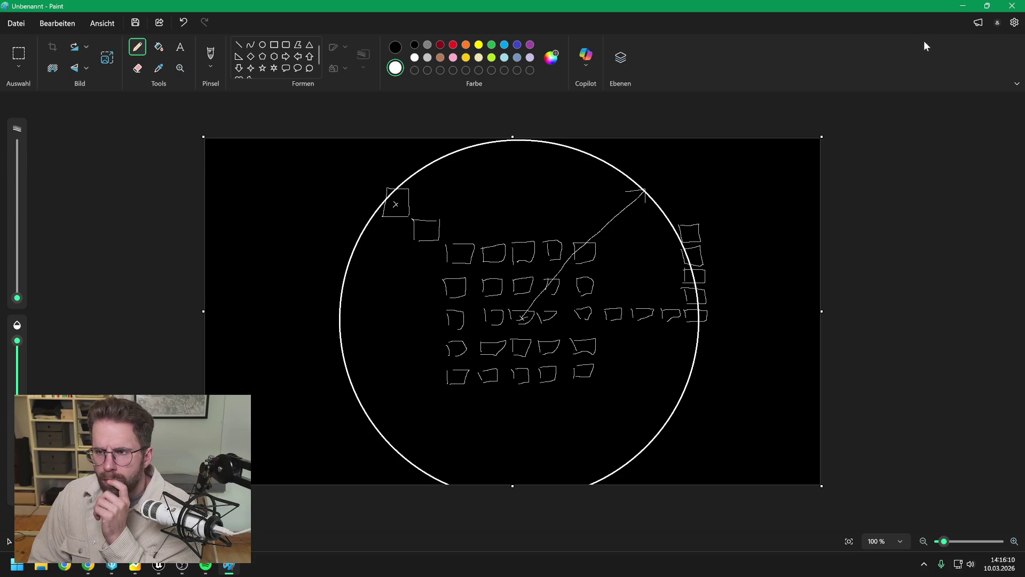
pyautogui.click(963, 5)
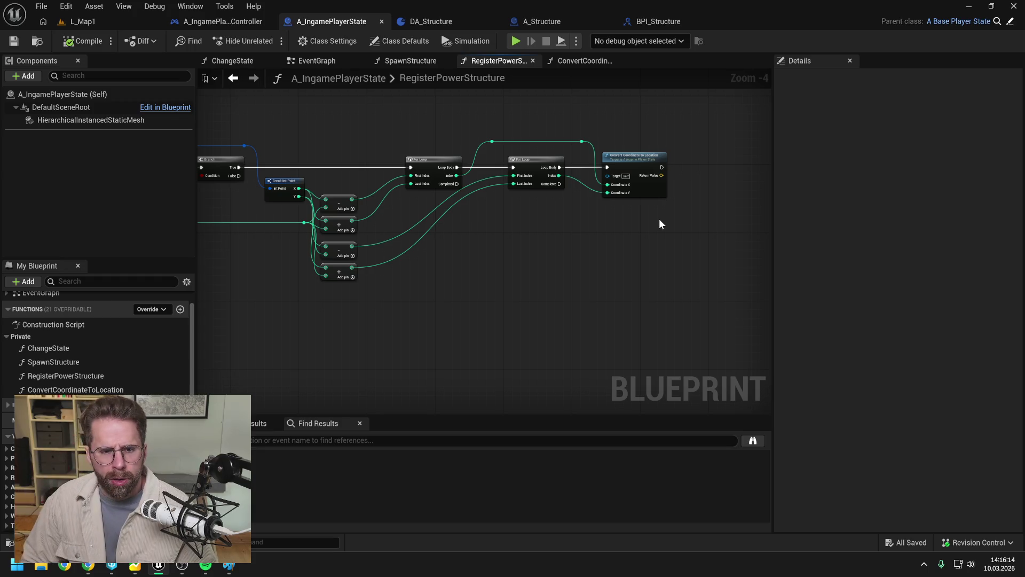
# - Duplicate the Convert Coordinate to Location node and place the copy above the Break node
pyautogui.moveTo(640, 231); pyautogui.dragTo(582, 238)
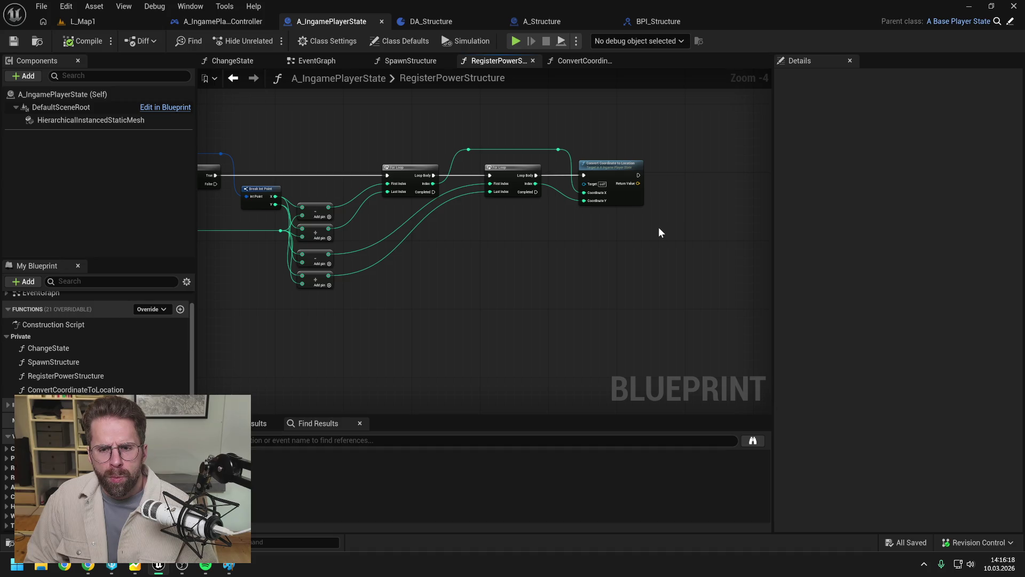
pyautogui.moveTo(668, 223); pyautogui.dragTo(637, 225)
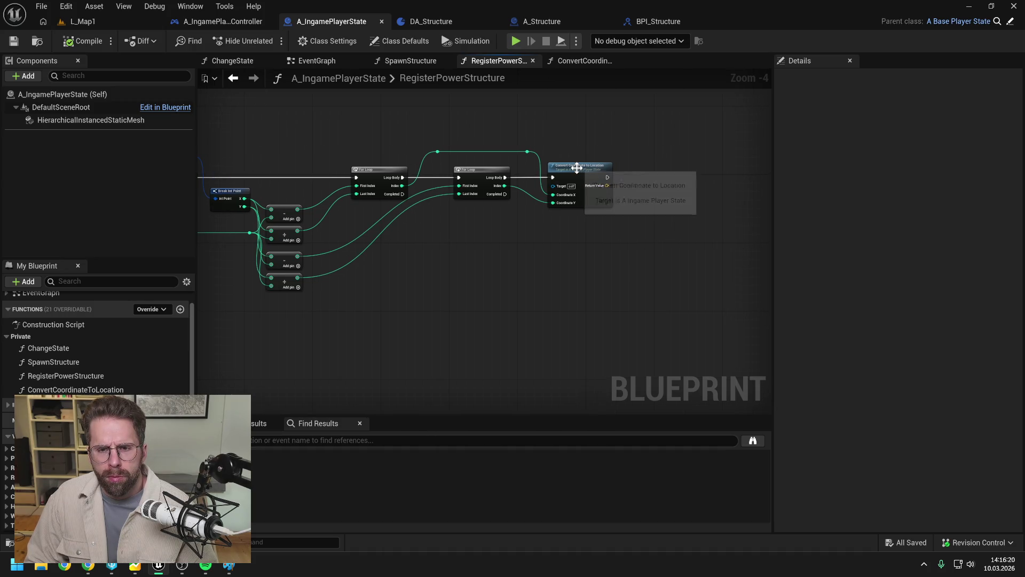
pyautogui.moveTo(603, 144); pyautogui.dragTo(632, 143)
pyautogui.click(618, 167)
pyautogui.hotkey('ctrl', 'c')
pyautogui.hotkey('ctrl', 'v')
pyautogui.moveTo(728, 175)
pyautogui.mouseDown()
pyautogui.moveTo(501, 259)
pyautogui.moveTo(601, 268)
pyautogui.moveTo(432, 145)
pyautogui.moveTo(423, 127)
pyautogui.mouseUp()
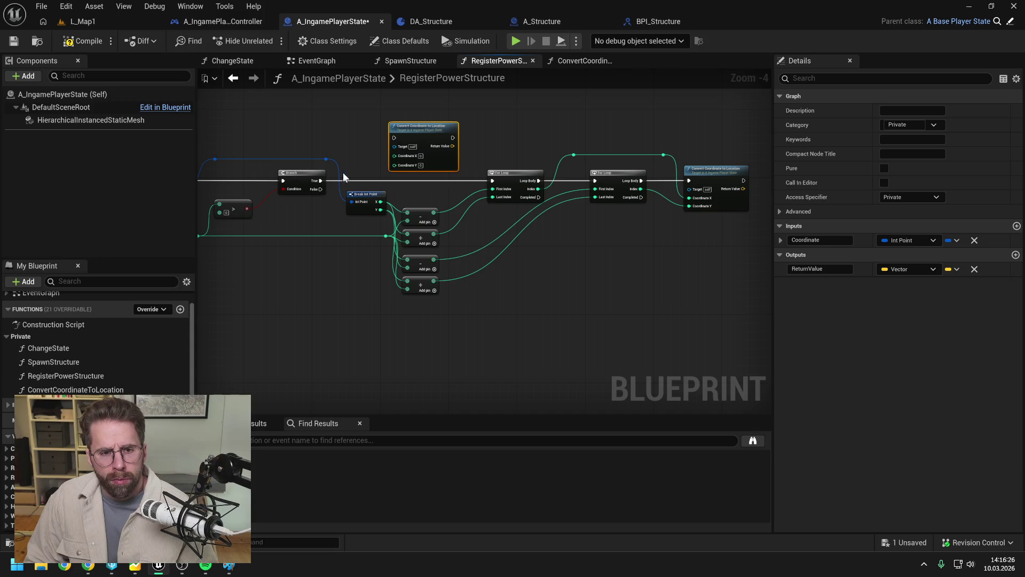
# - Route the Branch True output into the copied node and rearrange the nodes, moving the For Loops right
pyautogui.moveTo(322, 182); pyautogui.dragTo(394, 138)
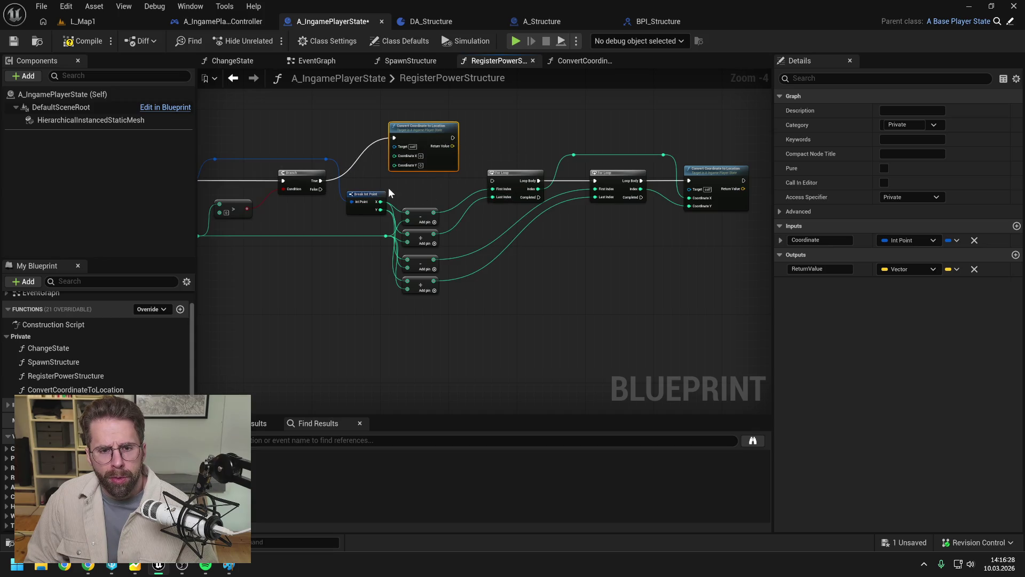
pyautogui.moveTo(344, 181)
pyautogui.mouseDown()
pyautogui.moveTo(369, 230)
pyautogui.moveTo(469, 313)
pyautogui.mouseUp()
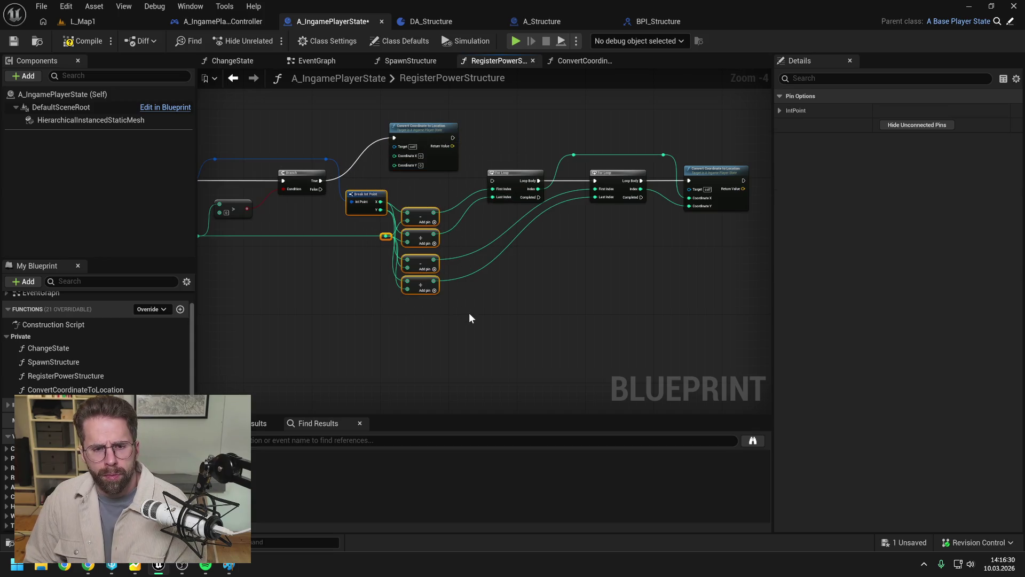
pyautogui.keyDown('ctrl'); pyautogui.click(312, 232); pyautogui.keyUp('ctrl')
pyautogui.moveTo(500, 233); pyautogui.dragTo(500, 254)
pyautogui.moveTo(538, 122)
pyautogui.mouseDown()
pyautogui.moveTo(539, 163)
pyautogui.moveTo(550, 168)
pyautogui.mouseUp()
pyautogui.moveTo(606, 214); pyautogui.dragTo(534, 214)
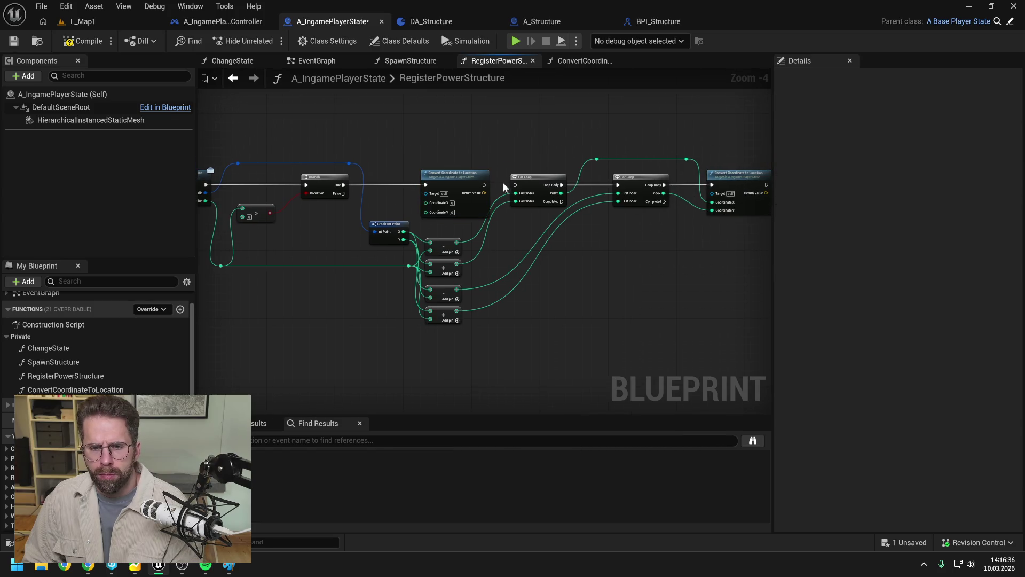
pyautogui.moveTo(634, 220); pyautogui.dragTo(535, 220)
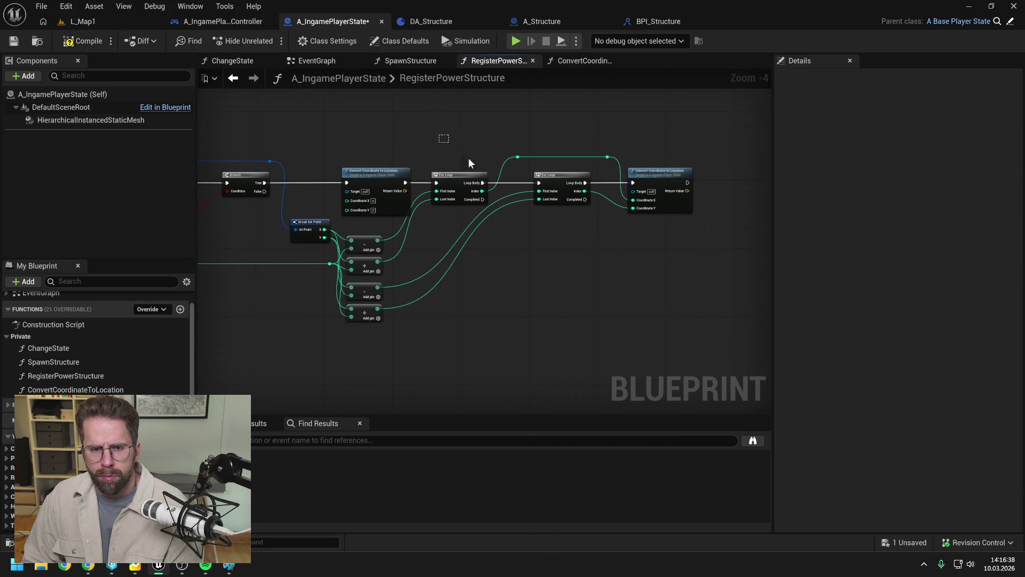
pyautogui.moveTo(457, 154); pyautogui.dragTo(664, 267)
pyautogui.moveTo(535, 256); pyautogui.dragTo(600, 238)
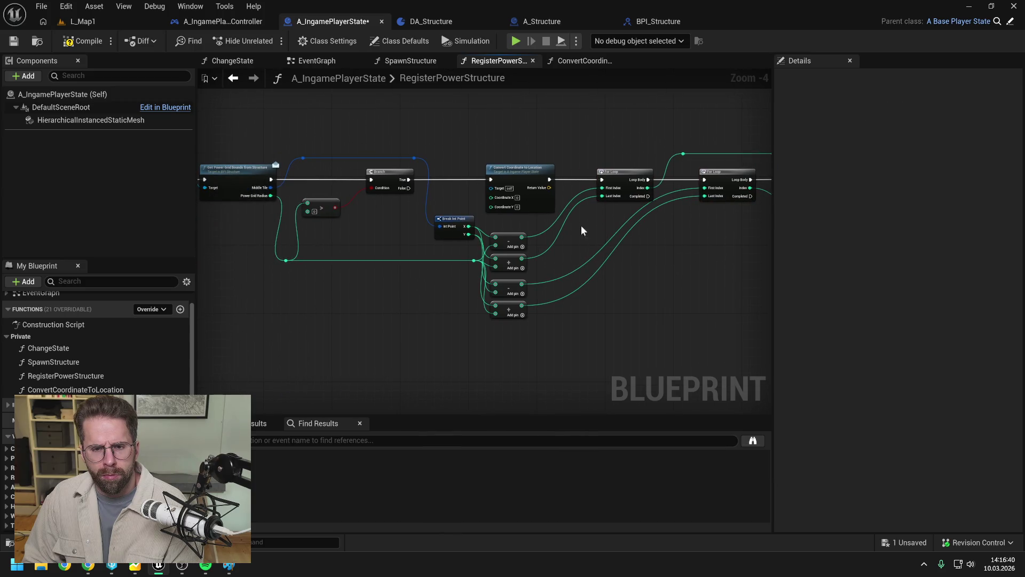
pyautogui.moveTo(448, 158); pyautogui.dragTo(545, 165)
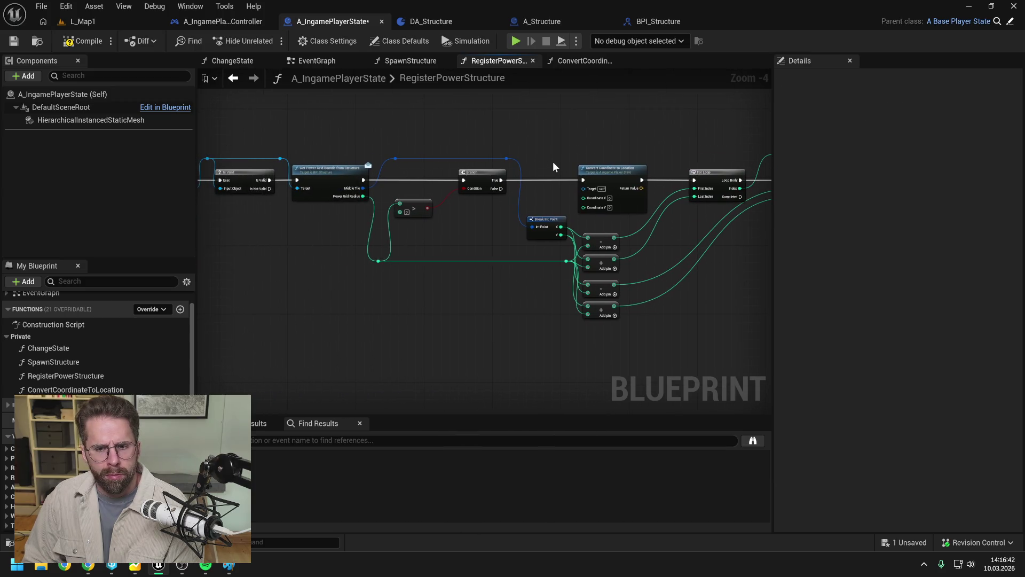
pyautogui.moveTo(554, 161)
pyautogui.mouseDown()
pyautogui.moveTo(739, 146)
pyautogui.moveTo(536, 159)
pyautogui.mouseUp()
pyautogui.moveTo(533, 198)
pyautogui.mouseDown()
pyautogui.moveTo(501, 192)
pyautogui.moveTo(616, 196)
pyautogui.mouseUp()
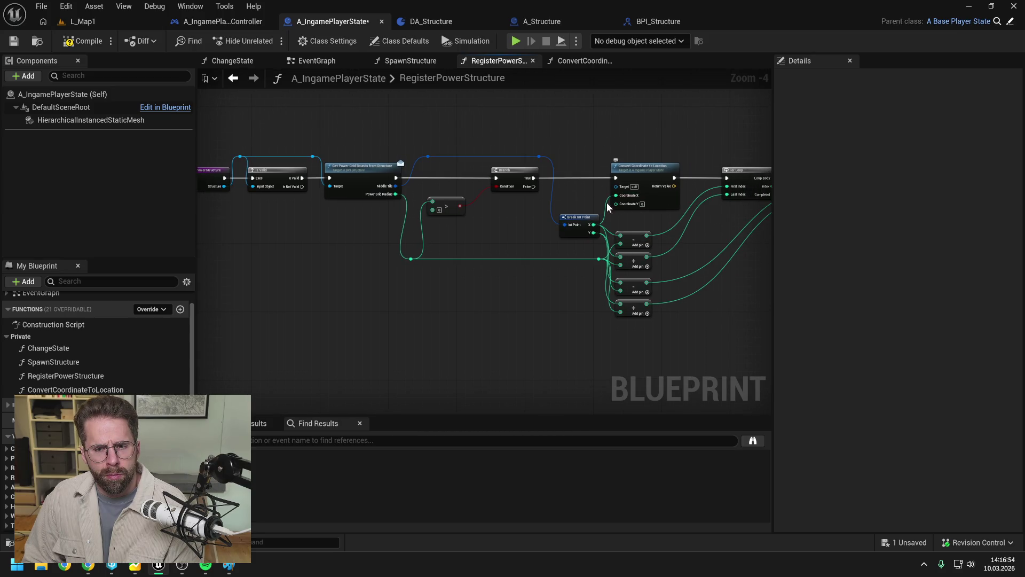
# - Recombine the split Coordinate pin, wire the grid point into it through a reroute knot, and save
pyautogui.hotkey('ctrl', 'z')
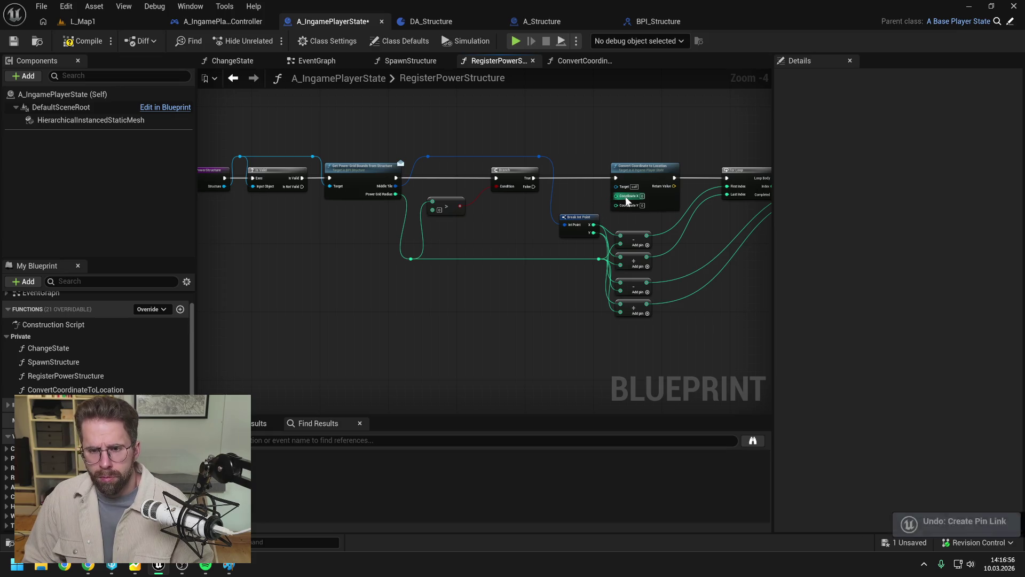
pyautogui.rightClick(618, 196)
pyautogui.click(648, 255)
pyautogui.moveTo(540, 156)
pyautogui.mouseDown()
pyautogui.moveTo(619, 194)
pyautogui.moveTo(579, 216)
pyautogui.moveTo(510, 224)
pyautogui.mouseUp()
pyautogui.moveTo(567, 147); pyautogui.dragTo(524, 155)
pyautogui.doubleClick(390, 200)
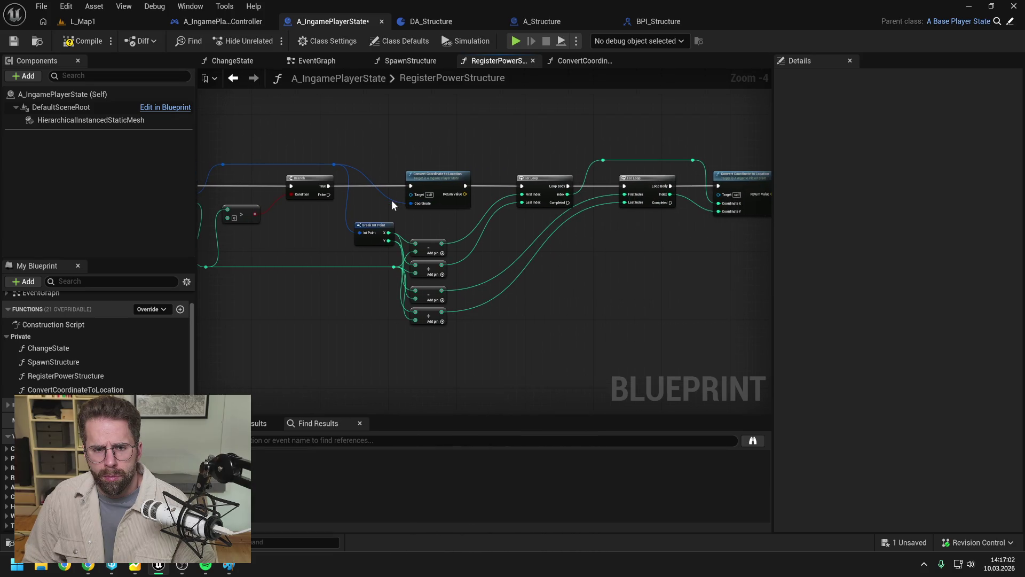
pyautogui.moveTo(395, 201); pyautogui.dragTo(394, 165)
pyautogui.moveTo(541, 154); pyautogui.dragTo(416, 152)
pyautogui.hotkey('ctrl', 's')
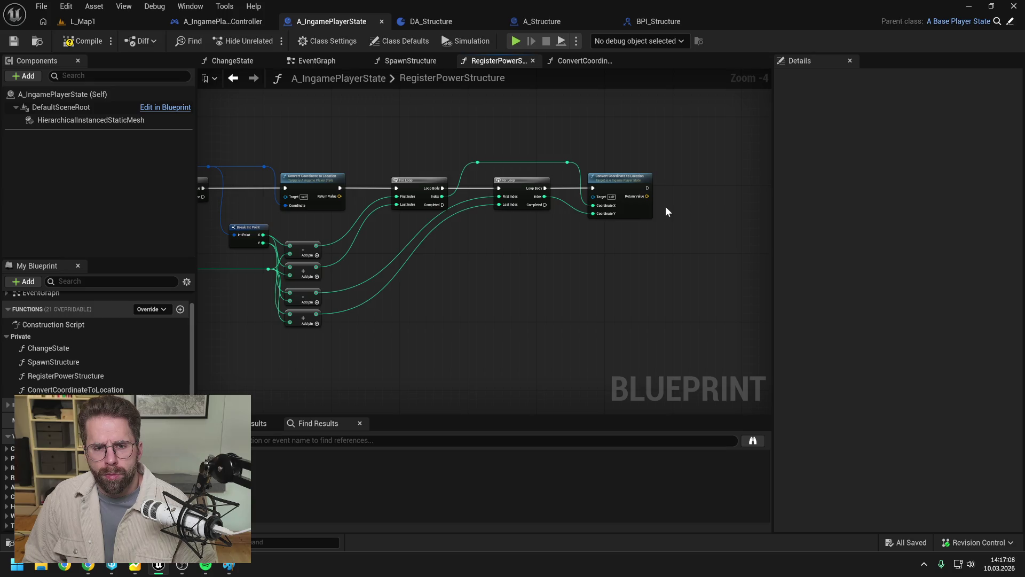
# - Add a Distance2D (Vector) node on the second converted location and feed the first location into V2
pyautogui.moveTo(647, 196); pyautogui.dragTo(688, 205)
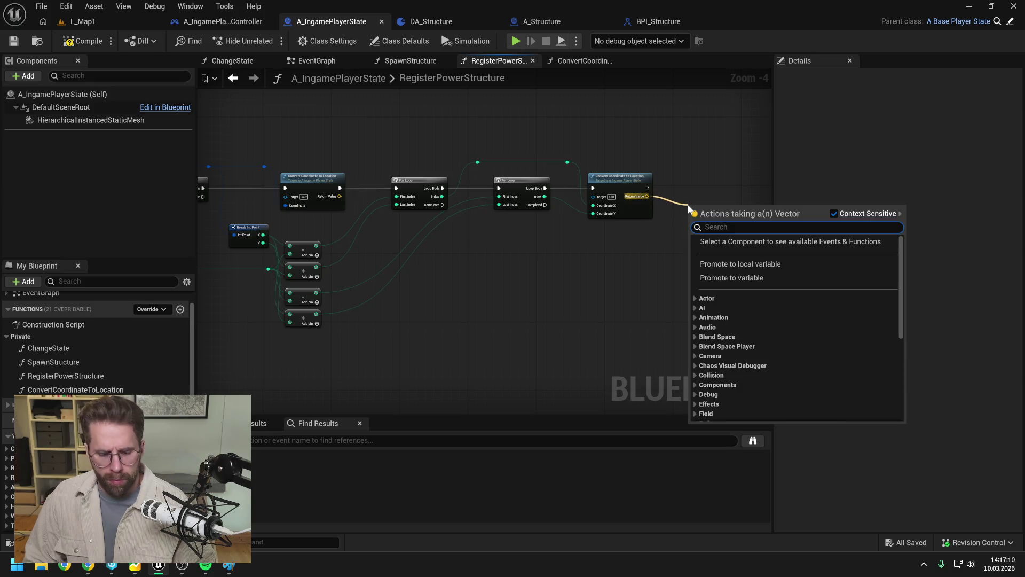
pyautogui.write('distan')
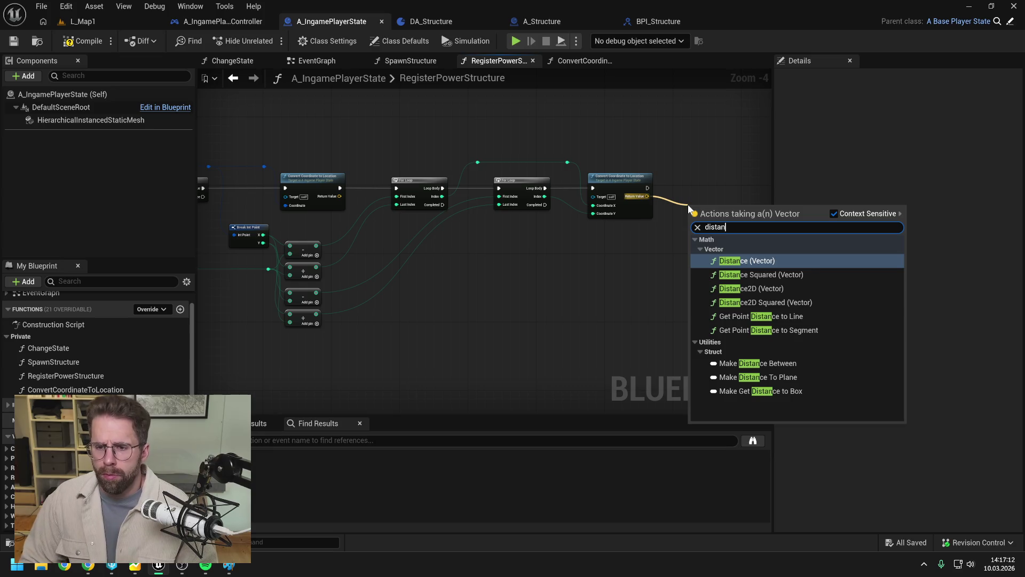
pyautogui.click(758, 288)
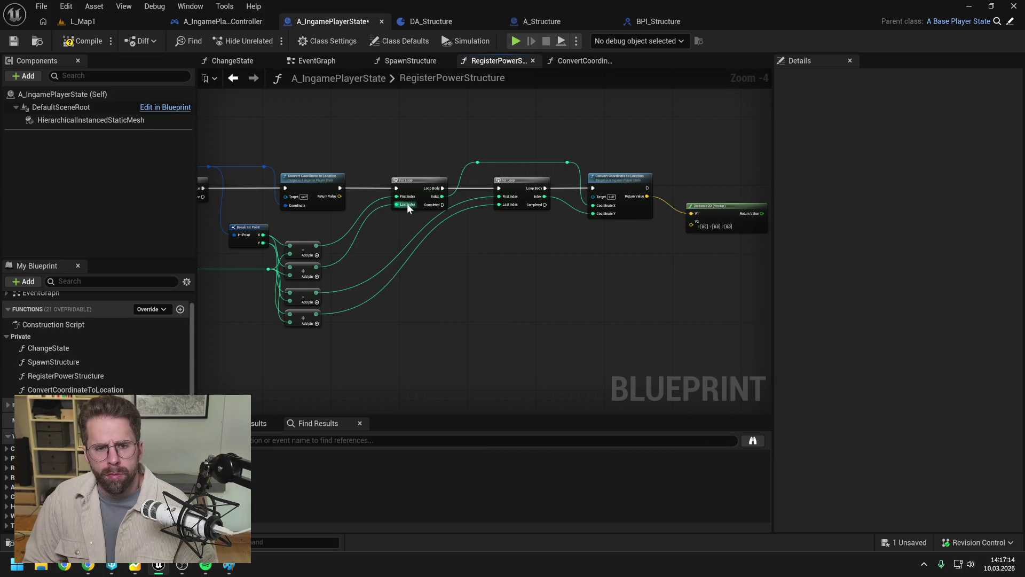
pyautogui.moveTo(339, 196)
pyautogui.mouseDown()
pyautogui.moveTo(665, 232)
pyautogui.moveTo(693, 223)
pyautogui.mouseUp()
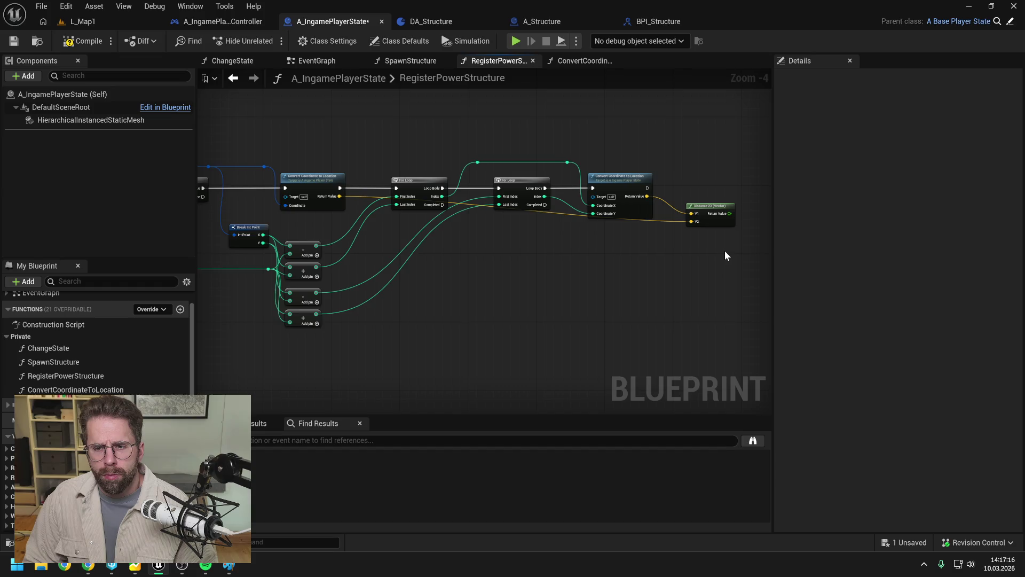
# - Route the first location's yellow wire over the top through two reroute knots, reconnect it, and save
pyautogui.moveTo(725, 255); pyautogui.dragTo(667, 257)
pyautogui.doubleClick(613, 220)
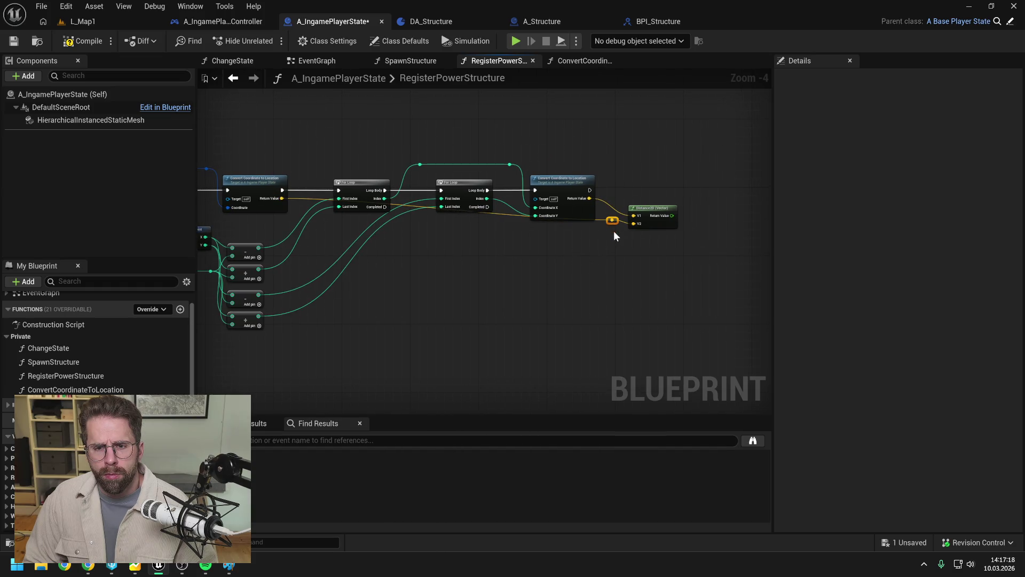
pyautogui.moveTo(616, 225); pyautogui.dragTo(614, 232)
pyautogui.doubleClick(576, 227)
pyautogui.moveTo(575, 226); pyautogui.dragTo(313, 159)
pyautogui.moveTo(612, 230)
pyautogui.mouseDown()
pyautogui.moveTo(603, 156)
pyautogui.moveTo(634, 223)
pyautogui.mouseUp()
pyautogui.click(634, 163)
pyautogui.moveTo(585, 198); pyautogui.dragTo(634, 223)
pyautogui.moveTo(710, 184); pyautogui.dragTo(678, 187)
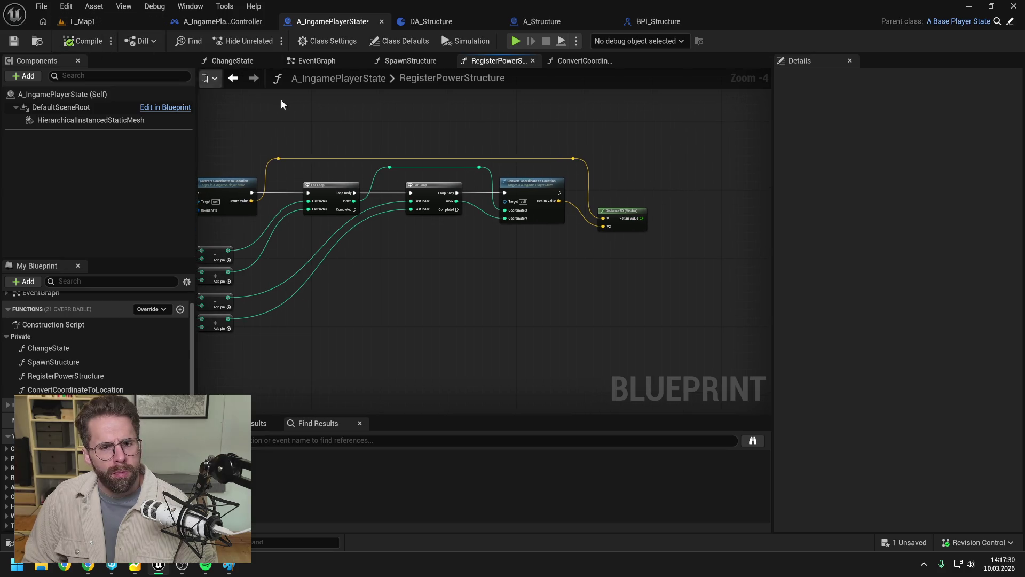
pyautogui.hotkey('ctrl', 's')
# - Pan along the graph and pull a new wire from the Distance2D result
pyautogui.moveTo(401, 136); pyautogui.dragTo(489, 139)
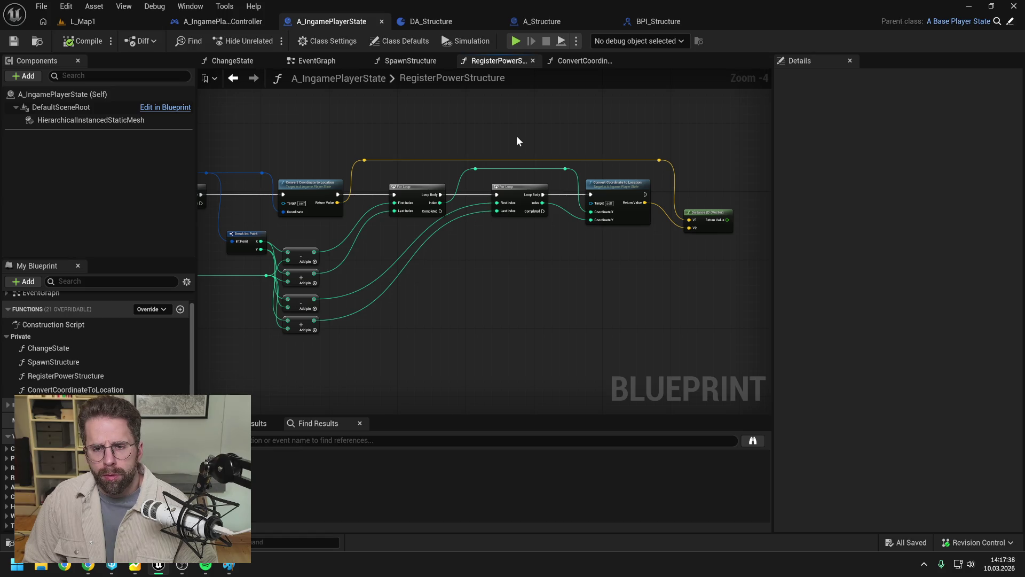
pyautogui.moveTo(517, 141); pyautogui.dragTo(565, 141)
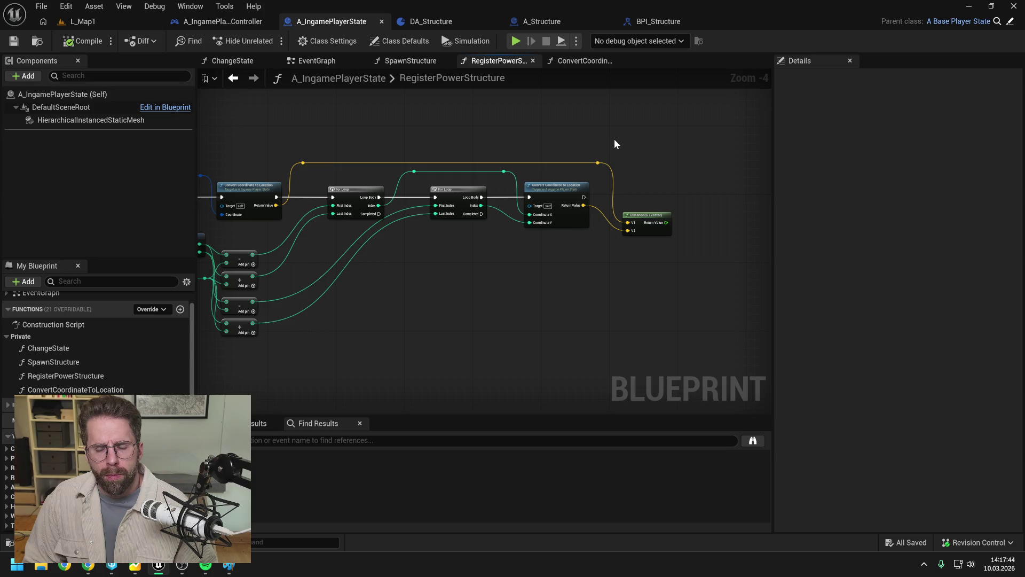
pyautogui.moveTo(614, 144); pyautogui.dragTo(598, 161)
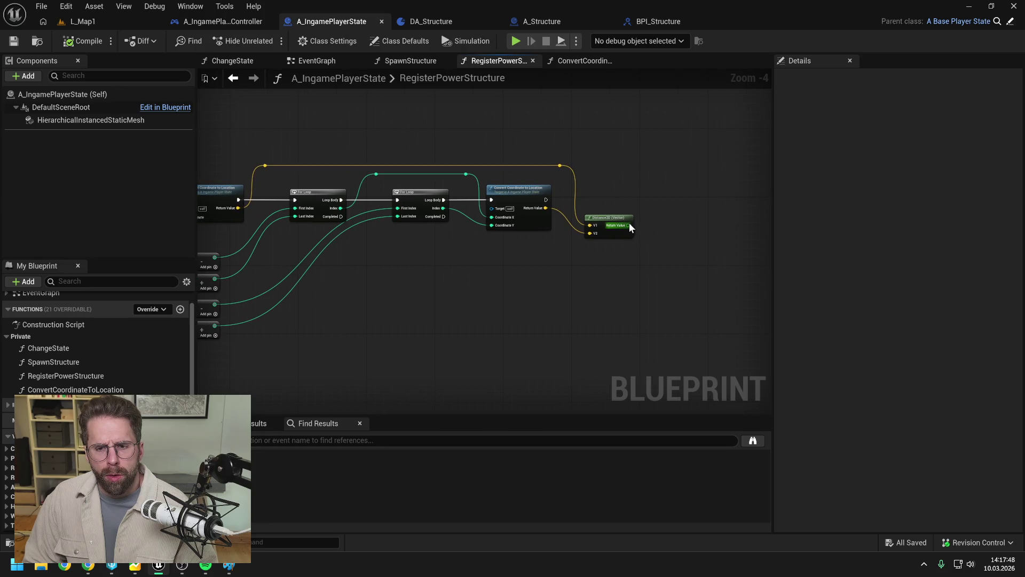
pyautogui.moveTo(631, 225); pyautogui.dragTo(656, 230)
# - Add a Less Equal (<=) node on the Distance2D result and line it up beside Distance2D
pyautogui.write('<')
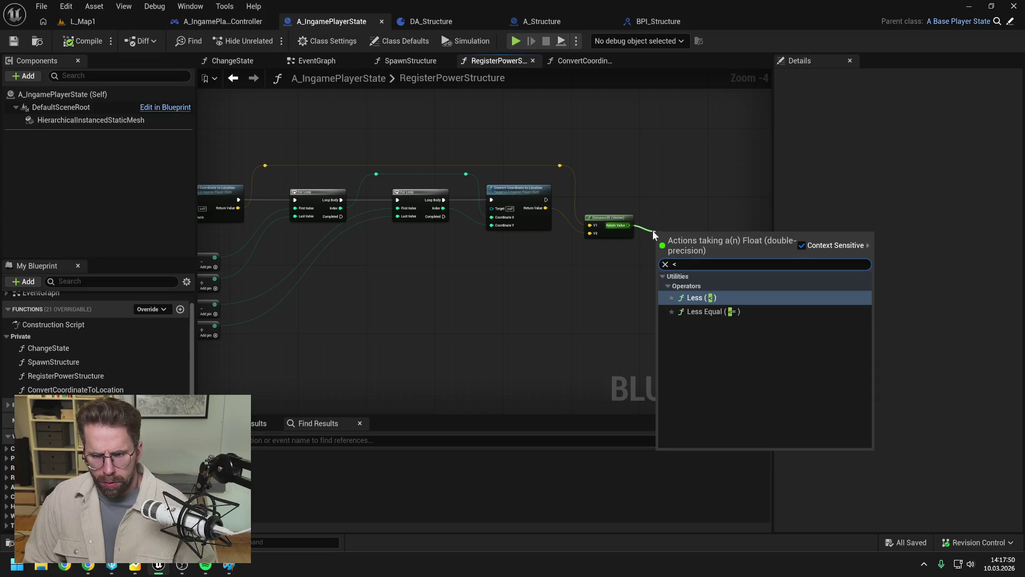
pyautogui.click(723, 311)
pyautogui.click(675, 193)
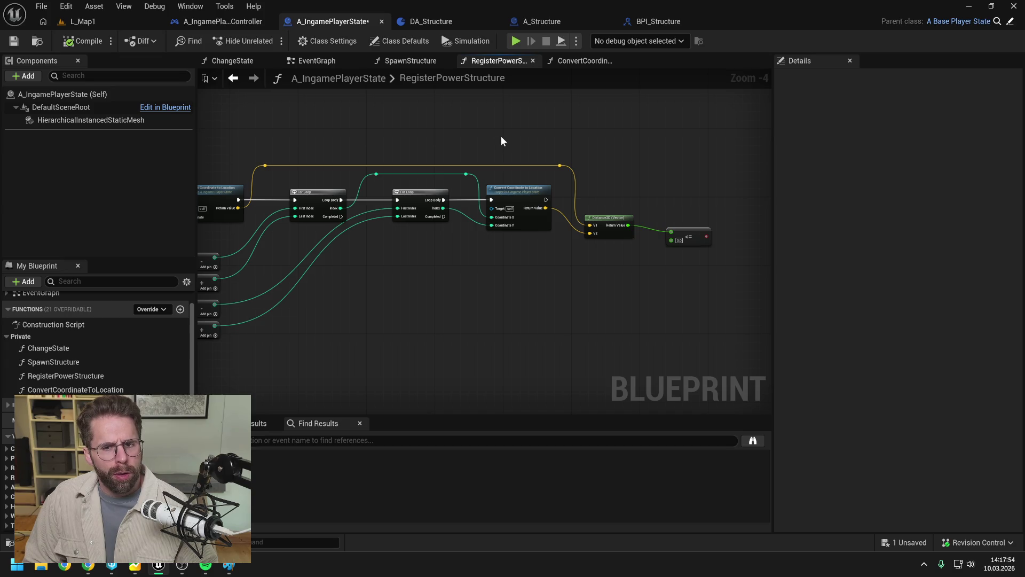
pyautogui.moveTo(691, 230); pyautogui.dragTo(694, 217)
pyautogui.click(664, 188)
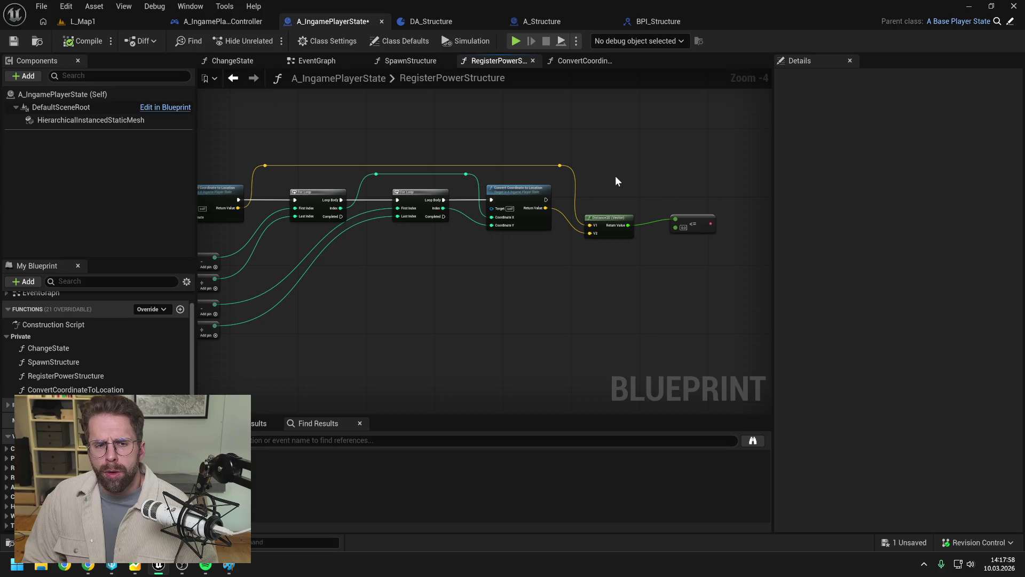
pyautogui.moveTo(616, 177)
pyautogui.mouseDown()
pyautogui.moveTo(672, 177)
pyautogui.moveTo(632, 173)
pyautogui.mouseUp()
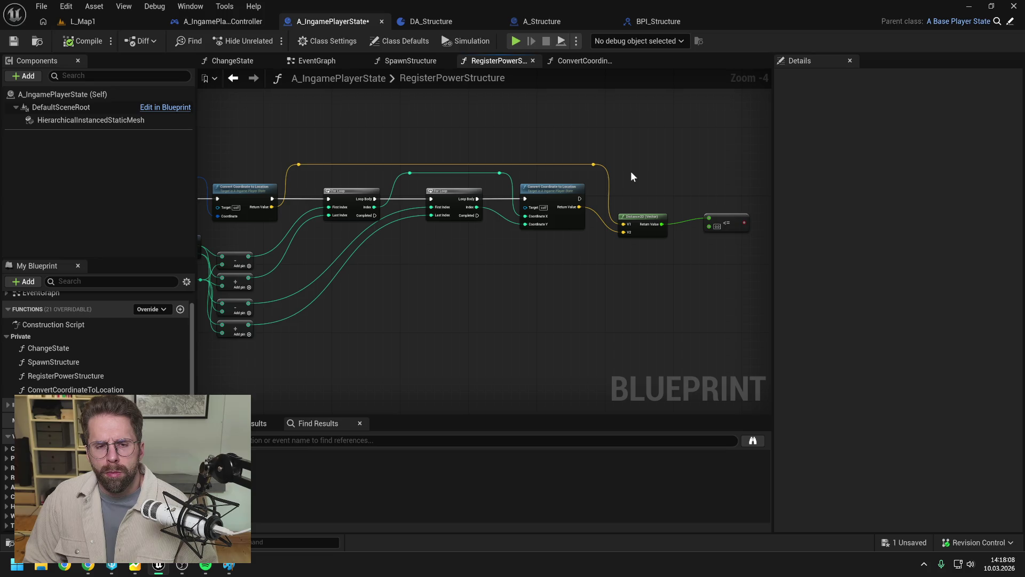
pyautogui.moveTo(468, 142); pyautogui.dragTo(639, 135)
pyautogui.moveTo(548, 127); pyautogui.dragTo(634, 125)
pyautogui.moveTo(463, 287); pyautogui.dragTo(265, 269)
# - Straighten the reroute knots on the wire beside Break Int Point and on the yellow and green wires
pyautogui.press('q')
pyautogui.press('q')
pyautogui.click(450, 216)
pyautogui.moveTo(458, 157); pyautogui.dragTo(453, 157)
pyautogui.click(491, 151)
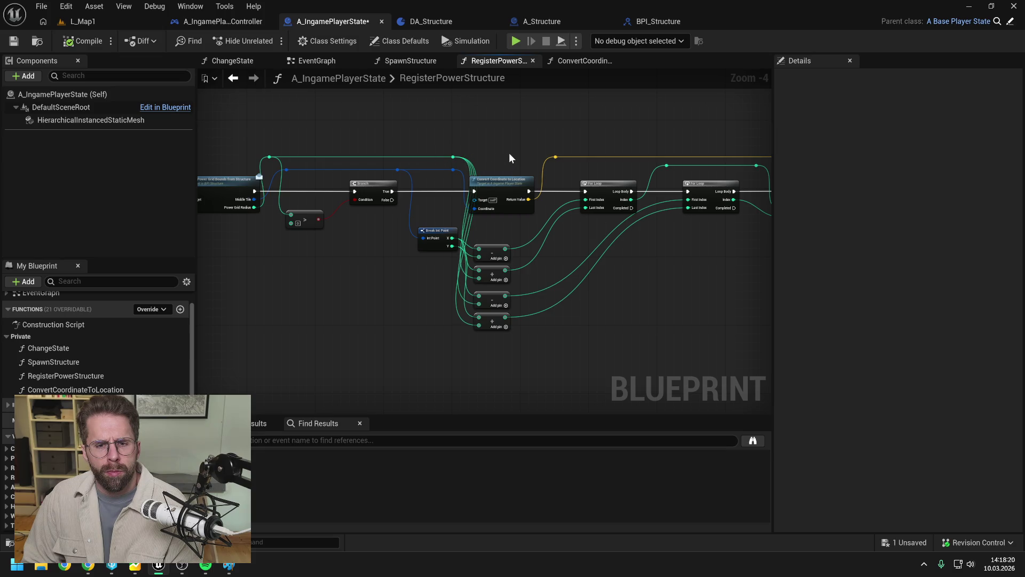
pyautogui.moveTo(467, 140)
pyautogui.mouseDown()
pyautogui.moveTo(361, 143)
pyautogui.moveTo(684, 176)
pyautogui.mouseUp()
pyautogui.press('q')
pyautogui.moveTo(380, 143); pyautogui.dragTo(591, 137)
pyautogui.moveTo(293, 148); pyautogui.dragTo(503, 178)
pyautogui.press('q')
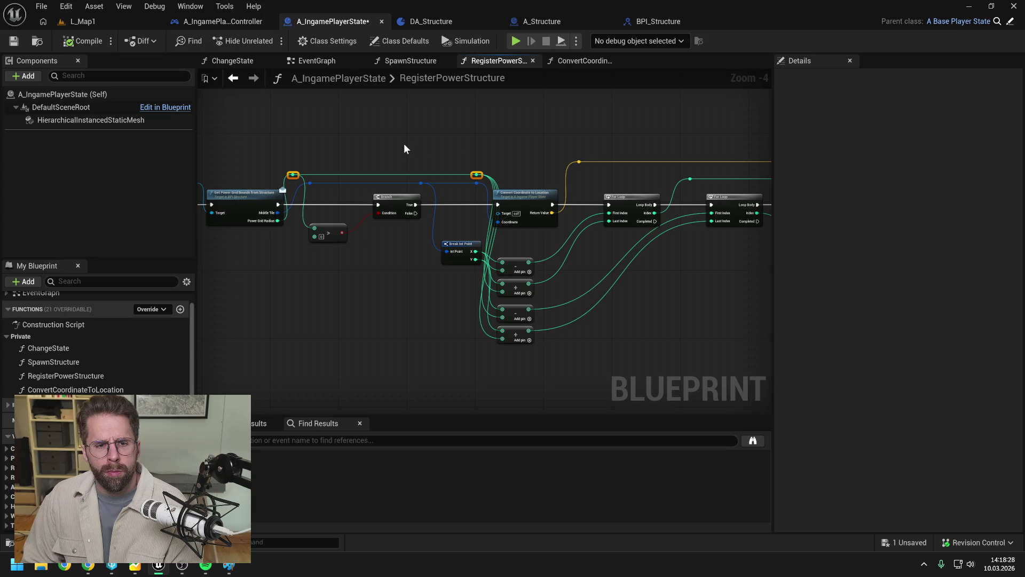
pyautogui.moveTo(292, 175)
pyautogui.mouseDown()
pyautogui.moveTo(426, 142)
pyautogui.moveTo(466, 143)
pyautogui.moveTo(352, 140)
pyautogui.mouseUp()
pyautogui.click(332, 194)
pyautogui.scroll(-1, 400, 141)
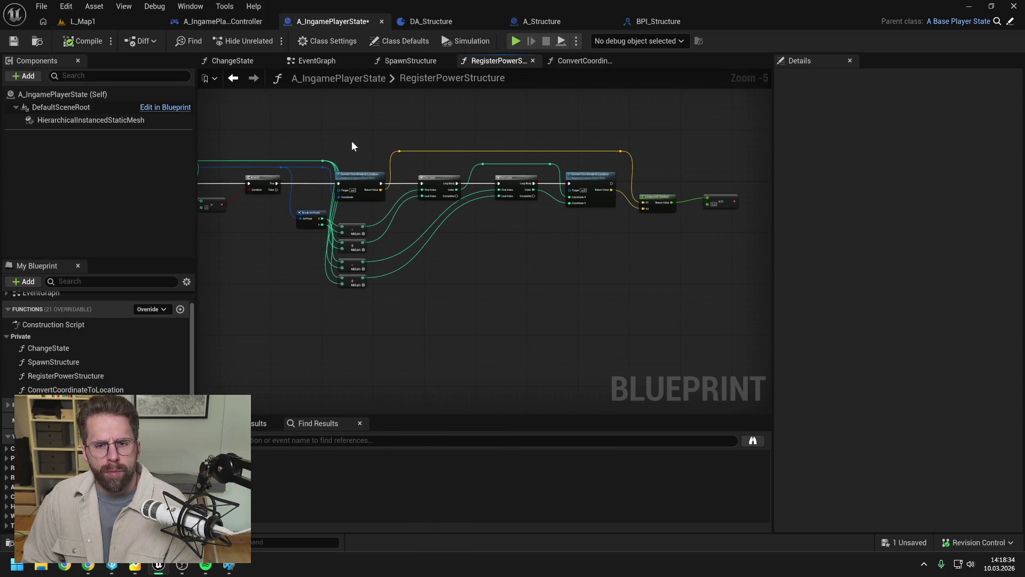
pyautogui.press('q')
# - Add a Multiply (*) node fed by the integer wire through a new reroute knot
pyautogui.moveTo(322, 160)
pyautogui.mouseDown()
pyautogui.moveTo(342, 170)
pyautogui.moveTo(700, 172)
pyautogui.moveTo(673, 168)
pyautogui.mouseUp()
pyautogui.write('*')
pyautogui.press('Return')
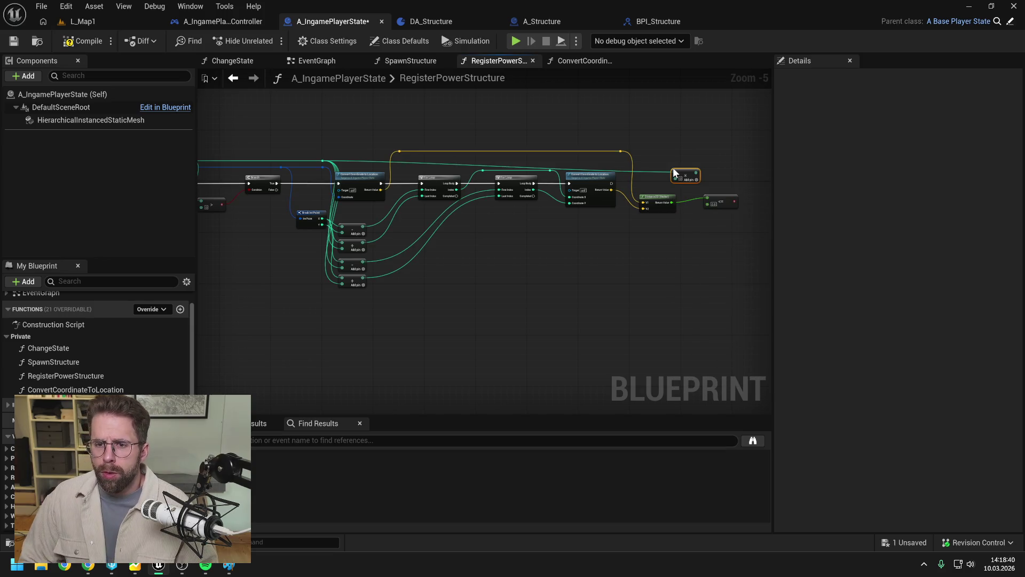
pyautogui.moveTo(670, 176)
pyautogui.mouseDown()
pyautogui.moveTo(694, 172)
pyautogui.moveTo(669, 181)
pyautogui.mouseUp()
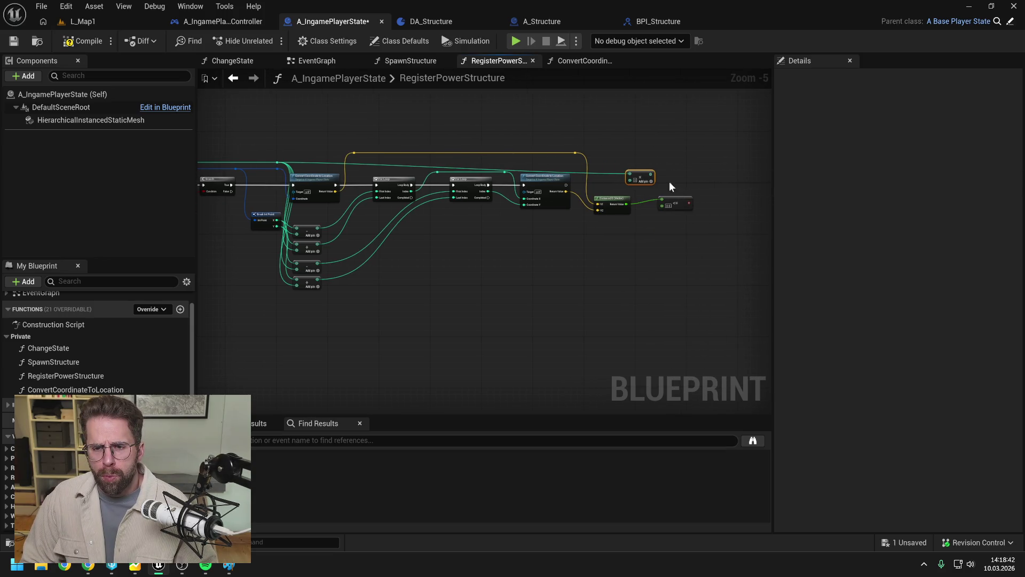
pyautogui.doubleClick(604, 172)
pyautogui.moveTo(607, 172)
pyautogui.mouseDown()
pyautogui.moveTo(611, 160)
pyautogui.moveTo(615, 167)
pyautogui.mouseUp()
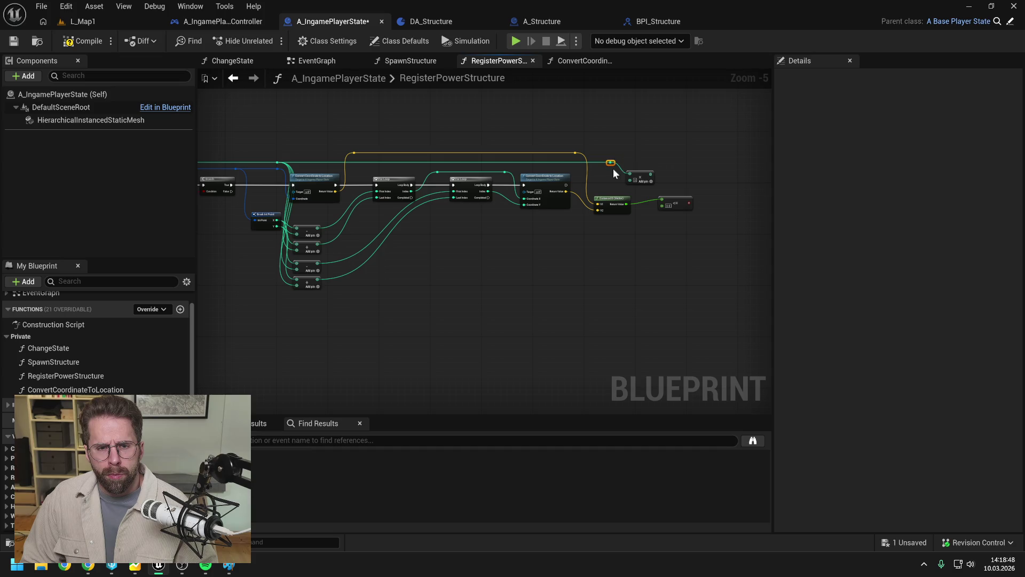
pyautogui.rightClick(589, 178)
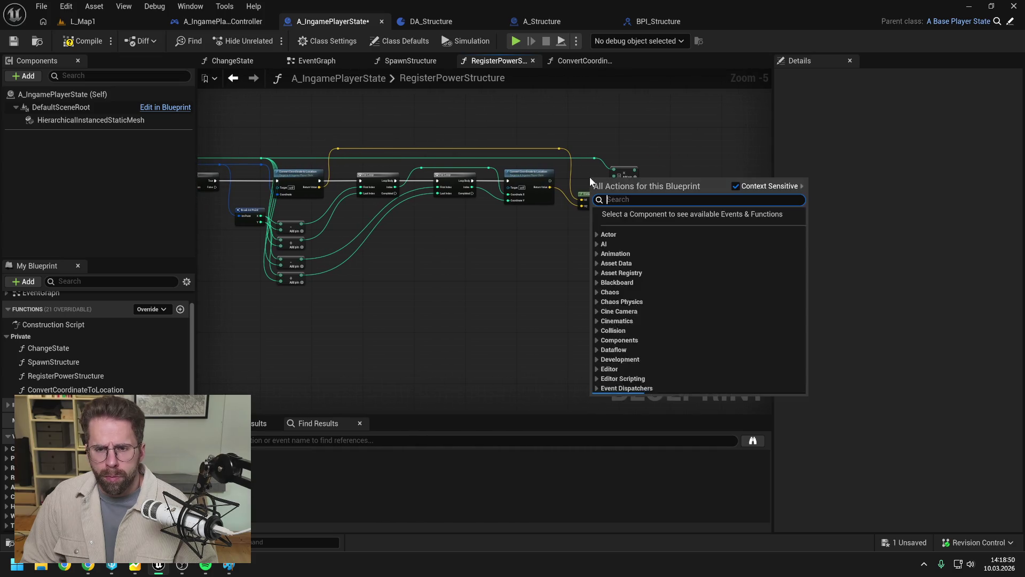
# - Search the action list for 'tile si', cancel it, and save all changes
pyautogui.write('tile si')
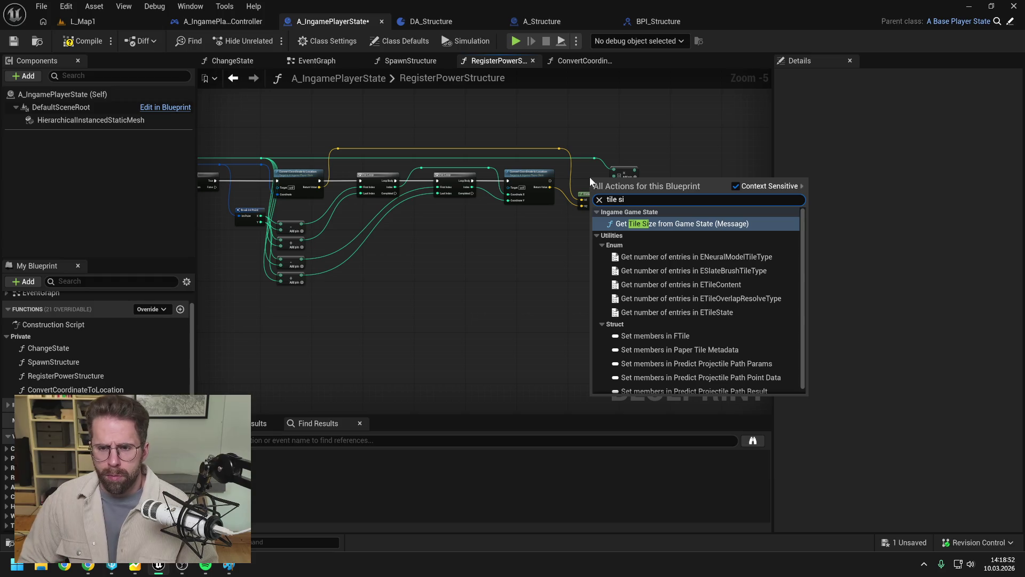
pyautogui.press('Escape')
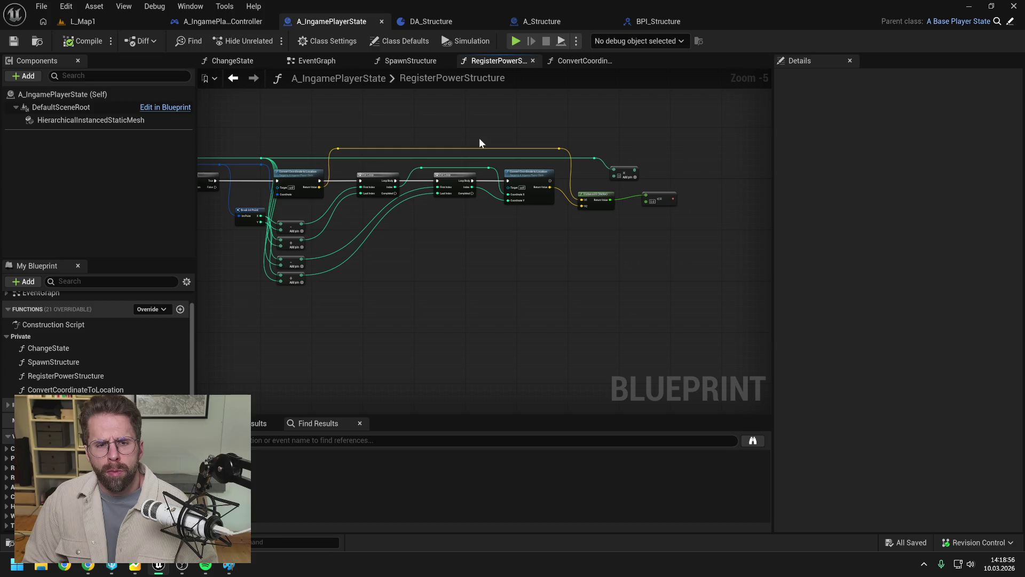
pyautogui.hotkey('ctrl', 's')
# - Open A_IngameGameState to inspect its private GetTileSize function, then return to RegisterPowerStructure
pyautogui.hotkey('ctrl', 'space')
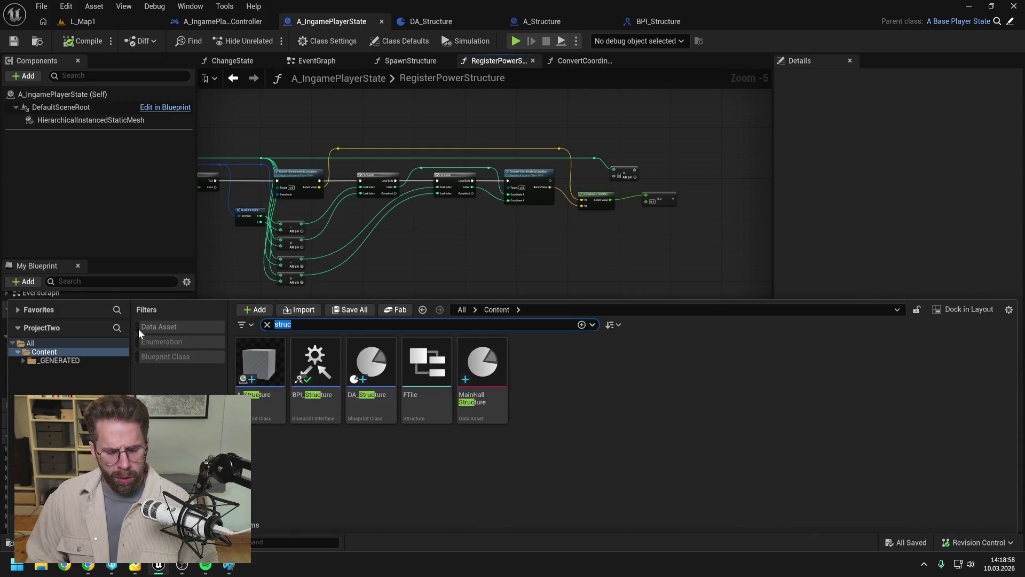
pyautogui.write('ingame game state')
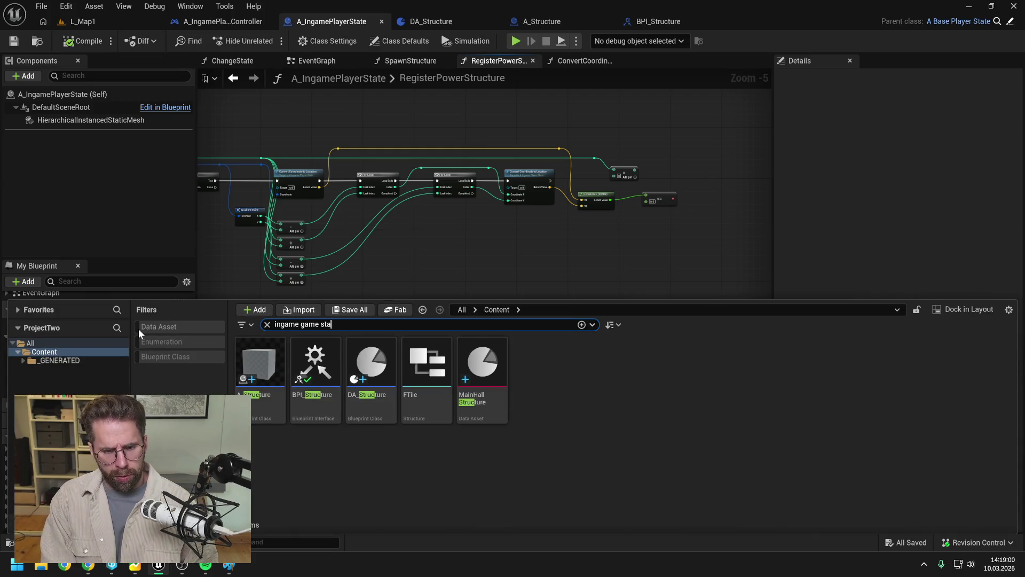
pyautogui.click(529, 426)
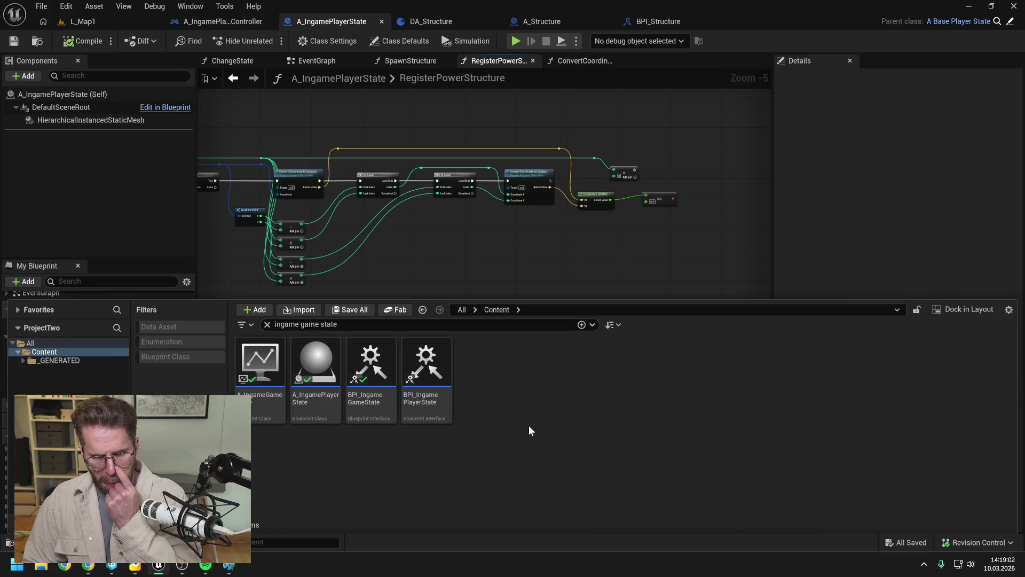
pyautogui.doubleClick(260, 369)
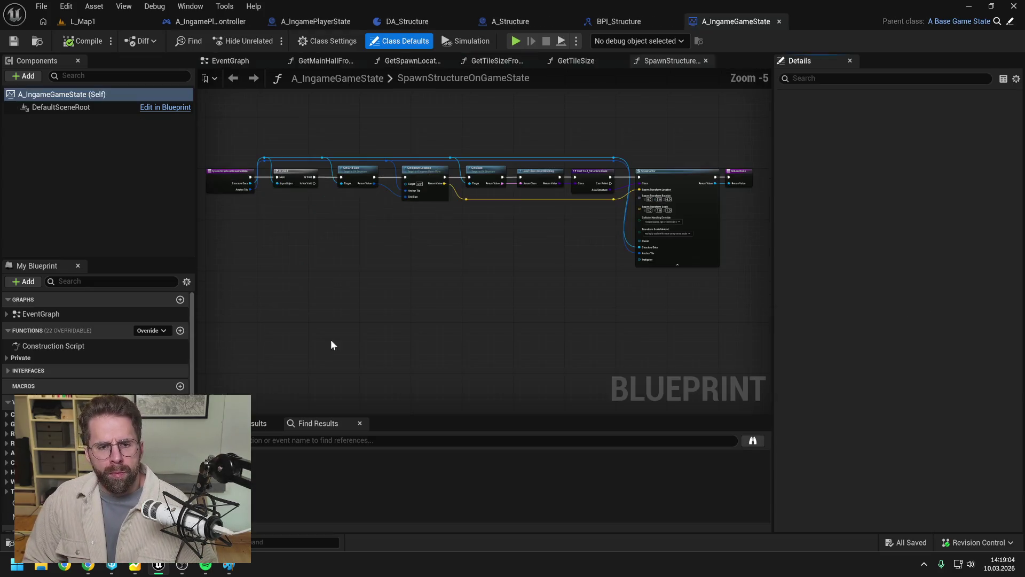
pyautogui.click(107, 358)
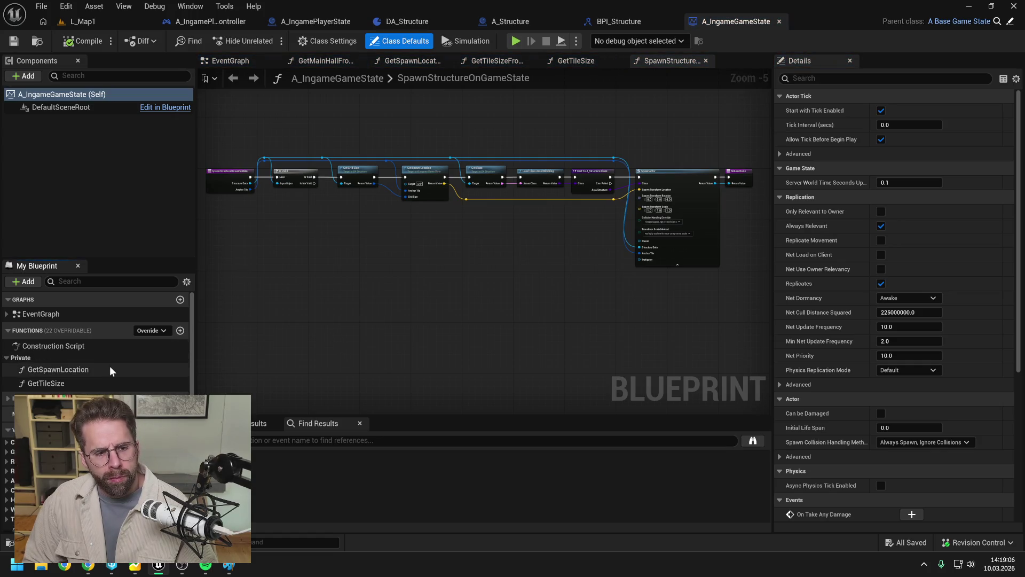
pyautogui.doubleClick(85, 382)
pyautogui.moveTo(436, 353); pyautogui.dragTo(393, 323)
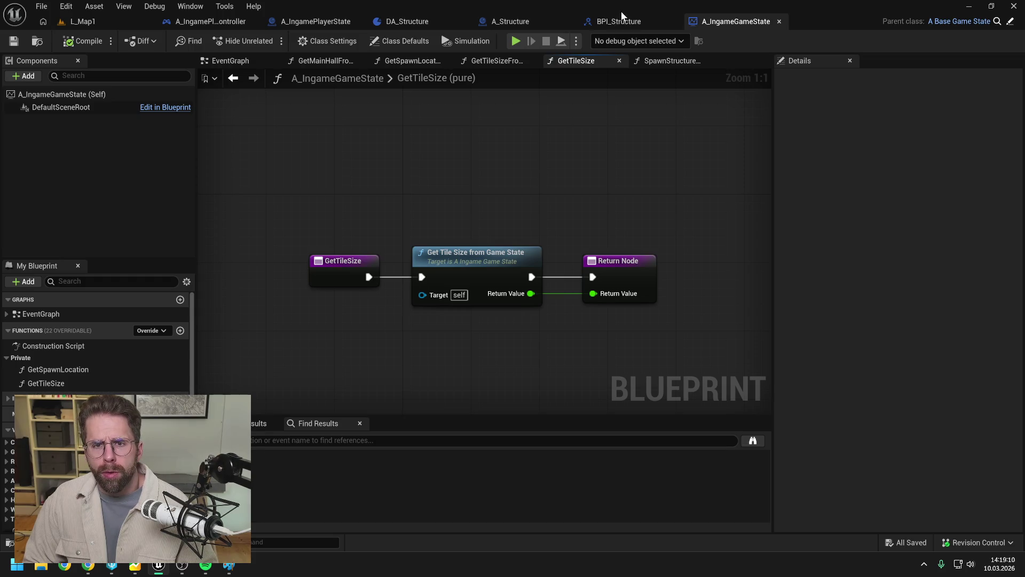
pyautogui.click(325, 23)
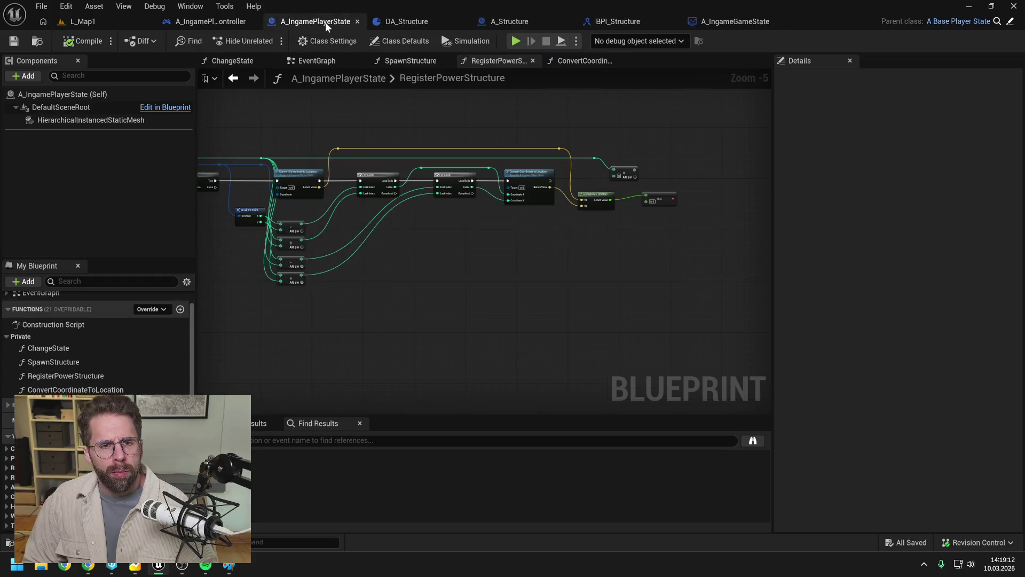
# - Add a Get Tile Size from Game State node and chain it after Convert Coordinate
pyautogui.rightClick(584, 268)
pyautogui.write('get til')
pyautogui.write('e si')
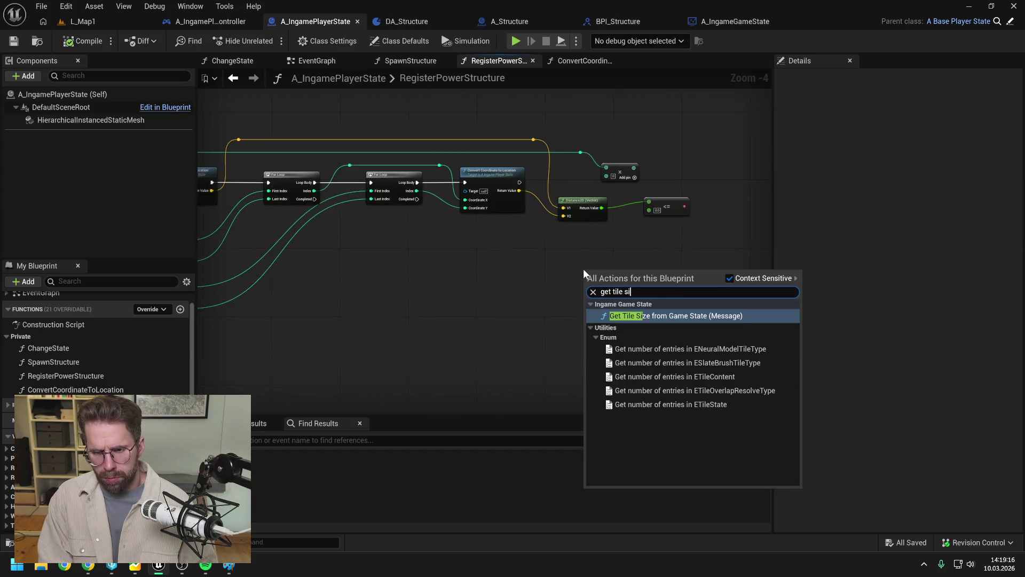
pyautogui.press('Return')
pyautogui.moveTo(641, 275); pyautogui.dragTo(439, 279)
pyautogui.moveTo(413, 126); pyautogui.dragTo(769, 230)
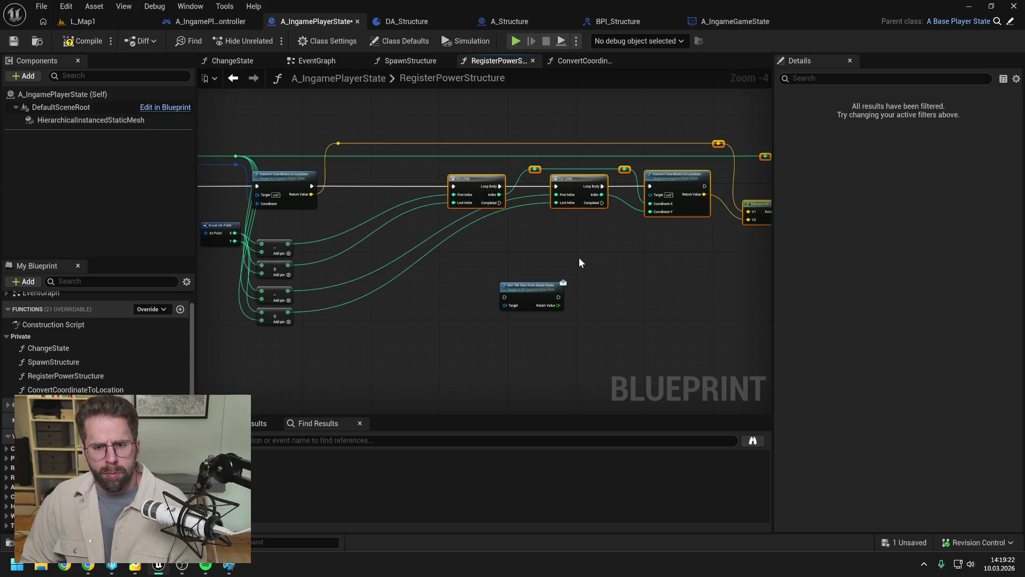
pyautogui.moveTo(533, 295); pyautogui.dragTo(379, 184)
pyautogui.moveTo(311, 186); pyautogui.dragTo(351, 185)
pyautogui.moveTo(377, 182); pyautogui.dragTo(399, 181)
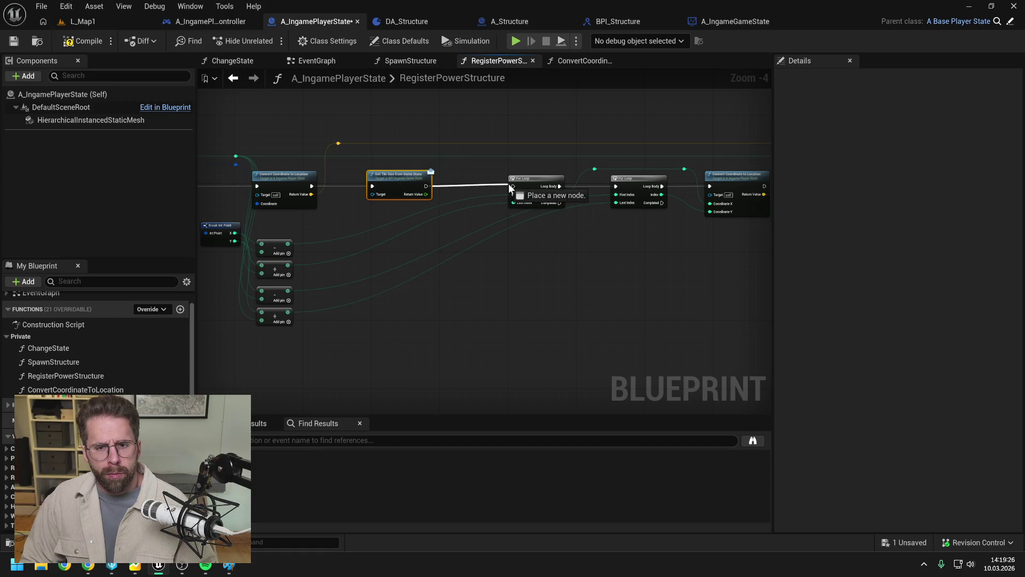
# - Add a Get Game State node and place it before Get Tile Size
pyautogui.rightClick(351, 210)
pyautogui.write('get gam')
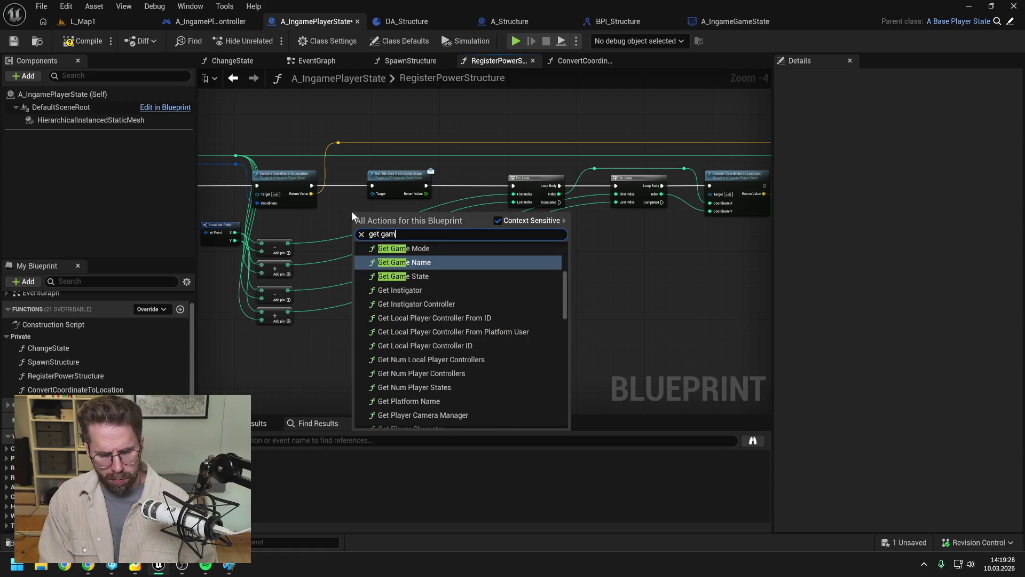
pyautogui.write('e state')
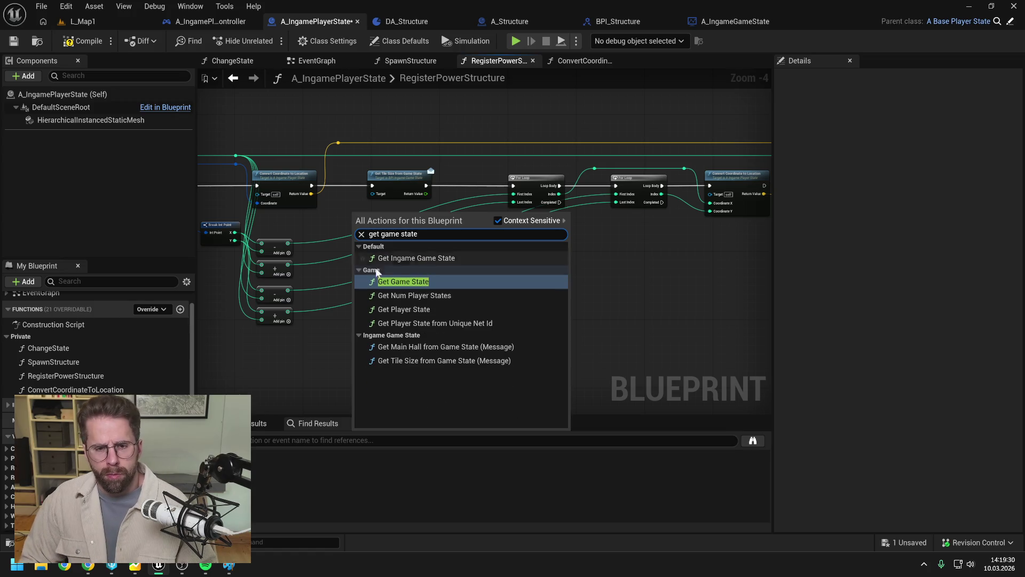
pyautogui.press('Return')
pyautogui.moveTo(397, 179); pyautogui.dragTo(418, 180)
pyautogui.click(374, 211)
pyautogui.moveTo(374, 211)
pyautogui.mouseDown()
pyautogui.moveTo(347, 172)
pyautogui.moveTo(361, 171)
pyautogui.mouseUp()
pyautogui.moveTo(487, 168); pyautogui.dragTo(358, 176)
pyautogui.moveTo(379, 246)
pyautogui.mouseDown()
pyautogui.moveTo(369, 250)
pyautogui.moveTo(545, 243)
pyautogui.moveTo(412, 228)
pyautogui.mouseUp()
# - Route the tile size value into the multiply node through tidy reroute points
pyautogui.moveTo(358, 204)
pyautogui.mouseDown()
pyautogui.moveTo(673, 216)
pyautogui.moveTo(633, 216)
pyautogui.moveTo(704, 188)
pyautogui.moveTo(501, 199)
pyautogui.mouseUp()
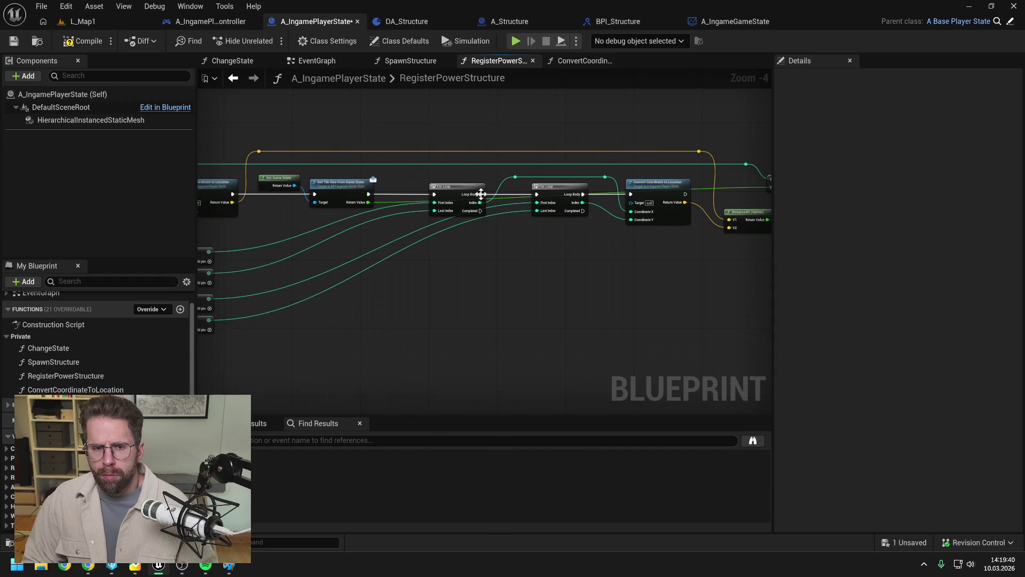
pyautogui.doubleClick(392, 200)
pyautogui.moveTo(395, 203); pyautogui.dragTo(403, 170)
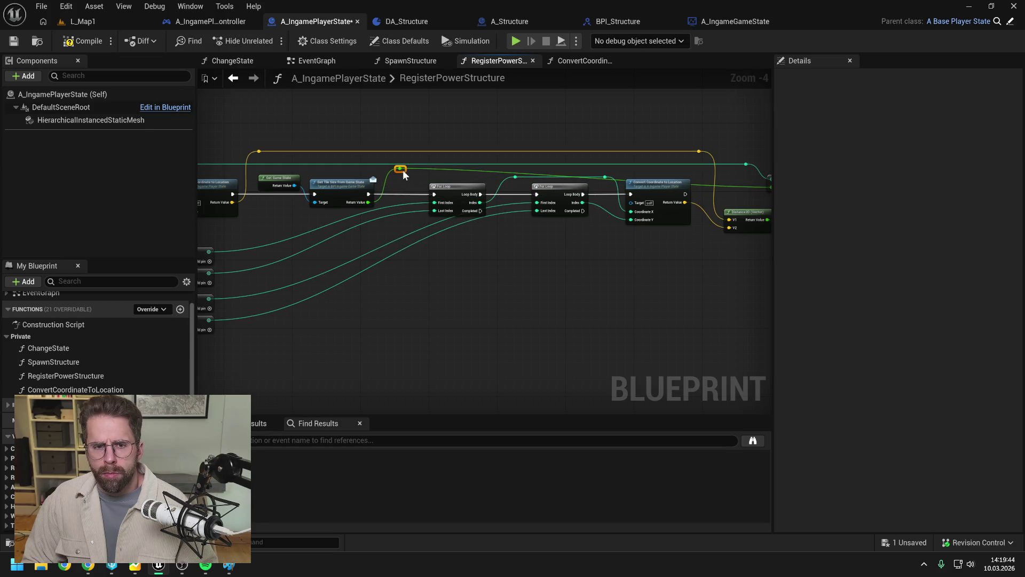
pyautogui.moveTo(738, 170)
pyautogui.mouseDown()
pyautogui.moveTo(639, 175)
pyautogui.moveTo(651, 185)
pyautogui.moveTo(632, 156)
pyautogui.moveTo(566, 194)
pyautogui.moveTo(582, 220)
pyautogui.mouseUp()
pyautogui.doubleClick(650, 190)
pyautogui.moveTo(521, 225); pyautogui.dragTo(511, 224)
pyautogui.click(544, 215)
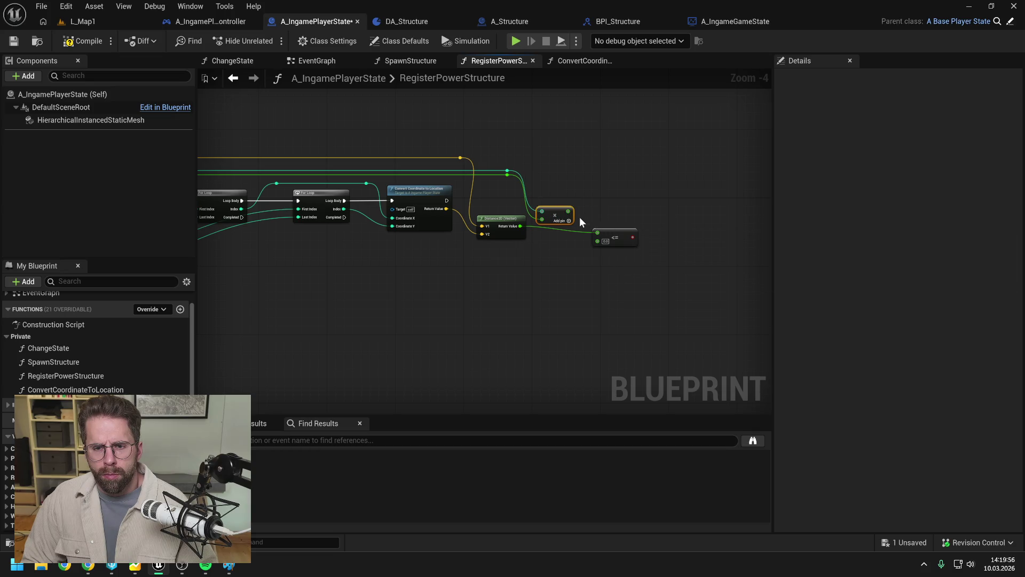
# - Feed the multiply result into the <= comparison and align Distance2D with it
pyautogui.moveTo(569, 211)
pyautogui.mouseDown()
pyautogui.moveTo(598, 241)
pyautogui.moveTo(613, 230)
pyautogui.mouseUp()
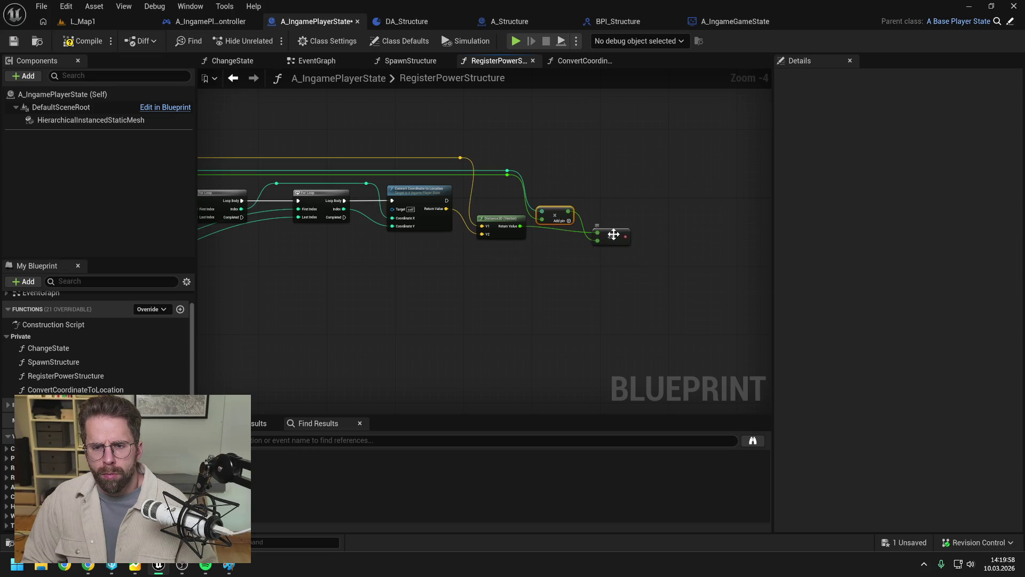
pyautogui.moveTo(616, 262); pyautogui.dragTo(499, 227)
pyautogui.press('q')
pyautogui.click(629, 187)
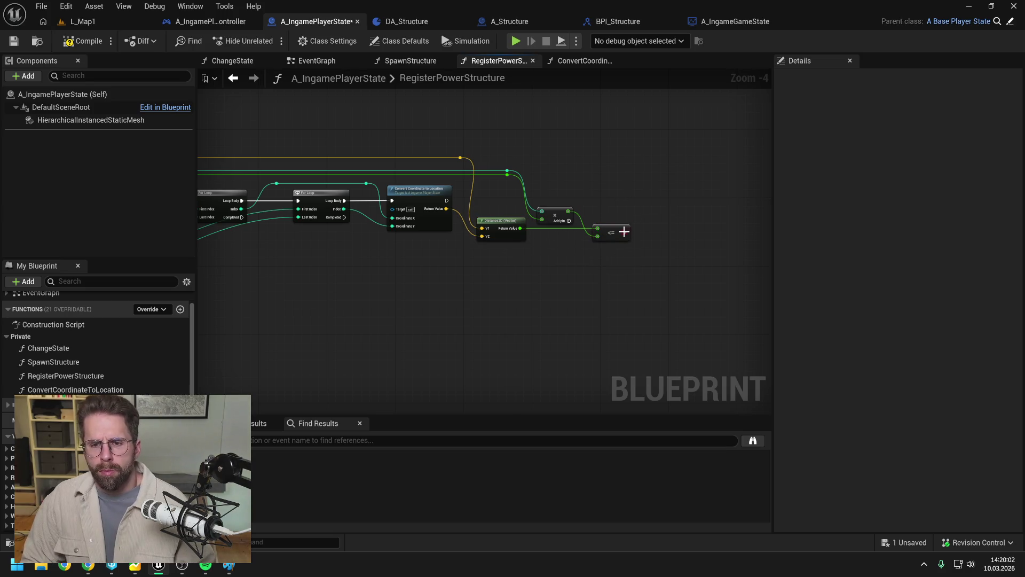
# - Add a Branch on the <= result after Convert Coordinate, then compile and save
pyautogui.moveTo(626, 232); pyautogui.dragTo(649, 210)
pyautogui.write('bran')
pyautogui.press('Return')
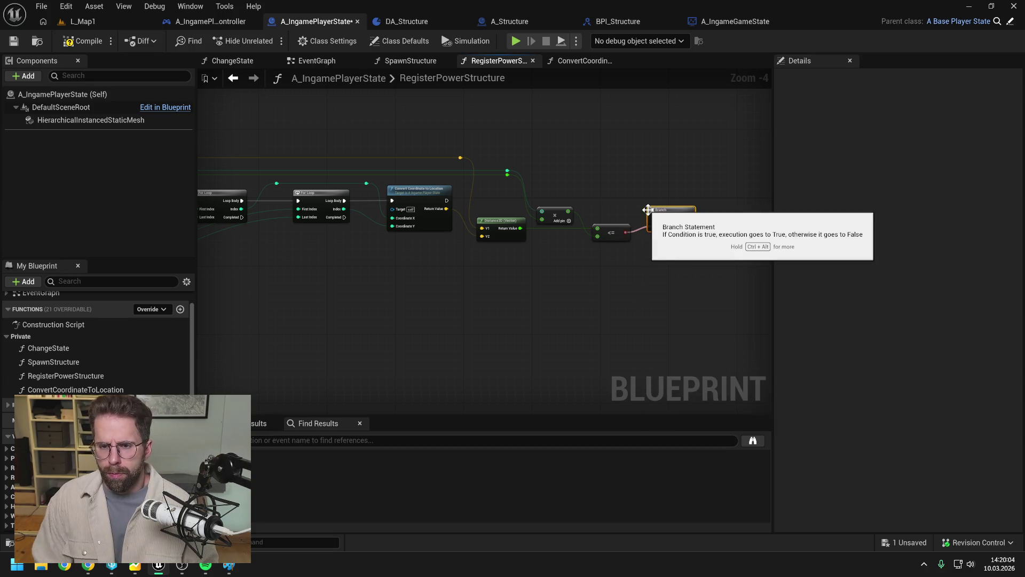
pyautogui.moveTo(447, 201)
pyautogui.mouseDown()
pyautogui.moveTo(628, 219)
pyautogui.moveTo(653, 217)
pyautogui.moveTo(669, 201)
pyautogui.mouseUp()
pyautogui.click(638, 180)
pyautogui.press('F7')
pyautogui.hotkey('ctrl', 's')
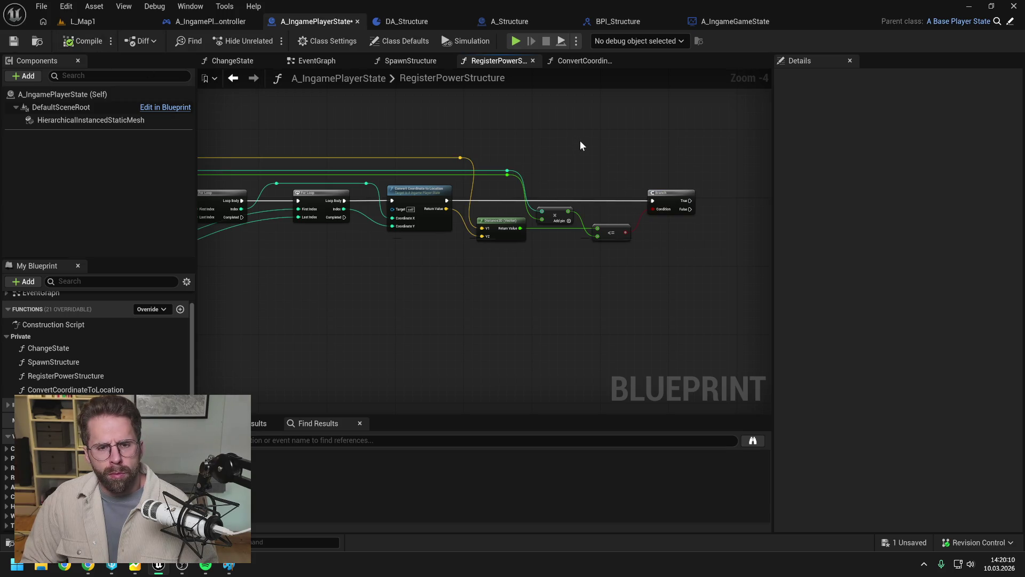
# - Place a Get PowerGrid node beside the Branch and drag a wire from it
pyautogui.moveTo(572, 141)
pyautogui.mouseDown()
pyautogui.moveTo(683, 125)
pyautogui.moveTo(634, 133)
pyautogui.moveTo(551, 173)
pyautogui.mouseUp()
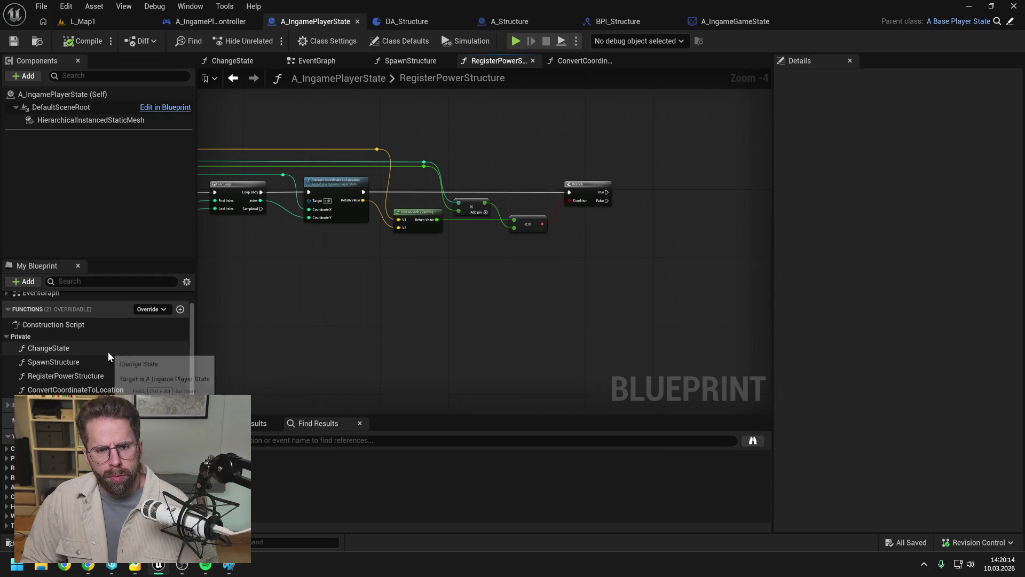
pyautogui.scroll(-4, 147, 351)
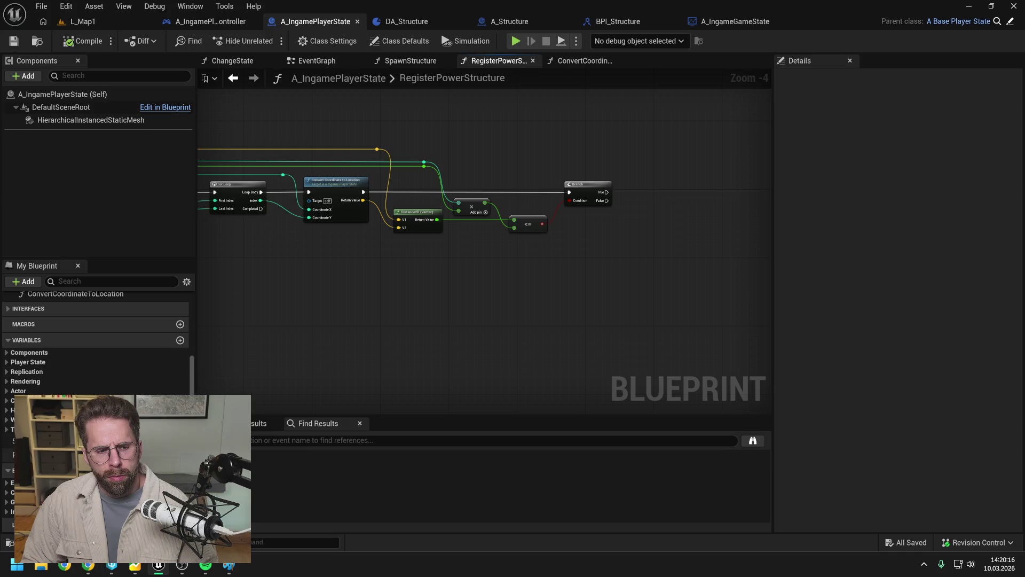
pyautogui.click(33, 454)
pyautogui.moveTo(32, 454); pyautogui.dragTo(651, 178)
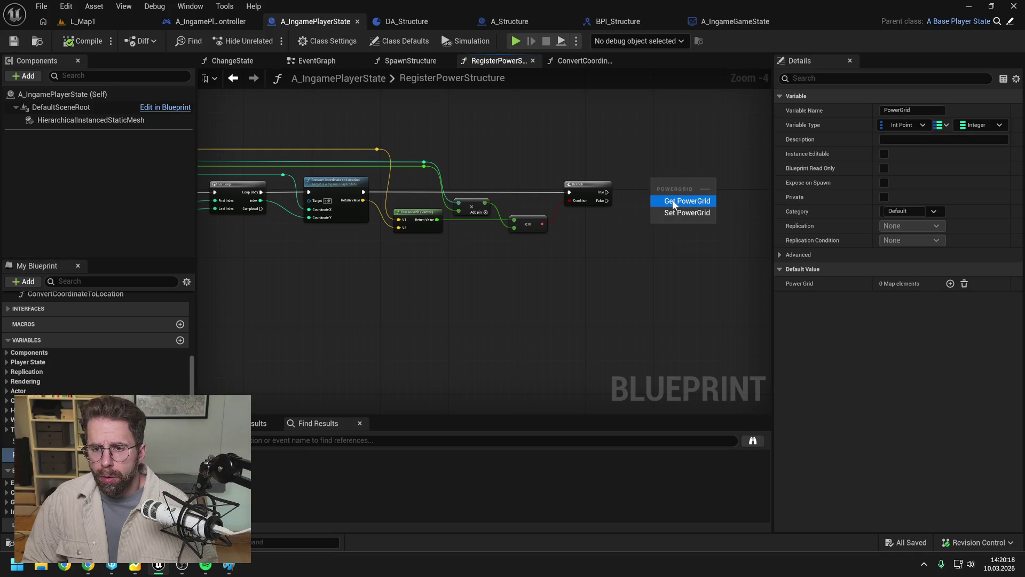
pyautogui.click(663, 199)
pyautogui.moveTo(586, 189); pyautogui.dragTo(612, 203)
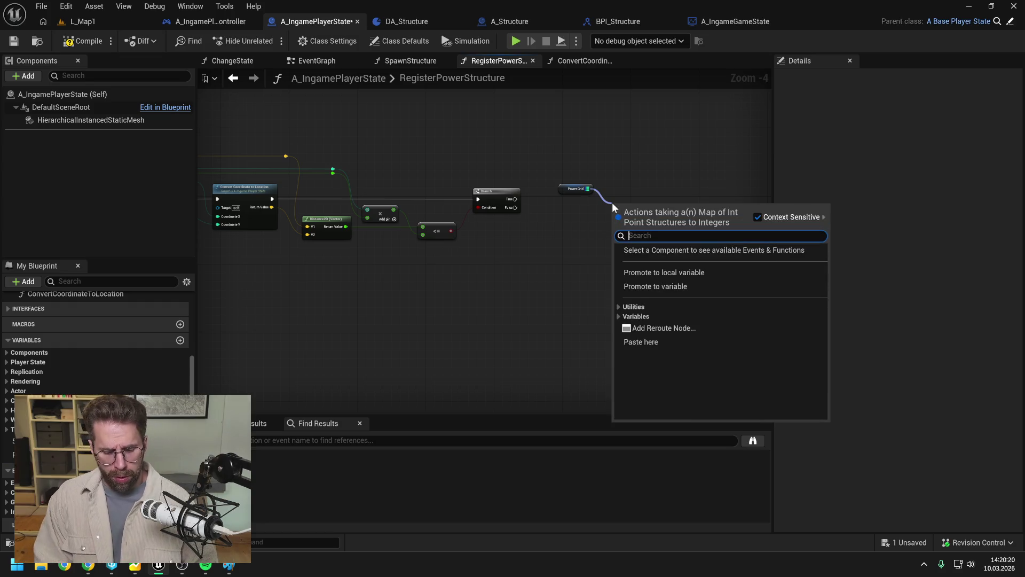
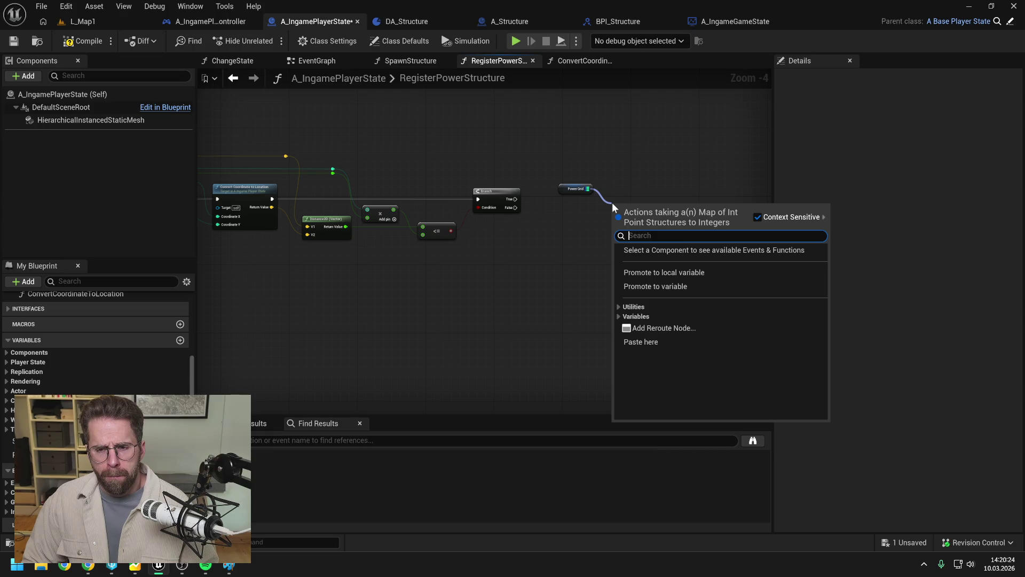
# - Add a Contains check on the Power Grid map
pyautogui.write('contains')
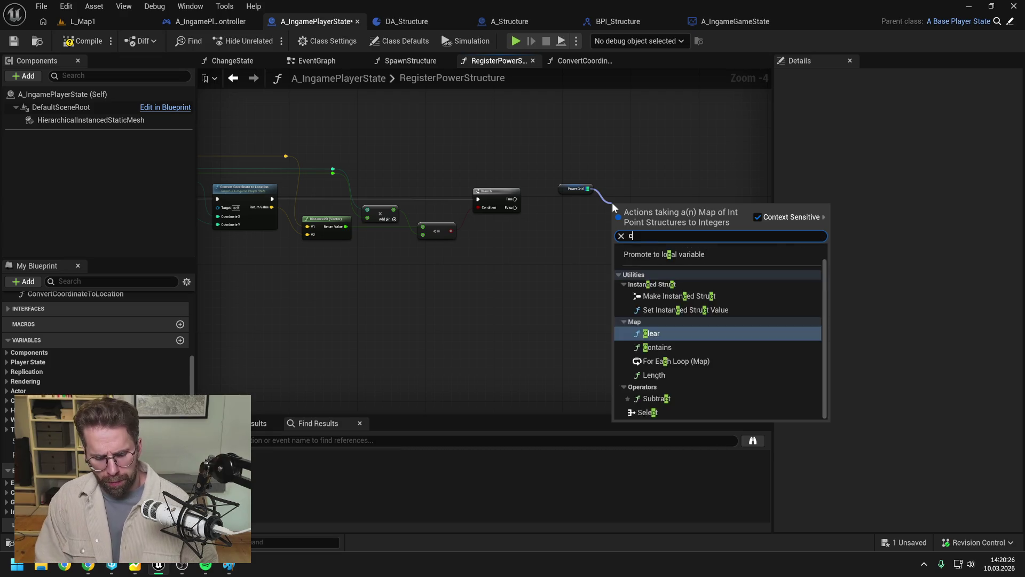
pyautogui.press('Return')
pyautogui.click(603, 199)
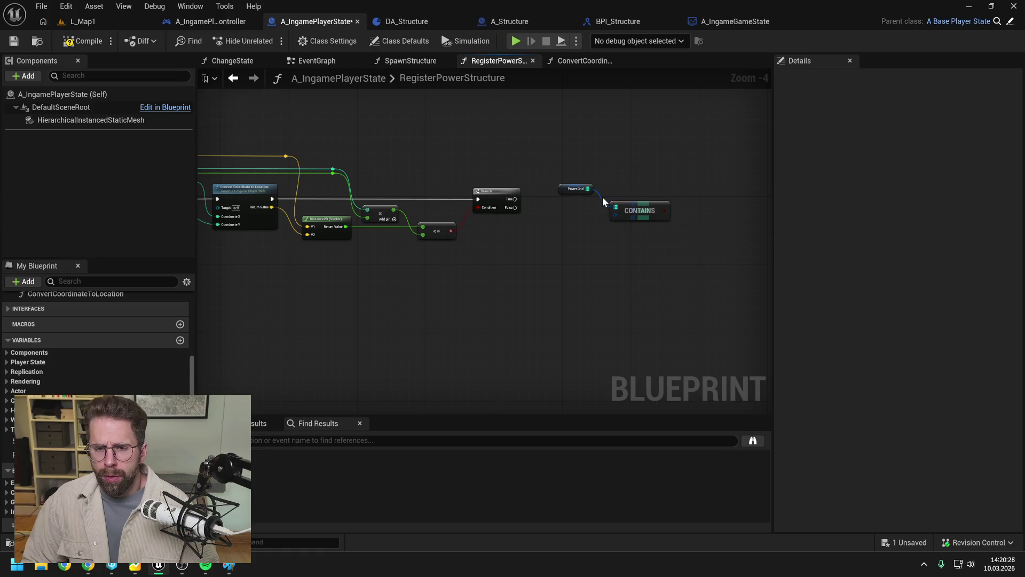
# - Build a Make Int Point from the outer and inner loop indices and feed it into the recombined Coordinate pin
pyautogui.moveTo(561, 222); pyautogui.dragTo(685, 229)
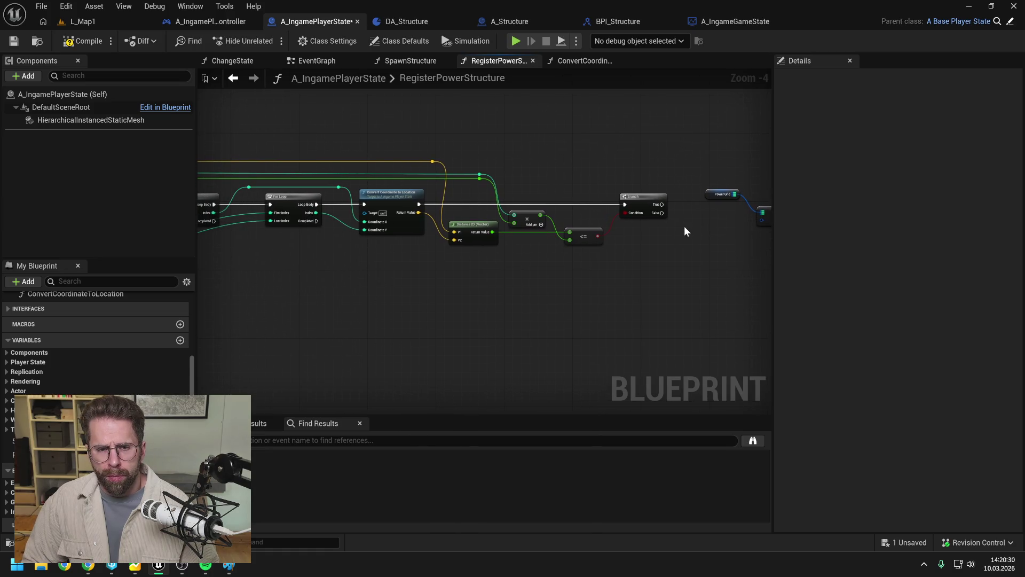
pyautogui.moveTo(415, 275)
pyautogui.mouseDown()
pyautogui.moveTo(529, 286)
pyautogui.moveTo(477, 283)
pyautogui.mouseUp()
pyautogui.rightClick(458, 284)
pyautogui.write('make i')
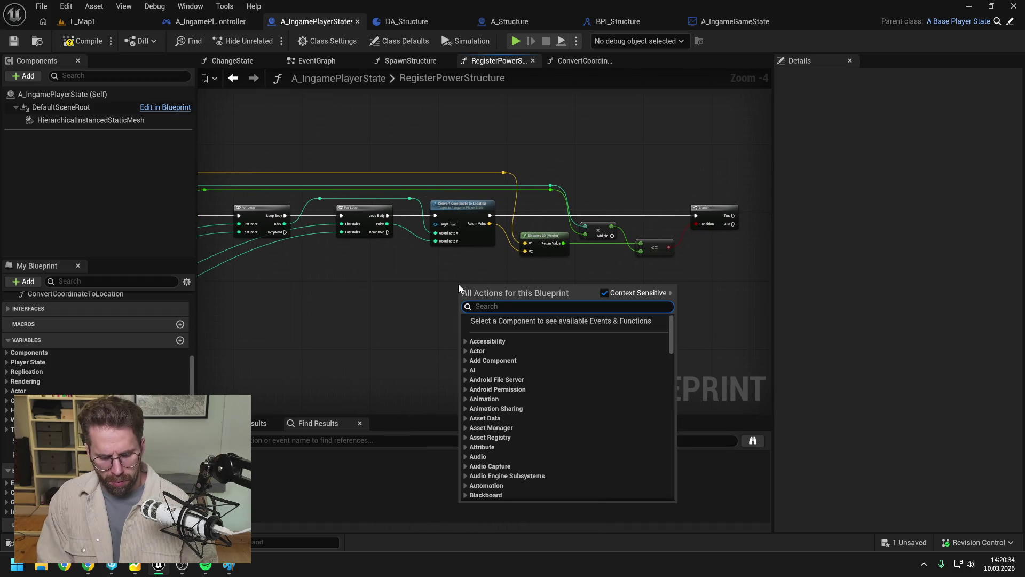
pyautogui.write('nt po')
pyautogui.press('Return')
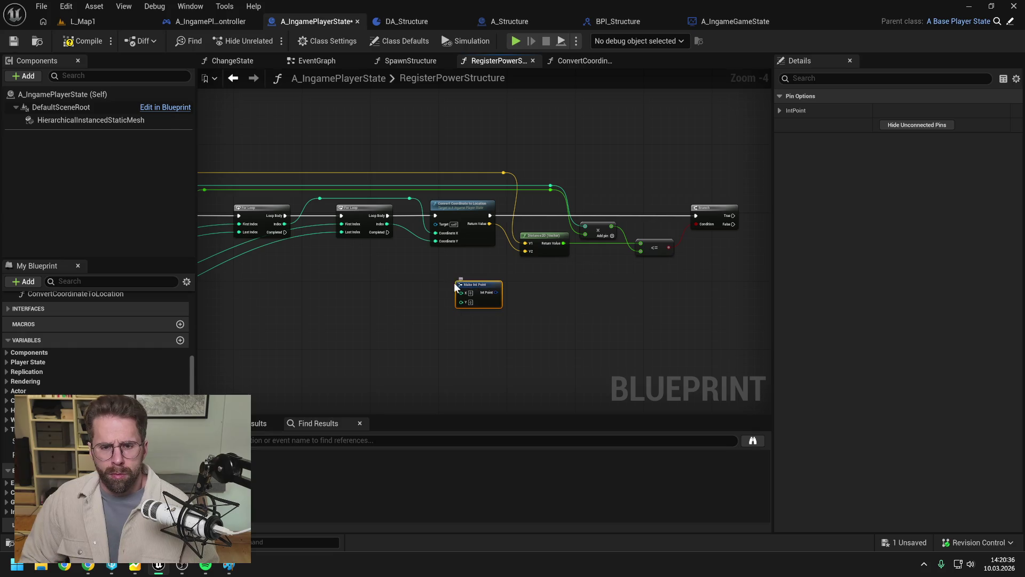
pyautogui.moveTo(409, 199); pyautogui.dragTo(462, 292)
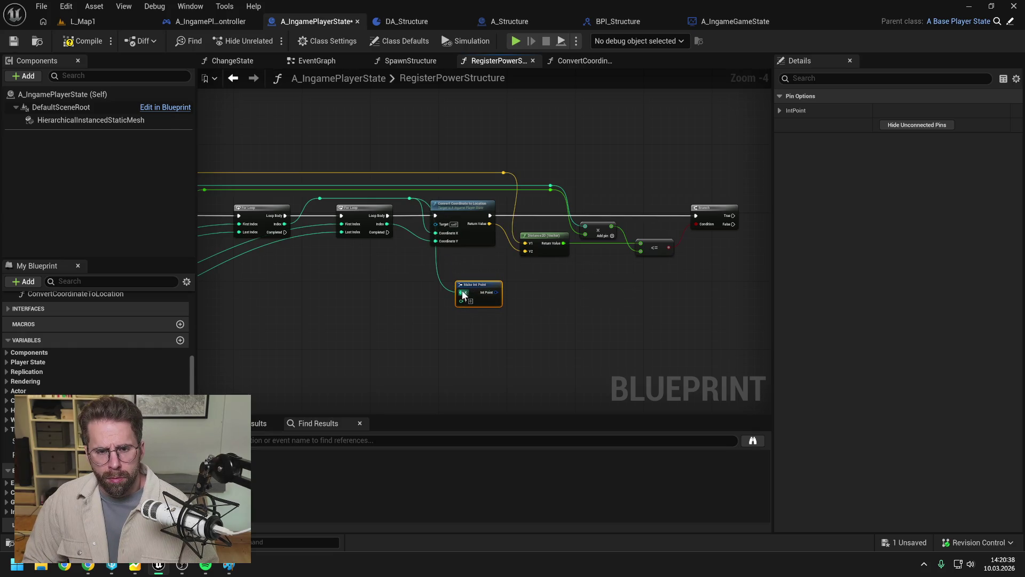
pyautogui.moveTo(388, 225)
pyautogui.mouseDown()
pyautogui.moveTo(466, 298)
pyautogui.moveTo(433, 280)
pyautogui.mouseUp()
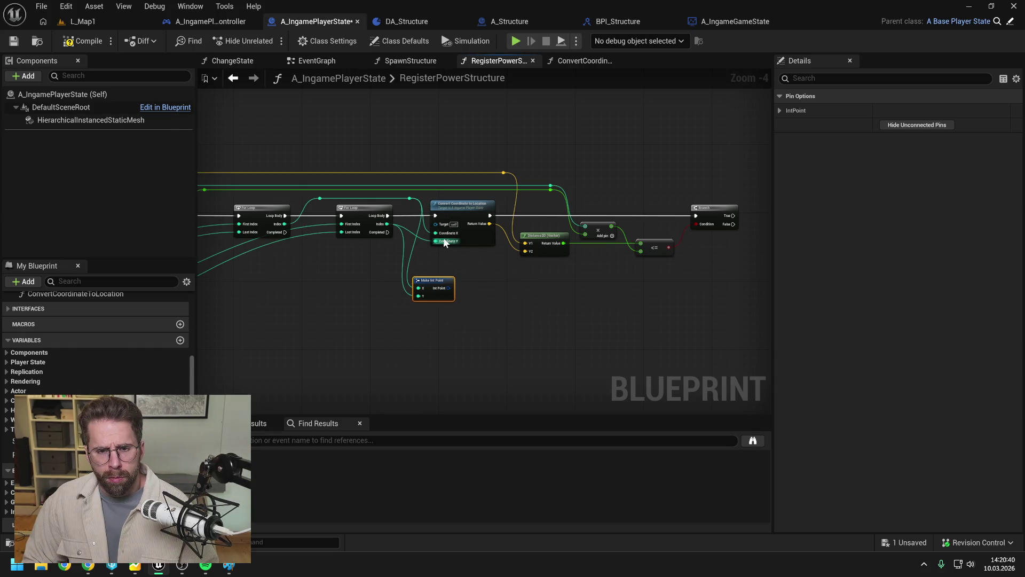
pyautogui.rightClick(438, 242)
pyautogui.click(473, 290)
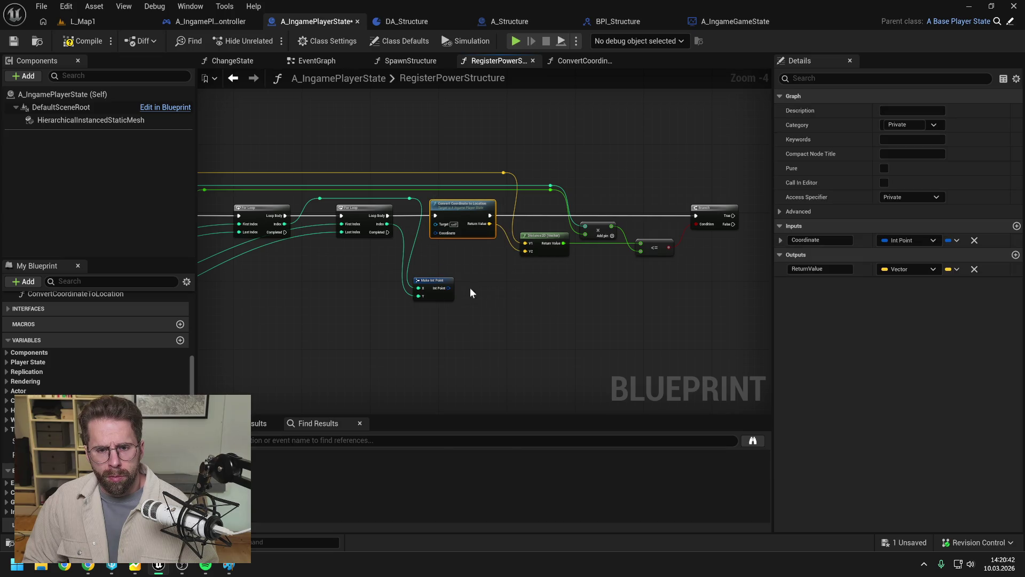
pyautogui.moveTo(448, 287); pyautogui.dragTo(437, 232)
# - Tidy the loop and conversion nodes, add a reroute on the coordinate wire, and drag from the Contains result
pyautogui.moveTo(381, 142)
pyautogui.mouseDown()
pyautogui.moveTo(498, 201)
pyautogui.moveTo(757, 249)
pyautogui.mouseUp()
pyautogui.press('f')
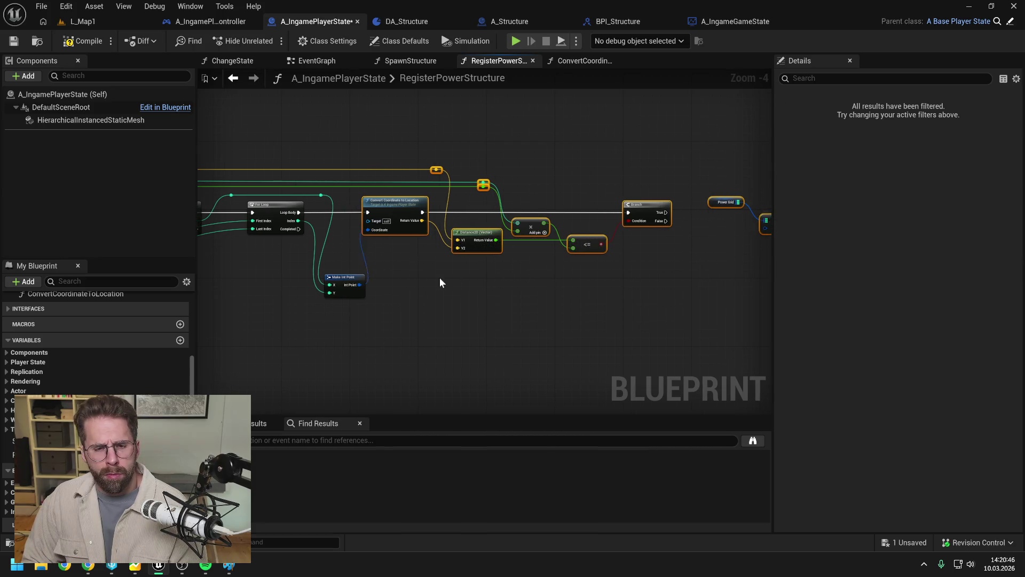
pyautogui.moveTo(350, 277); pyautogui.dragTo(376, 221)
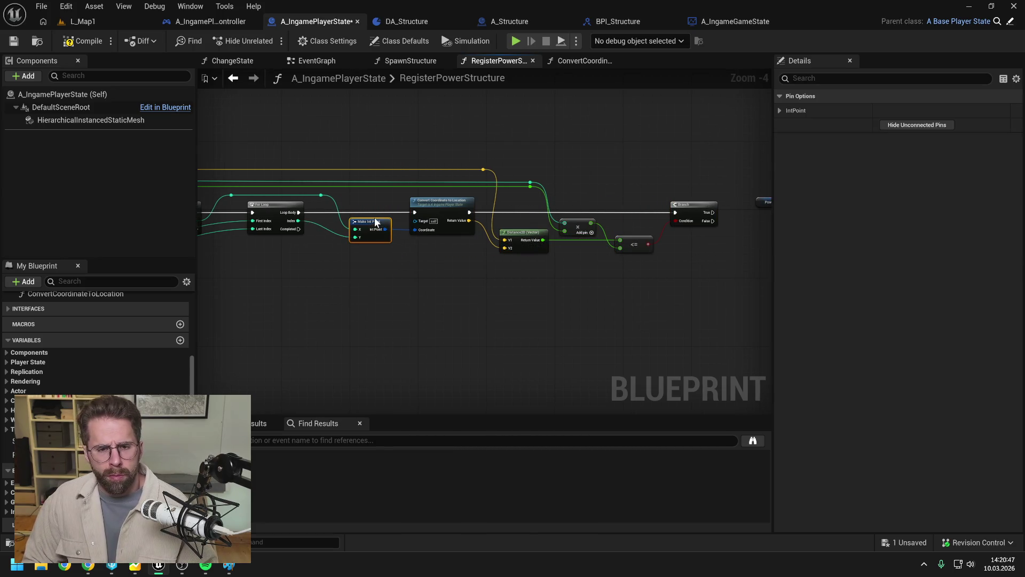
pyautogui.doubleClick(402, 229)
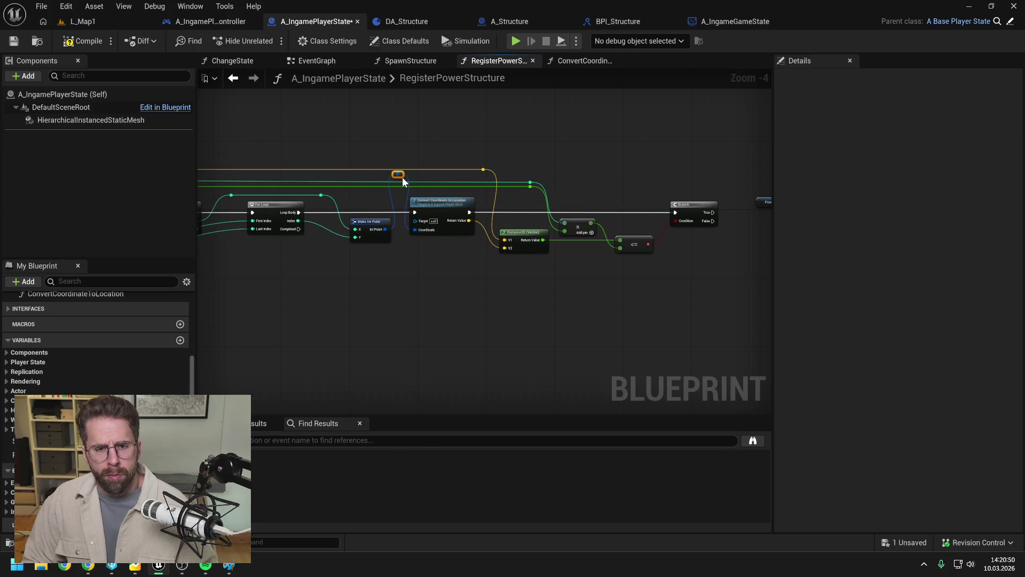
pyautogui.moveTo(425, 171)
pyautogui.mouseDown()
pyautogui.moveTo(335, 184)
pyautogui.moveTo(747, 239)
pyautogui.moveTo(626, 245)
pyautogui.moveTo(638, 194)
pyautogui.moveTo(614, 201)
pyautogui.mouseUp()
pyautogui.moveTo(620, 241); pyautogui.dragTo(642, 230)
# - Add a second Branch on the Contains result after the first Branch's True, then save
pyautogui.write('branch')
pyautogui.press('Return')
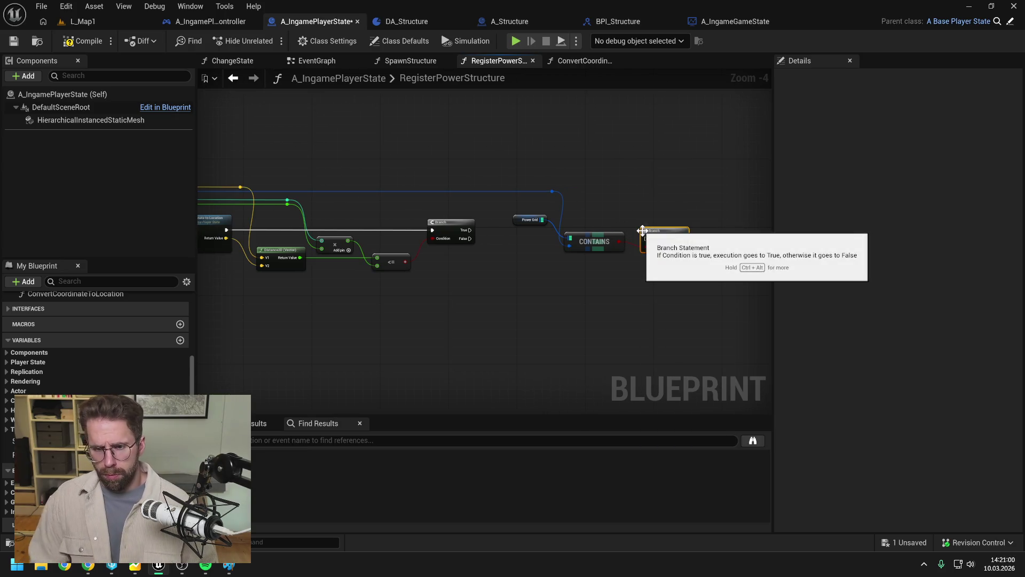
pyautogui.moveTo(466, 230); pyautogui.dragTo(648, 238)
pyautogui.moveTo(663, 237); pyautogui.dragTo(666, 228)
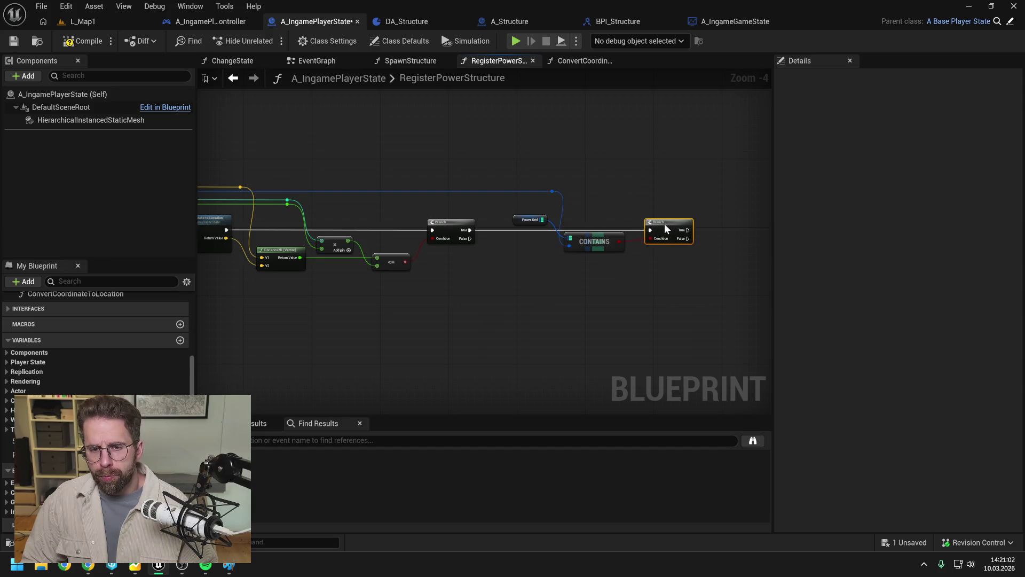
pyautogui.moveTo(627, 274); pyautogui.dragTo(551, 271)
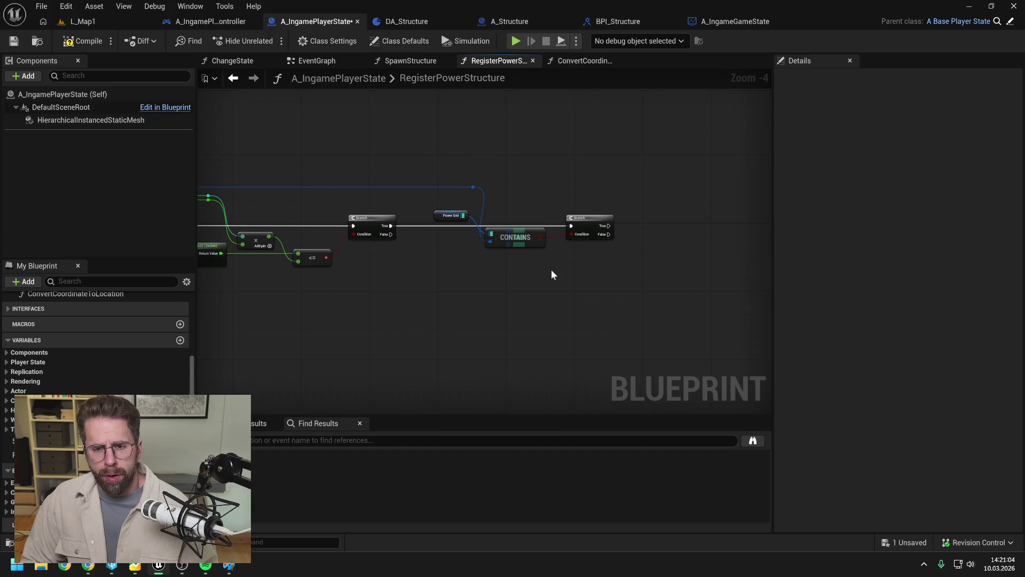
pyautogui.doubleClick(468, 187)
pyautogui.click(524, 187)
pyautogui.hotkey('ctrl', 's')
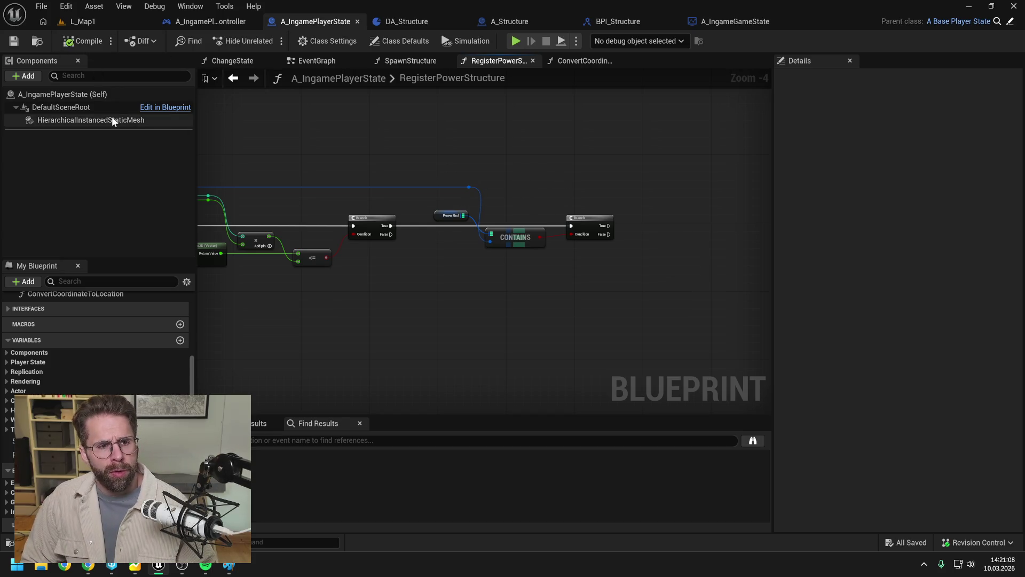
# - Add an Add Instance node for the instanced mesh component on the new Branch's False path
pyautogui.moveTo(116, 119)
pyautogui.mouseDown()
pyautogui.moveTo(650, 200)
pyautogui.moveTo(617, 221)
pyautogui.moveTo(630, 226)
pyautogui.mouseUp()
pyautogui.write('add ins')
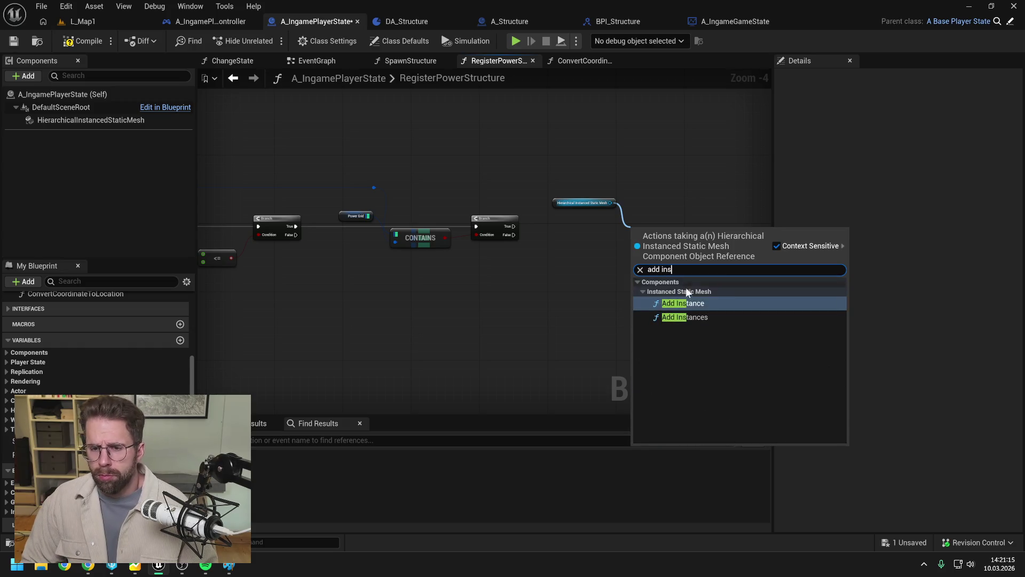
pyautogui.click(677, 297)
pyautogui.click(678, 296)
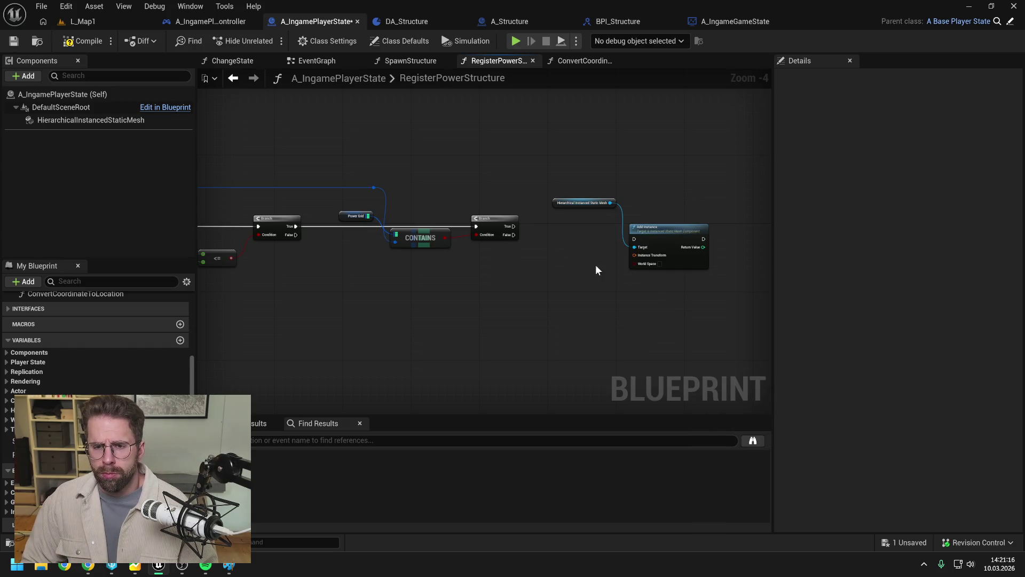
pyautogui.moveTo(513, 237)
pyautogui.mouseDown()
pyautogui.moveTo(632, 237)
pyautogui.moveTo(674, 221)
pyautogui.mouseUp()
pyautogui.click(670, 225)
pyautogui.click(594, 216)
pyautogui.moveTo(591, 207); pyautogui.dragTo(600, 224)
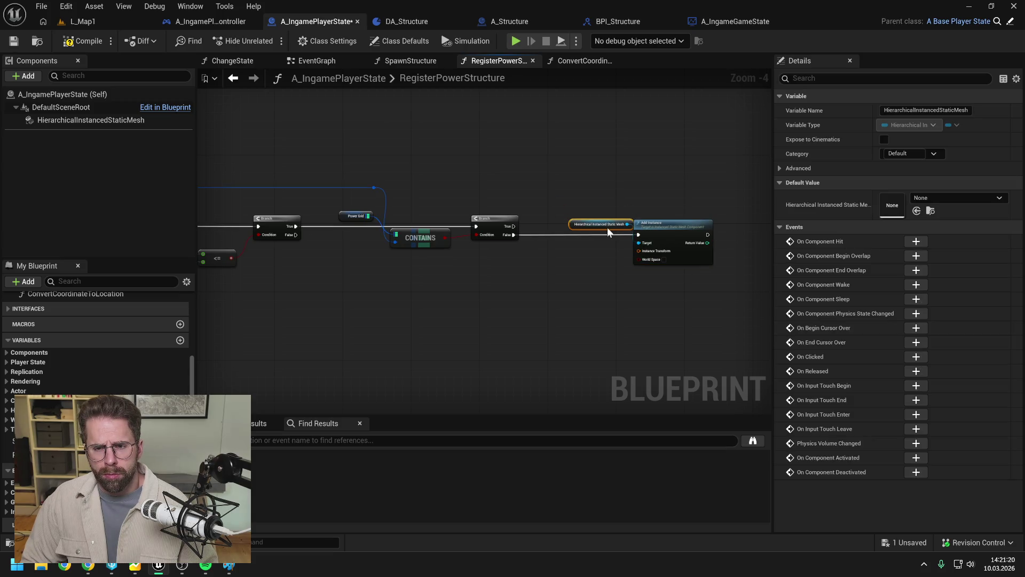
pyautogui.click(664, 190)
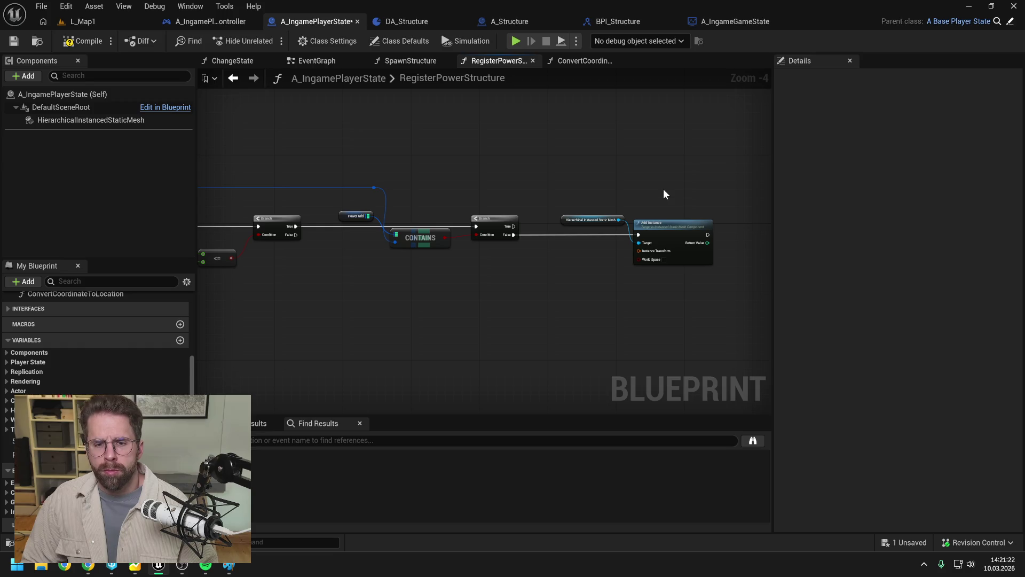
# - Split the Instance Transform pin into Location, Rotation and Scale, and compile
pyautogui.rightClick(639, 251)
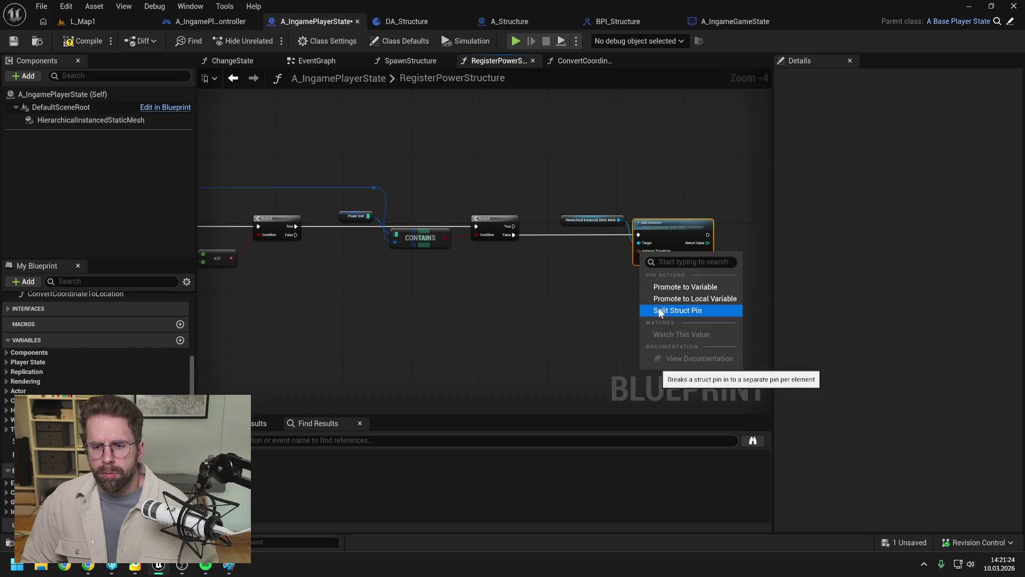
pyautogui.click(662, 310)
pyautogui.moveTo(548, 287); pyautogui.dragTo(623, 287)
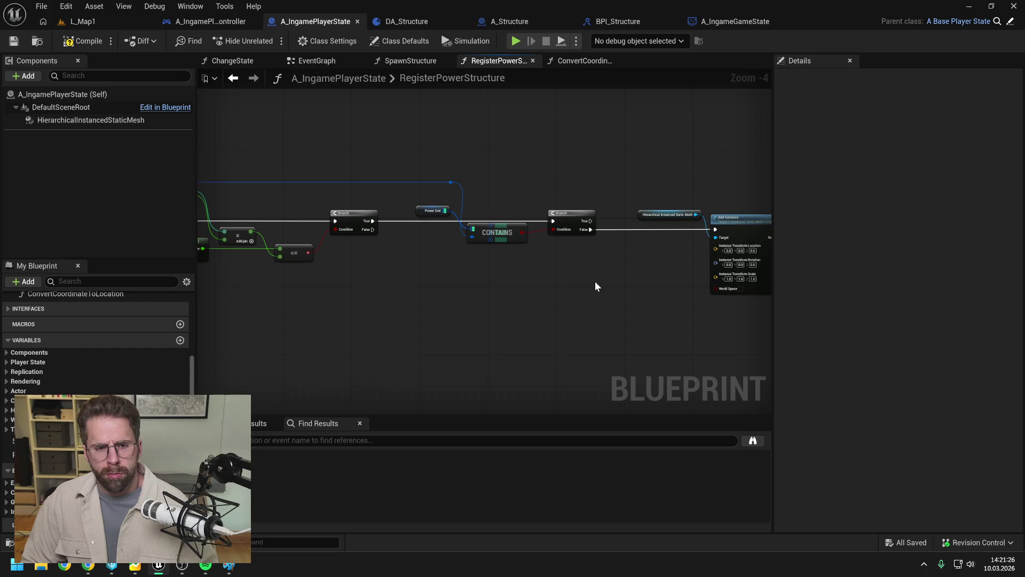
pyautogui.click(78, 42)
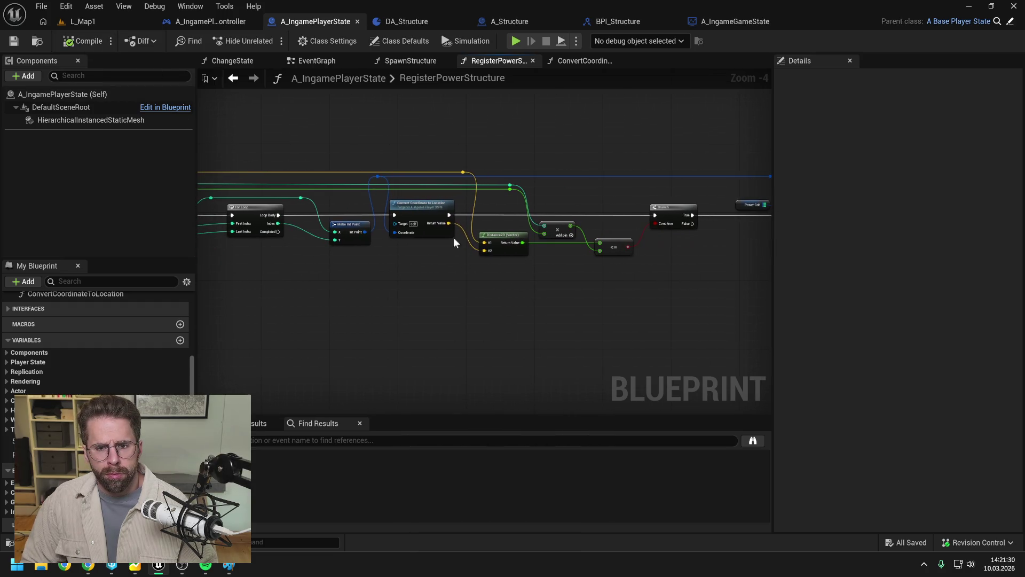
# - Move Convert Coordinate to Location before Add Instance, feeding its location and the coordinate through
pyautogui.hotkey('ctrl', 'x')
pyautogui.hotkey('ctrl', 'v')
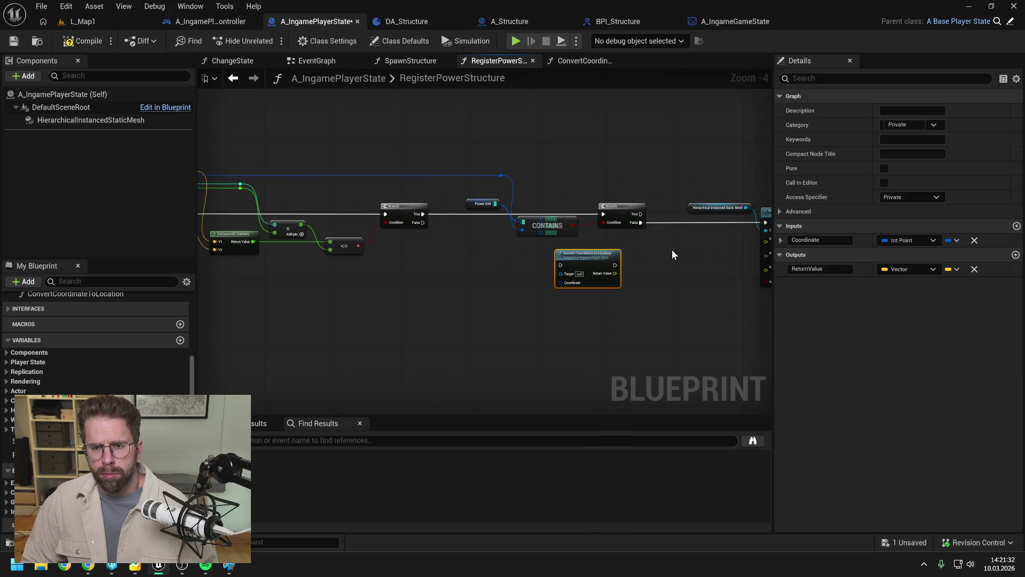
pyautogui.moveTo(457, 269)
pyautogui.mouseDown()
pyautogui.moveTo(572, 256)
pyautogui.moveTo(556, 229)
pyautogui.mouseUp()
pyautogui.moveTo(617, 207); pyautogui.dragTo(667, 230)
pyautogui.moveTo(668, 227); pyautogui.dragTo(712, 227)
pyautogui.click(634, 249)
pyautogui.moveTo(593, 236); pyautogui.dragTo(715, 229)
pyautogui.moveTo(593, 245); pyautogui.dragTo(689, 253)
pyautogui.moveTo(566, 230); pyautogui.dragTo(570, 230)
pyautogui.click(556, 207)
pyautogui.moveTo(371, 190)
pyautogui.mouseDown()
pyautogui.moveTo(547, 257)
pyautogui.moveTo(440, 259)
pyautogui.moveTo(429, 192)
pyautogui.mouseUp()
pyautogui.doubleClick(441, 255)
pyautogui.moveTo(488, 204); pyautogui.dragTo(430, 207)
# - Add a Power Grid ADD after Add Instance, keyed by the coordinate with the instance index as value
pyautogui.moveTo(13, 455)
pyautogui.mouseDown()
pyautogui.moveTo(701, 257)
pyautogui.moveTo(635, 219)
pyautogui.moveTo(691, 230)
pyautogui.mouseUp()
pyautogui.click(691, 252)
pyautogui.write('add')
pyautogui.click(722, 291)
pyautogui.moveTo(619, 242); pyautogui.dragTo(693, 233)
pyautogui.moveTo(702, 236); pyautogui.dragTo(710, 244)
pyautogui.rightClick(647, 223)
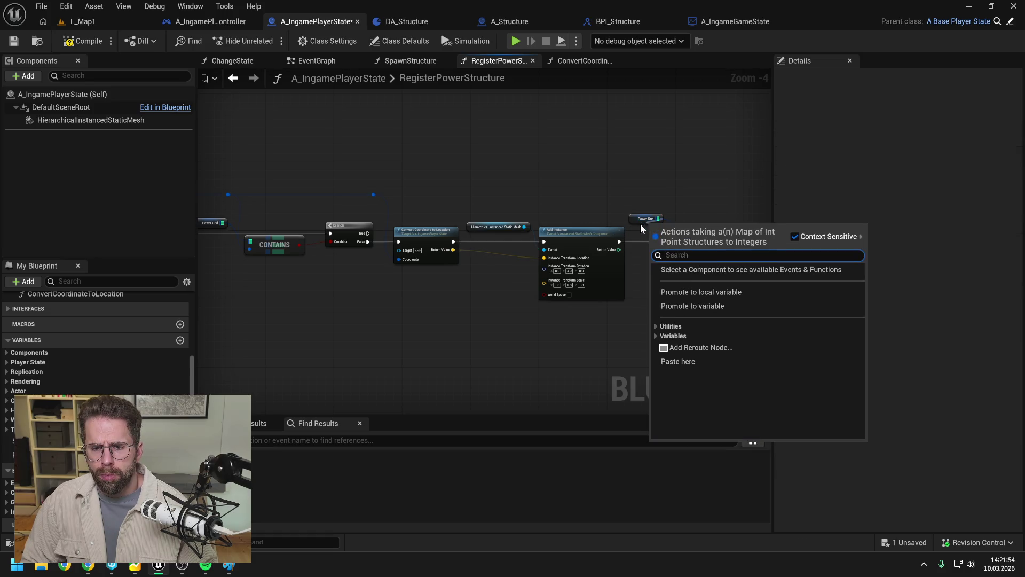
pyautogui.click(645, 225)
pyautogui.moveTo(619, 250); pyautogui.dragTo(703, 265)
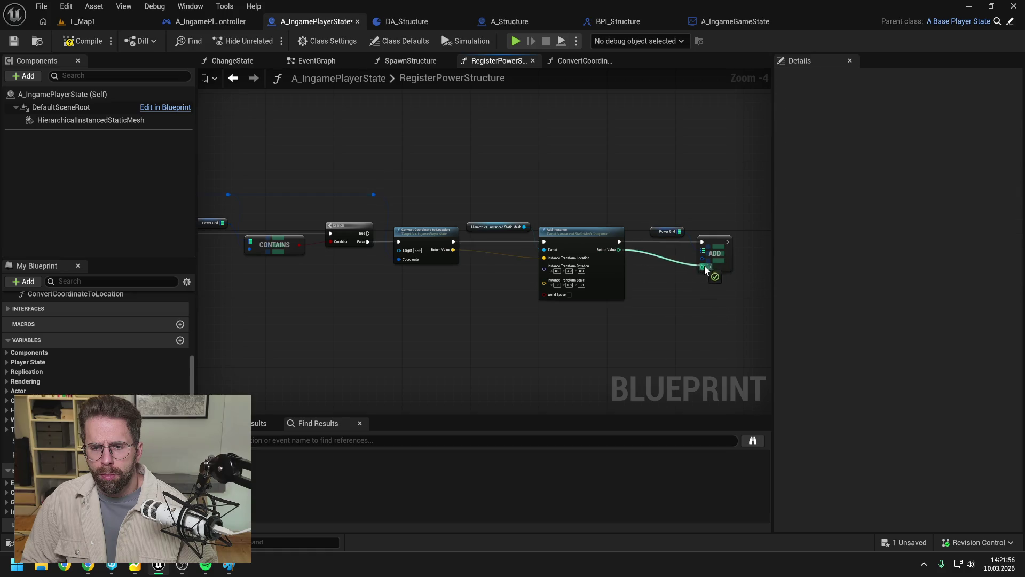
pyautogui.moveTo(372, 194)
pyautogui.mouseDown()
pyautogui.moveTo(703, 258)
pyautogui.moveTo(675, 196)
pyautogui.mouseUp()
pyautogui.doubleClick(688, 256)
pyautogui.click(624, 173)
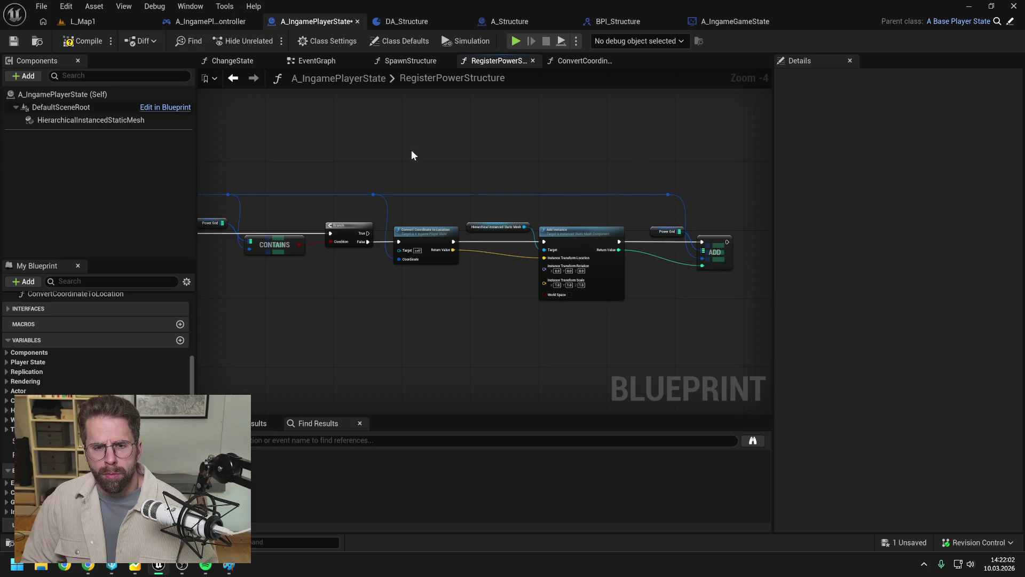
pyautogui.moveTo(430, 139)
pyautogui.mouseDown()
pyautogui.moveTo(511, 135)
pyautogui.moveTo(597, 153)
pyautogui.mouseUp()
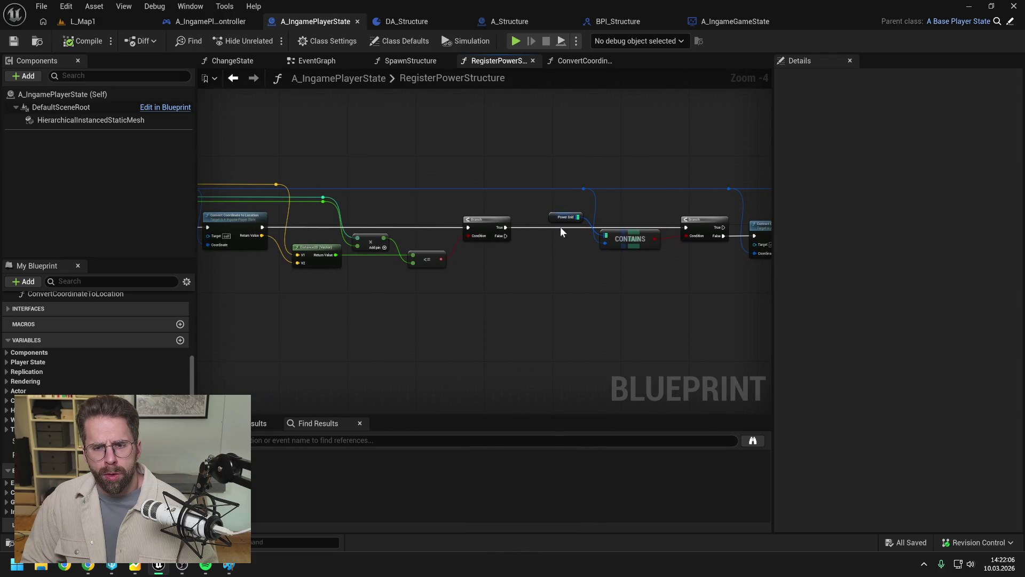
# - Tidy the Power Grid getter and ADD node positions and save the Blueprint
pyautogui.moveTo(562, 222); pyautogui.dragTo(559, 238)
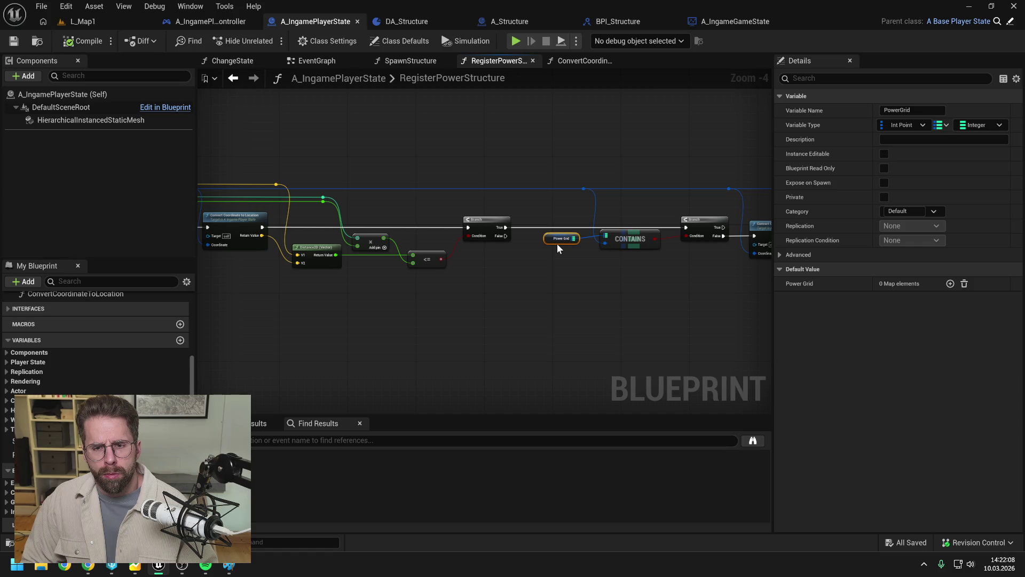
pyautogui.click(486, 233)
pyautogui.scroll(-2, 487, 230)
pyautogui.moveTo(486, 177); pyautogui.dragTo(733, 249)
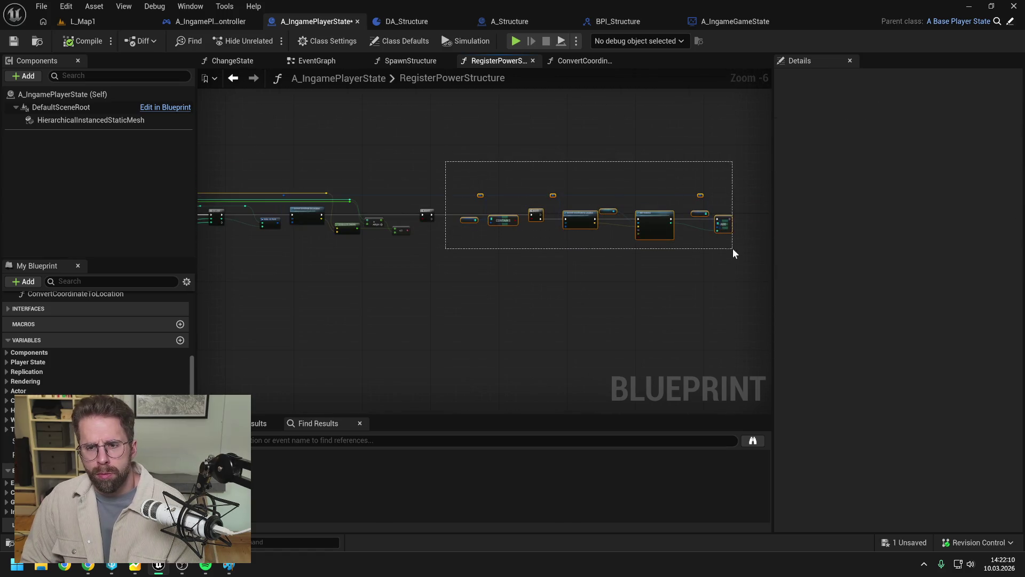
pyautogui.scroll(3, 499, 213)
pyautogui.click(575, 215)
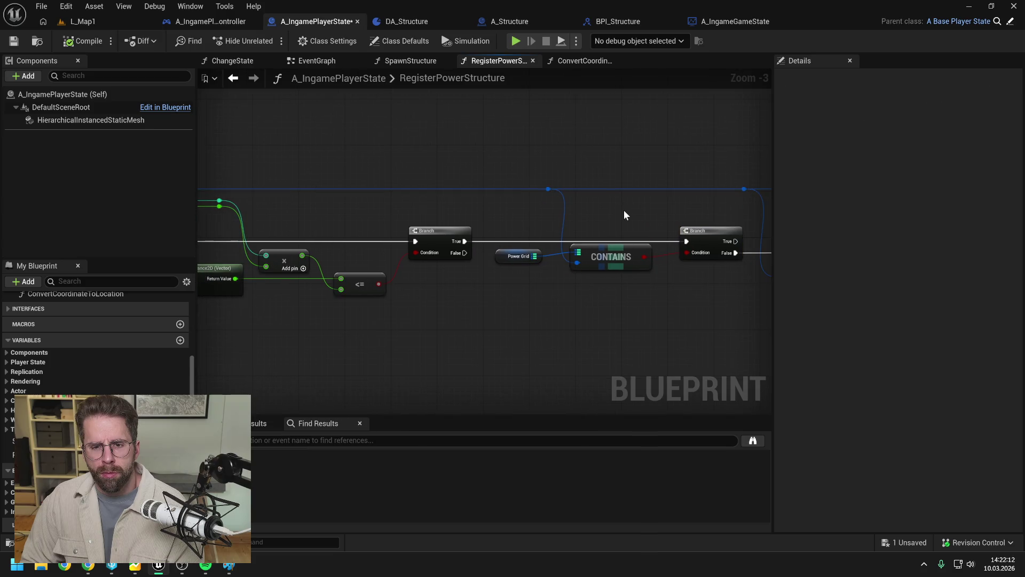
pyautogui.scroll(-1, 628, 211)
pyautogui.moveTo(344, 145); pyautogui.dragTo(545, 149)
pyautogui.hotkey('ctrl', 's')
pyautogui.moveTo(572, 247); pyautogui.dragTo(689, 216)
pyautogui.hotkey('ctrl', 's')
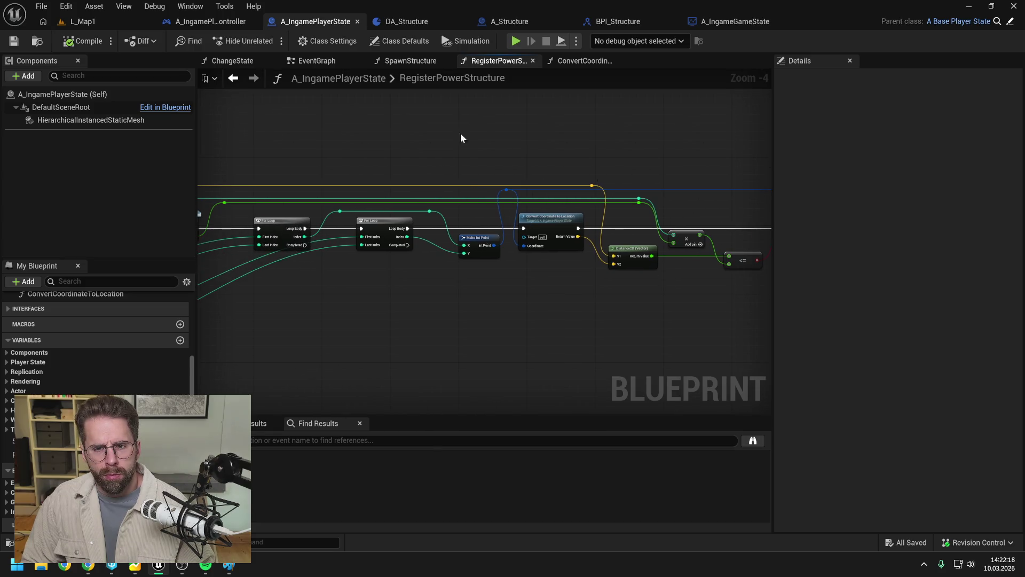
# - Review the RegisterPowerStructure graph from the entry node through the loops, Branches, Add Instance and ADD
pyautogui.moveTo(467, 133); pyautogui.dragTo(622, 136)
pyautogui.scroll(-1, 623, 135)
pyautogui.moveTo(532, 152); pyautogui.dragTo(646, 154)
pyautogui.moveTo(476, 150)
pyautogui.mouseDown()
pyautogui.moveTo(671, 148)
pyautogui.moveTo(604, 146)
pyautogui.mouseUp()
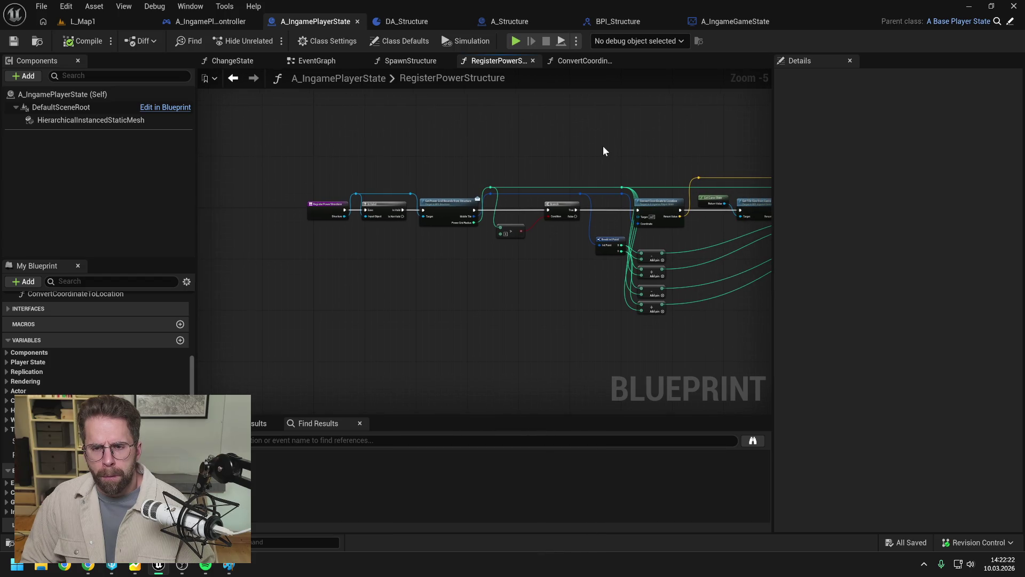
pyautogui.moveTo(605, 152)
pyautogui.mouseDown()
pyautogui.moveTo(622, 156)
pyautogui.moveTo(529, 160)
pyautogui.moveTo(618, 142)
pyautogui.moveTo(608, 127)
pyautogui.mouseUp()
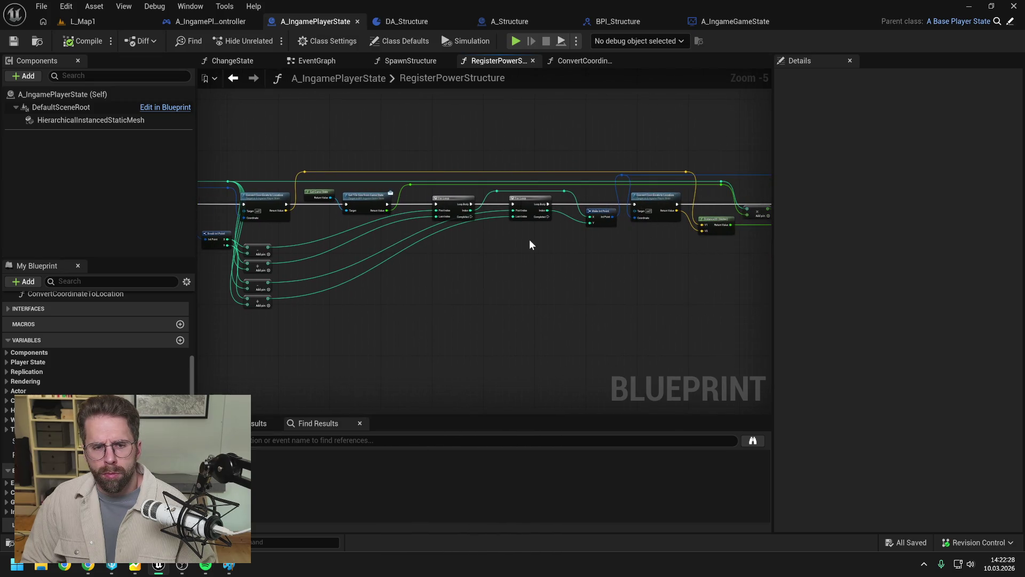
pyautogui.moveTo(531, 257)
pyautogui.mouseDown()
pyautogui.moveTo(448, 272)
pyautogui.moveTo(533, 276)
pyautogui.mouseUp()
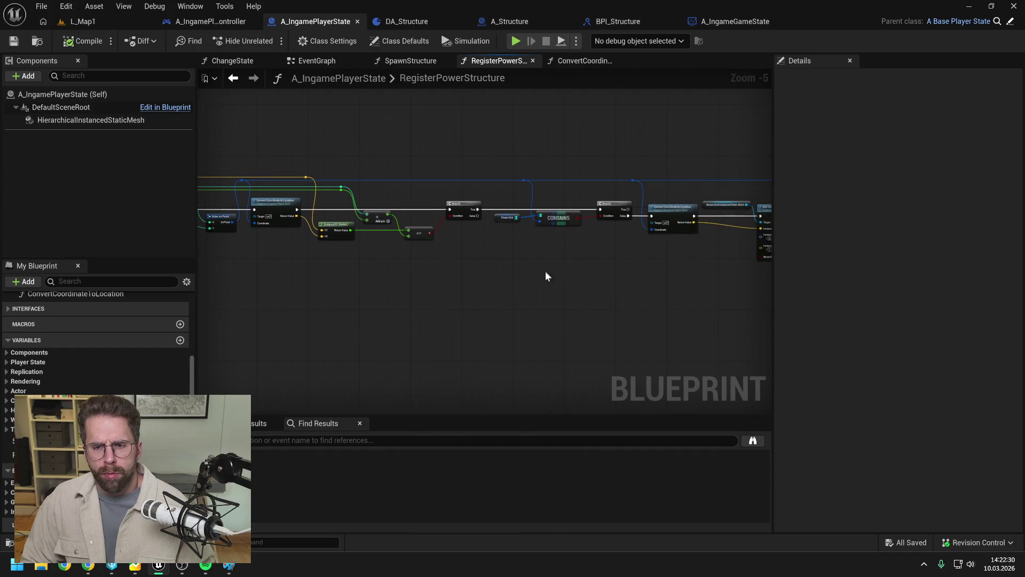
pyautogui.moveTo(656, 271)
pyautogui.mouseDown()
pyautogui.moveTo(560, 263)
pyautogui.moveTo(539, 272)
pyautogui.mouseUp()
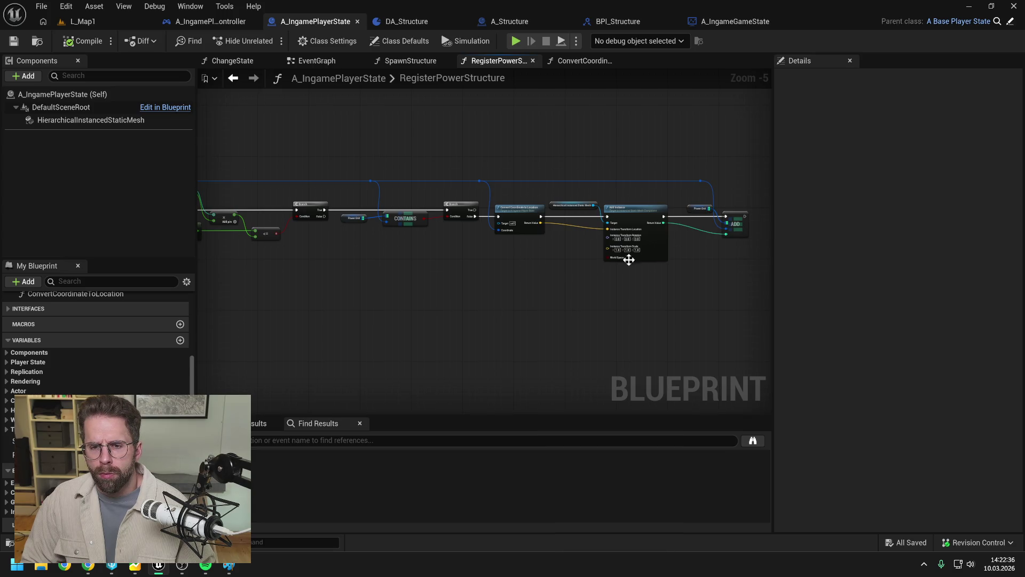
pyautogui.scroll(2, 618, 260)
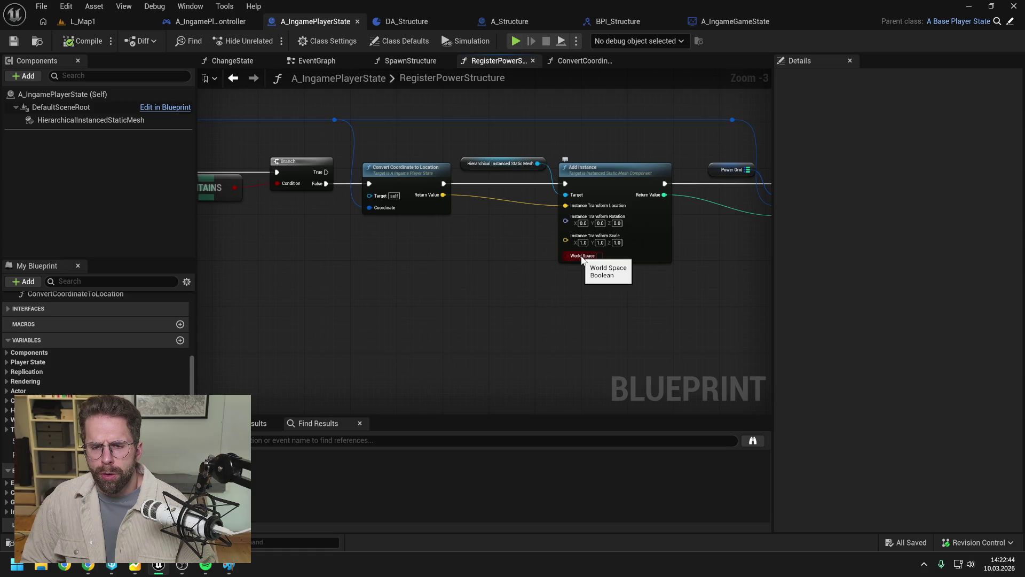
pyautogui.moveTo(592, 291); pyautogui.dragTo(544, 287)
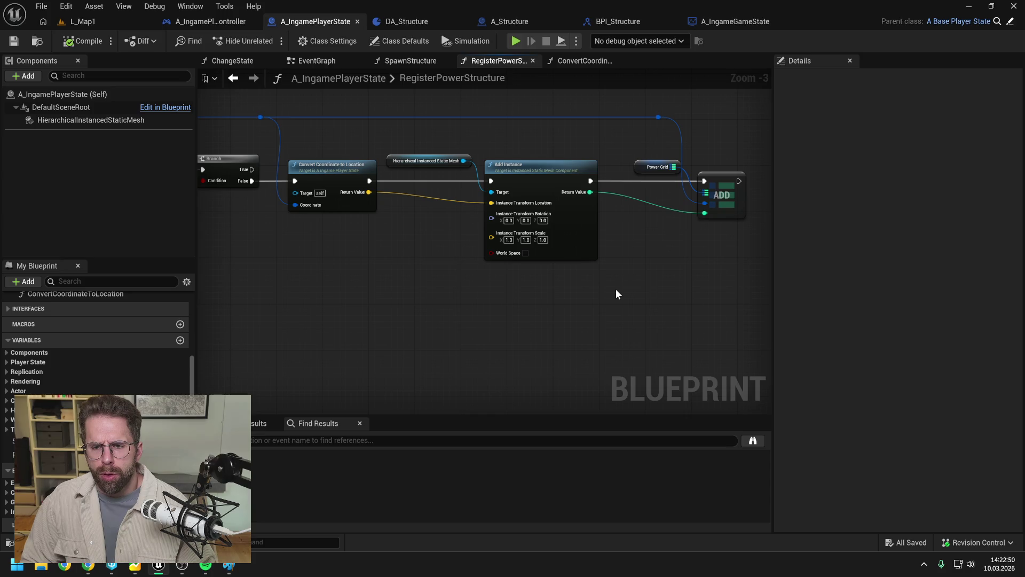
pyautogui.moveTo(329, 209); pyautogui.dragTo(451, 228)
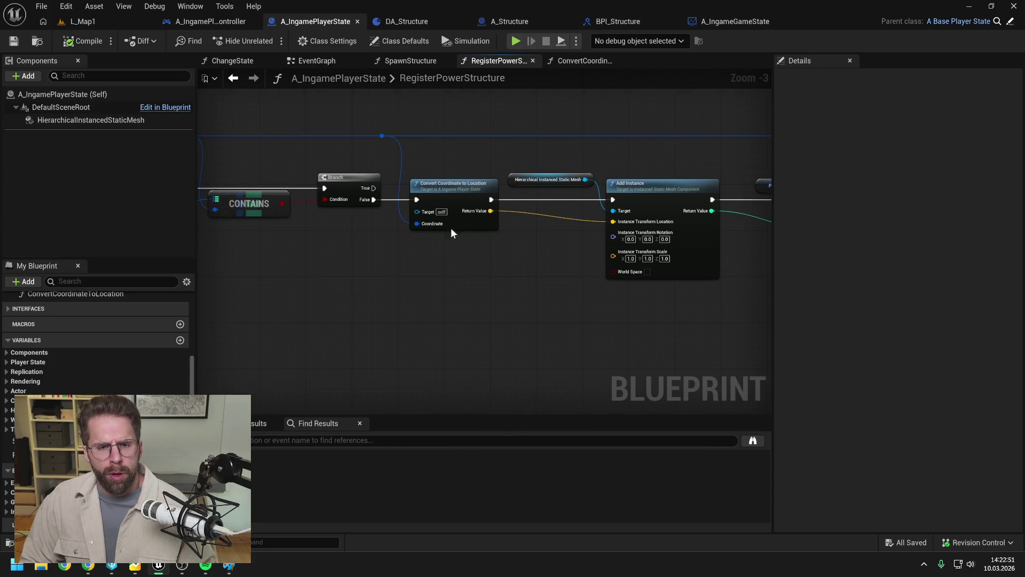
# - Open the ConvertCoordinateToLocation function and move its Return Node further right
pyautogui.doubleClick(448, 189)
pyautogui.moveTo(561, 235); pyautogui.dragTo(657, 235)
pyautogui.click(335, 182)
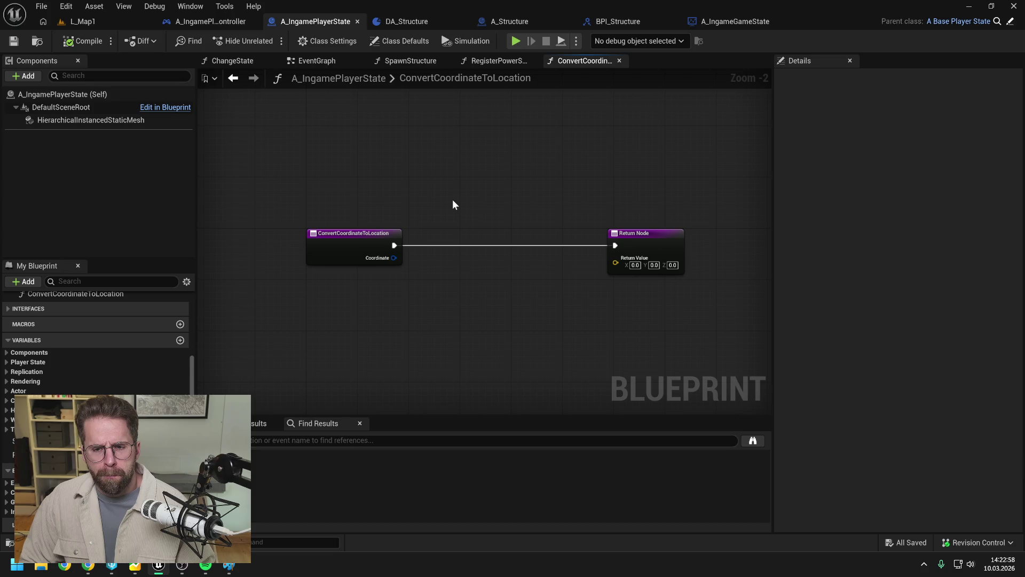
# - Break the Coordinate input into X and Y with a Break IntPoint node
pyautogui.moveTo(392, 259); pyautogui.dragTo(431, 293)
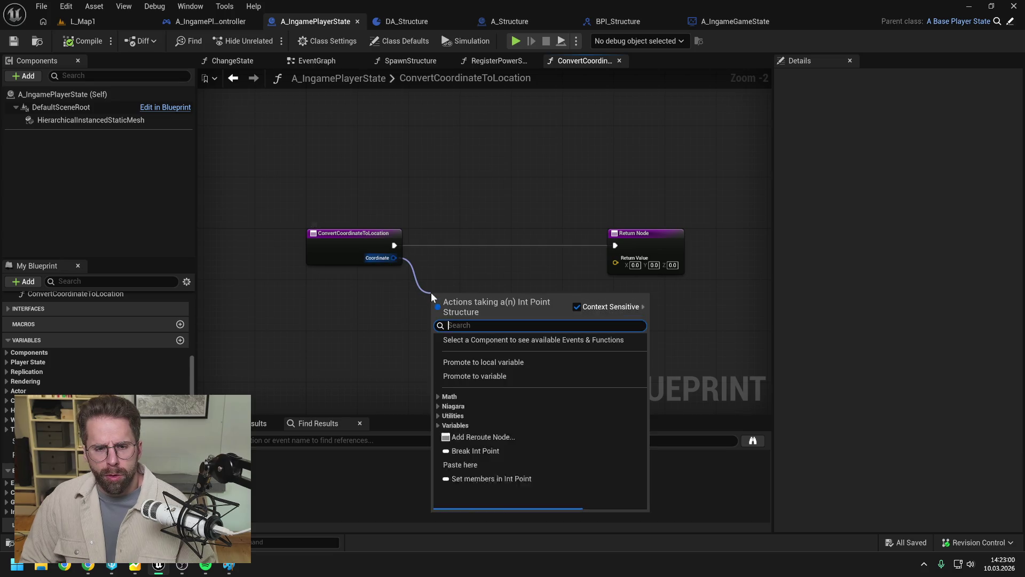
pyautogui.write('break')
pyautogui.press('Return')
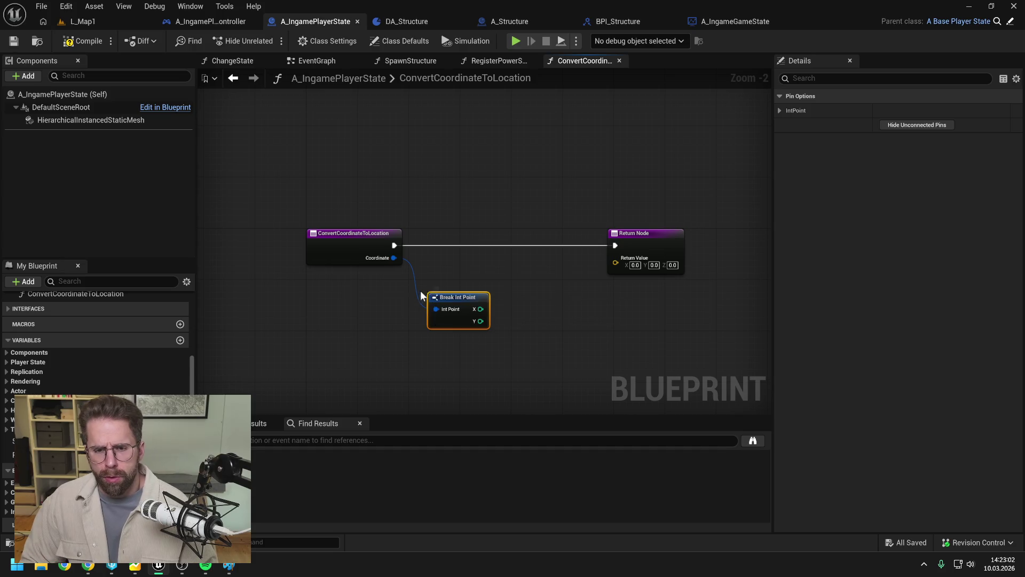
pyautogui.moveTo(427, 293); pyautogui.dragTo(422, 281)
pyautogui.click(533, 297)
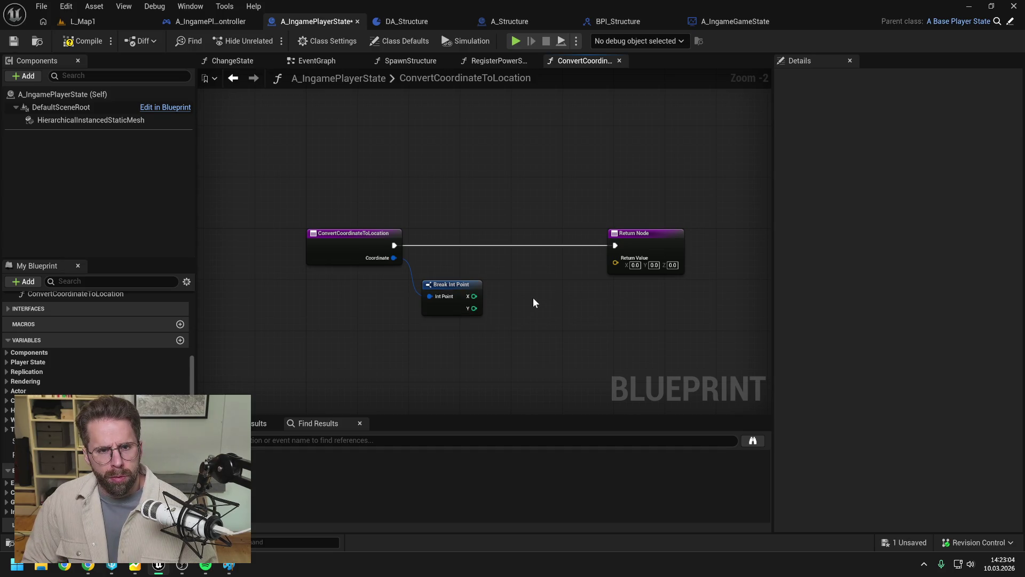
pyautogui.rightClick(467, 358)
pyautogui.press('Escape')
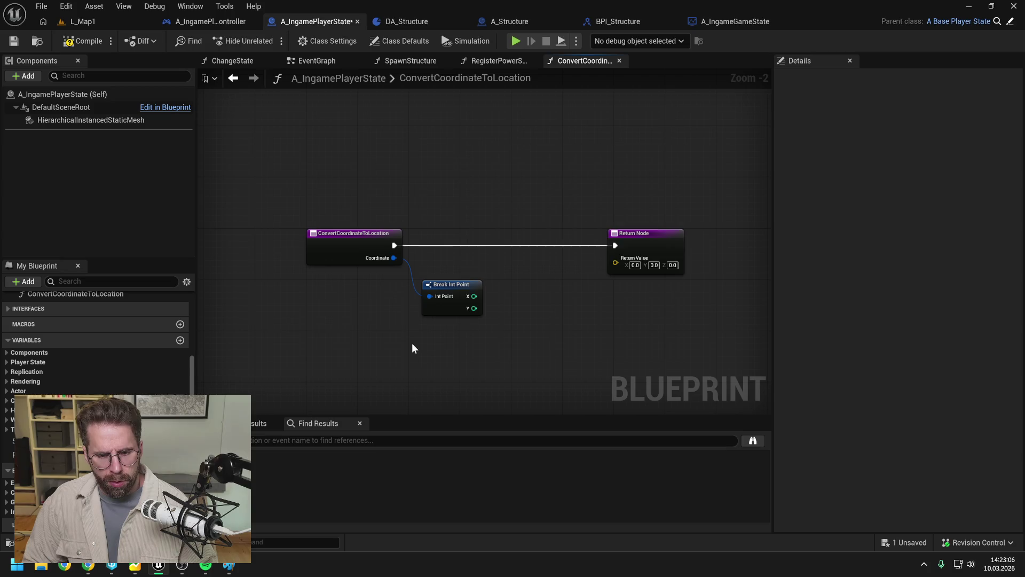
# - Back in RegisterPowerStructure, add a new function to the Blueprint
pyautogui.click(495, 61)
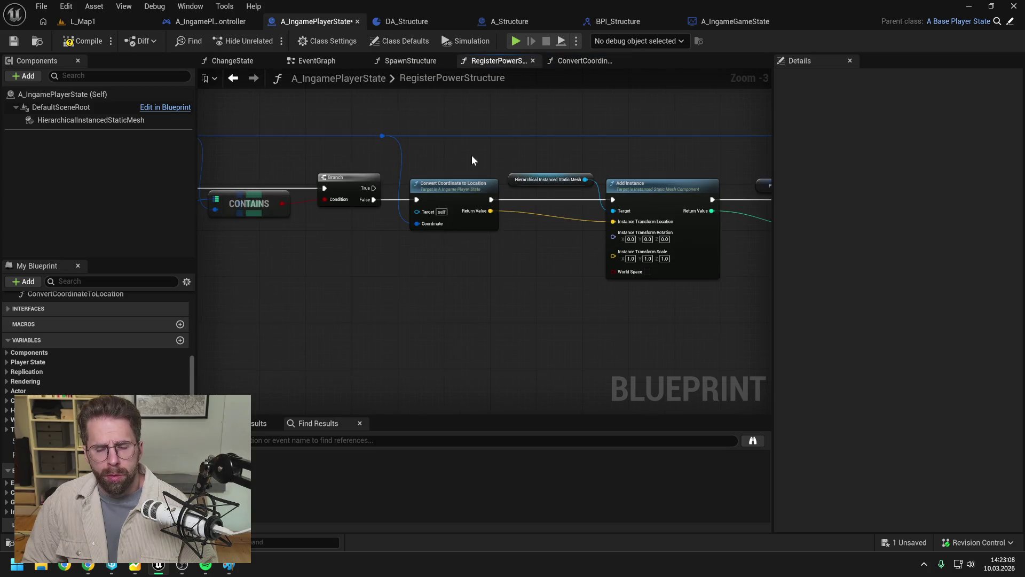
pyautogui.scroll(-2, 472, 155)
pyautogui.moveTo(508, 159)
pyautogui.mouseDown()
pyautogui.moveTo(482, 212)
pyautogui.moveTo(659, 216)
pyautogui.mouseUp()
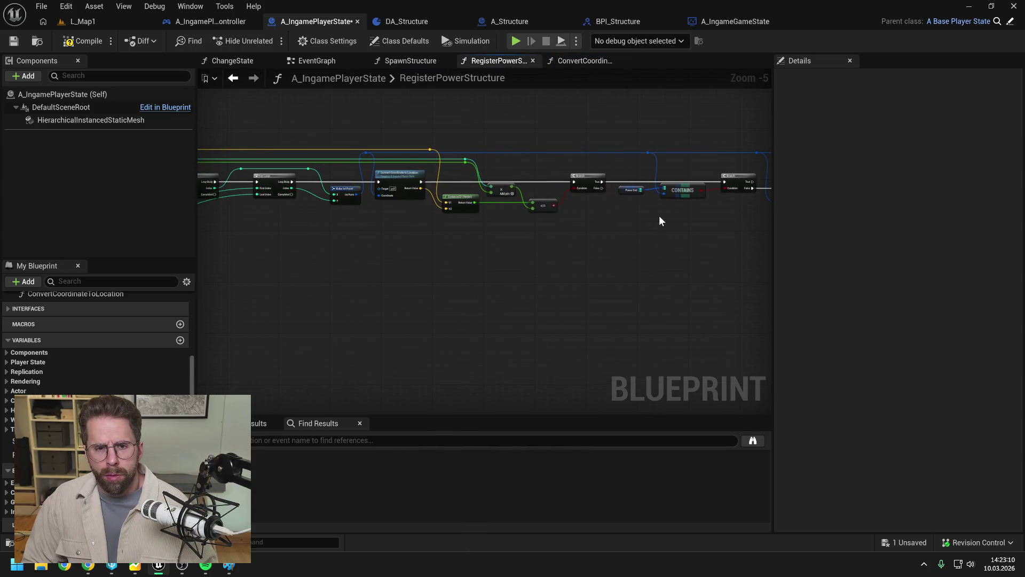
pyautogui.moveTo(427, 216); pyautogui.dragTo(568, 236)
pyautogui.scroll(1, 534, 235)
pyautogui.moveTo(470, 235)
pyautogui.mouseDown()
pyautogui.moveTo(565, 223)
pyautogui.moveTo(475, 229)
pyautogui.moveTo(534, 160)
pyautogui.mouseUp()
pyautogui.scroll(1, 565, 223)
pyautogui.scroll(4, 160, 376)
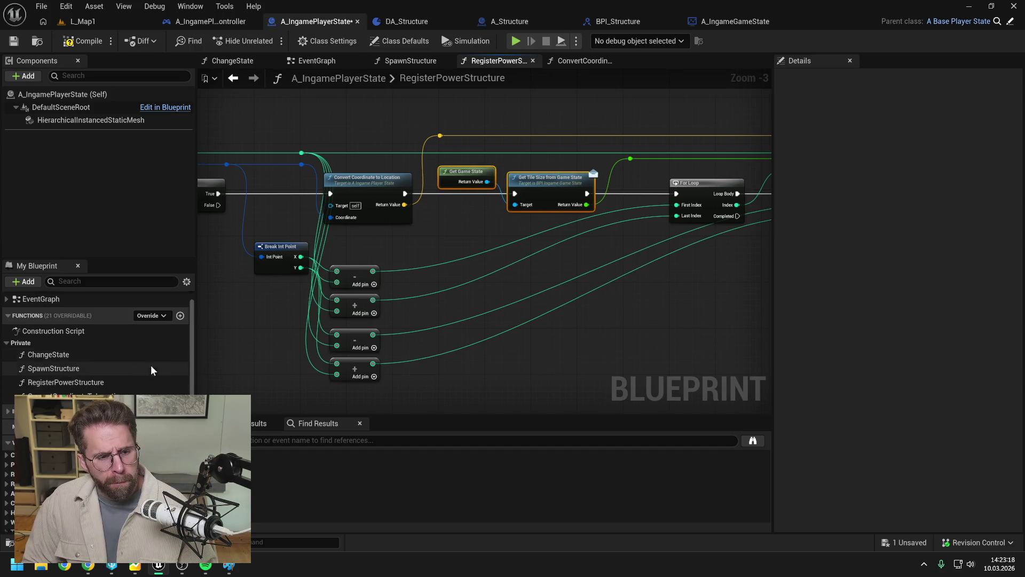
pyautogui.click(181, 315)
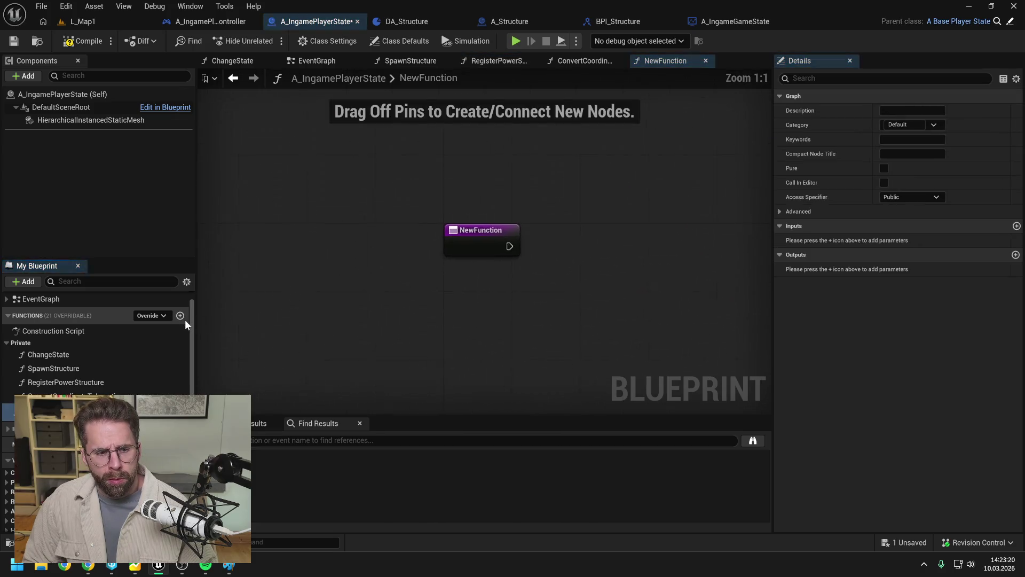
# - Name the new function GetTileSize, move it into the Private category, and save
pyautogui.write('GetTileSize')
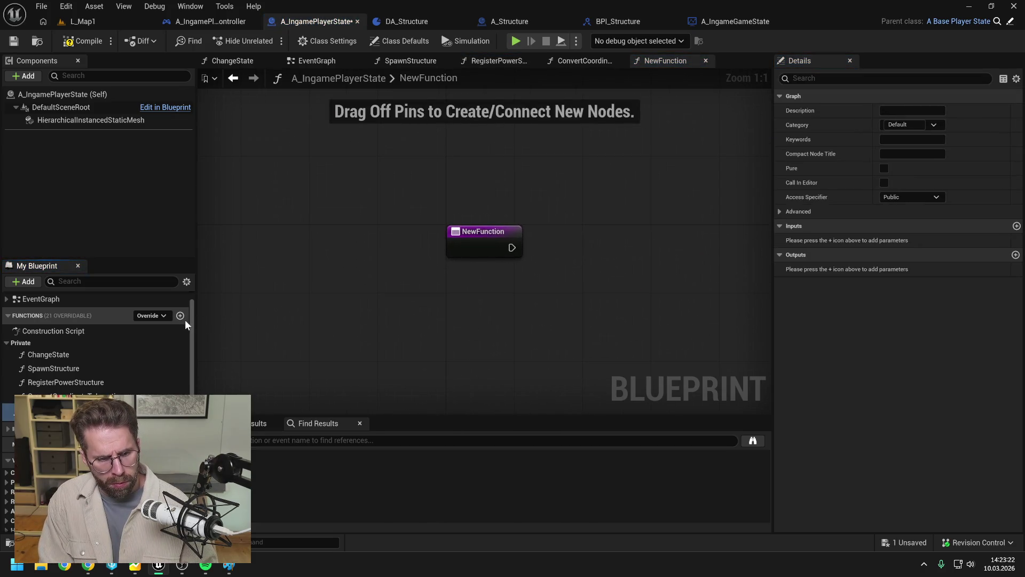
pyautogui.press('Return')
pyautogui.moveTo(80, 409); pyautogui.dragTo(21, 343)
pyautogui.hotkey('ctrl', 's')
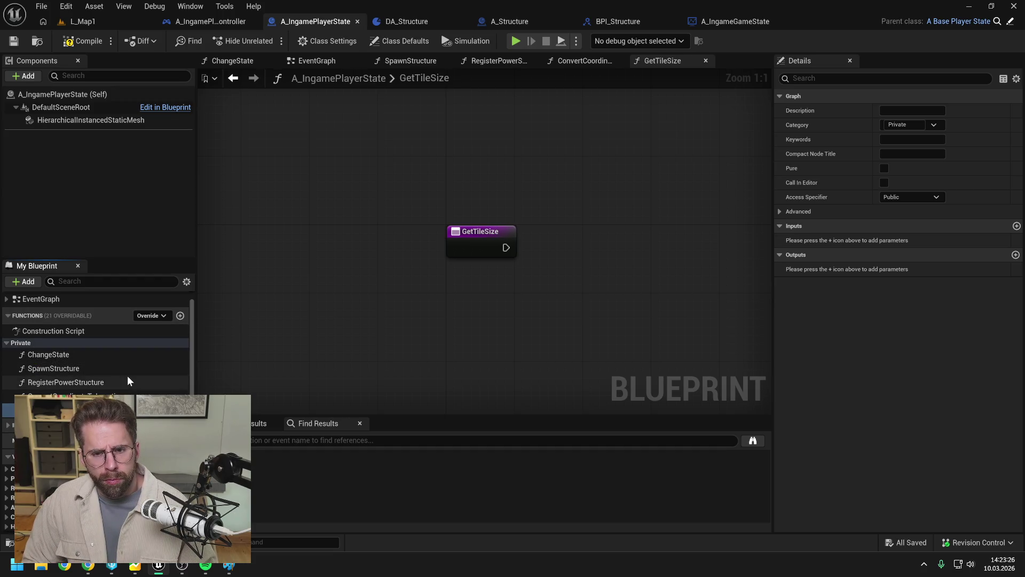
# - Paste the game state tile size nodes, wire them from the entry, and set access to Private
pyautogui.rightClick(321, 335)
pyautogui.write('get tile si')
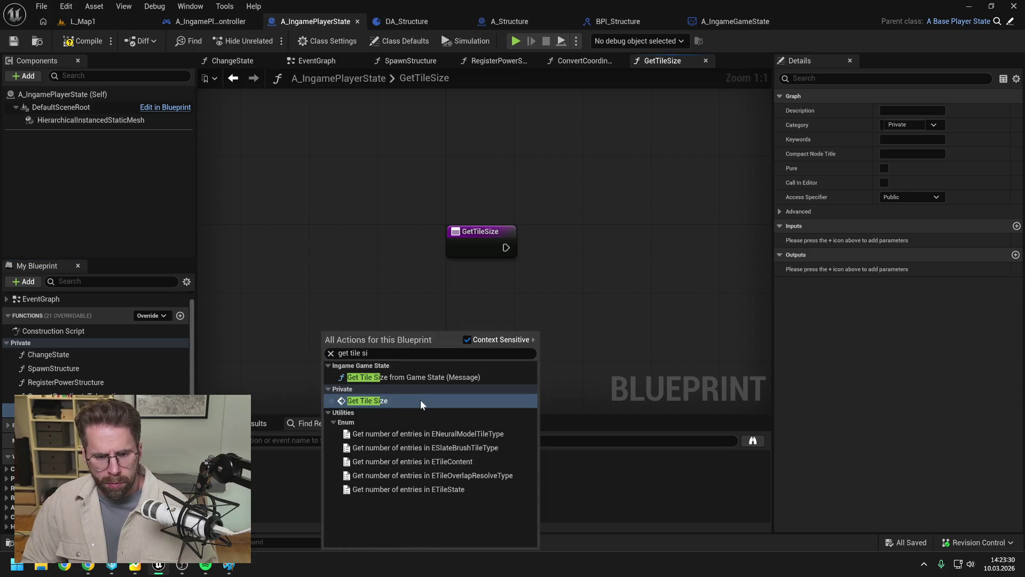
pyautogui.click(354, 287)
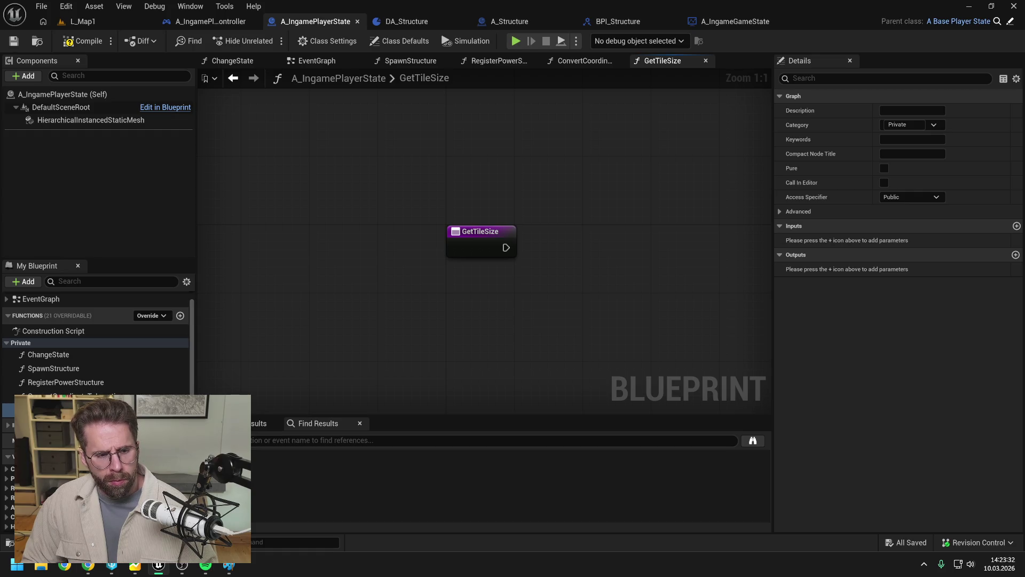
pyautogui.hotkey('ctrl', 'v')
pyautogui.click(433, 206)
pyautogui.moveTo(434, 211)
pyautogui.mouseDown()
pyautogui.moveTo(390, 296)
pyautogui.moveTo(558, 293)
pyautogui.mouseUp()
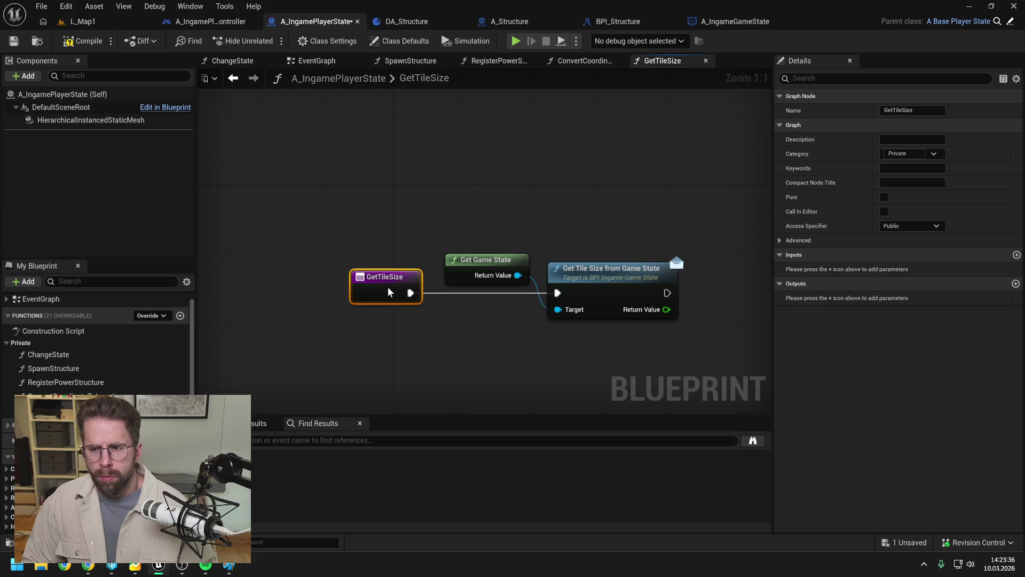
pyautogui.click(914, 226)
pyautogui.click(898, 242)
# - Return the tile size as a float output through a Return Node and compile
pyautogui.moveTo(777, 278); pyautogui.dragTo(602, 278)
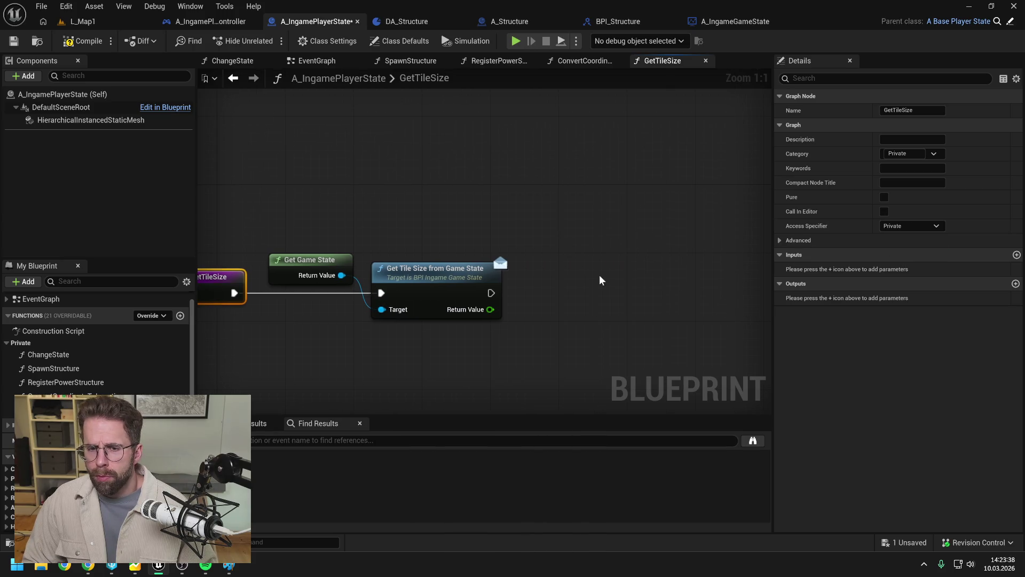
pyautogui.rightClick(577, 293)
pyautogui.write('return')
pyautogui.press('Return')
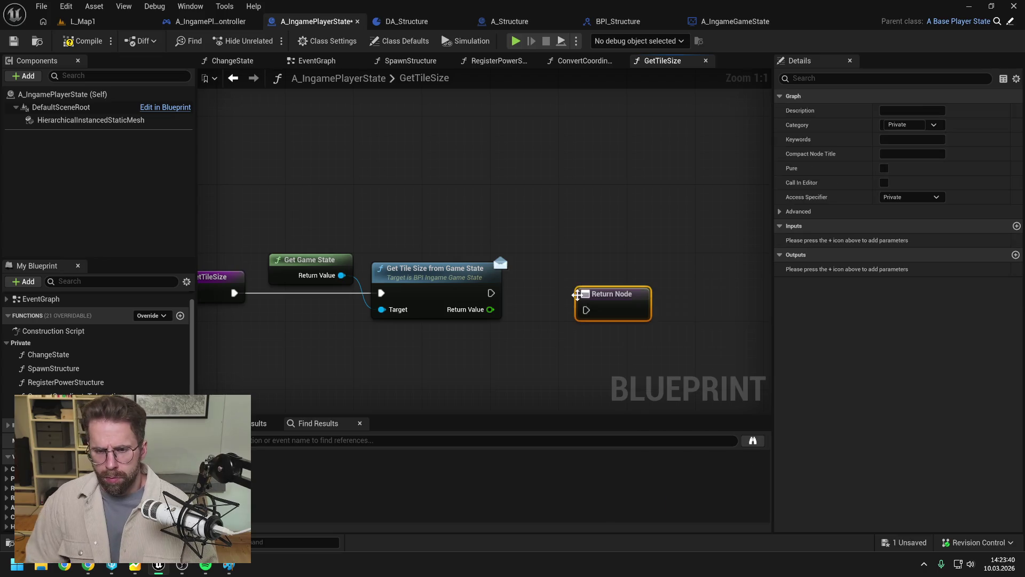
pyautogui.moveTo(491, 292); pyautogui.dragTo(587, 310)
pyautogui.moveTo(603, 294); pyautogui.dragTo(586, 276)
pyautogui.click(565, 326)
pyautogui.moveTo(491, 309); pyautogui.dragTo(575, 307)
pyautogui.click(81, 41)
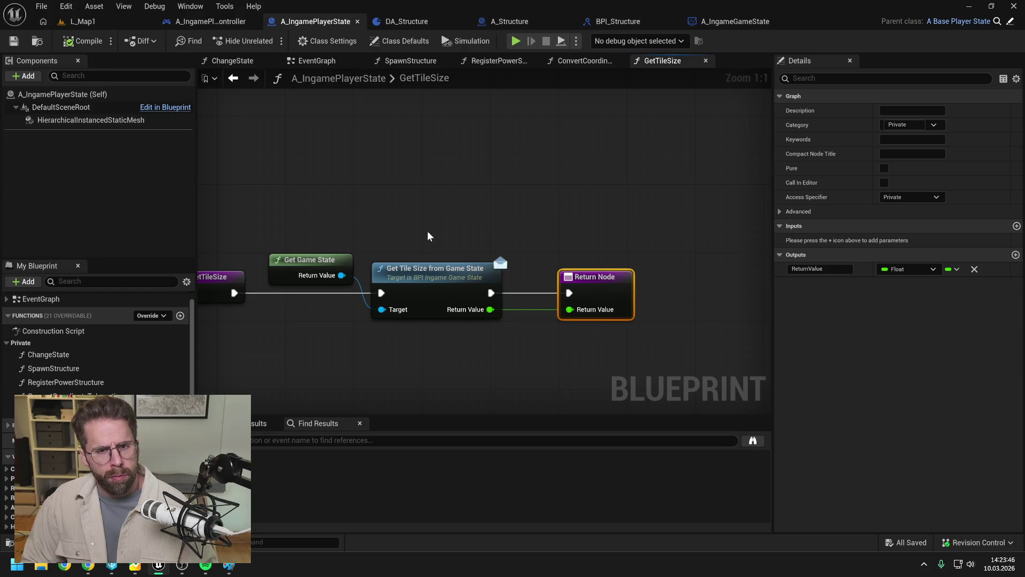
pyautogui.click(427, 206)
pyautogui.click(585, 60)
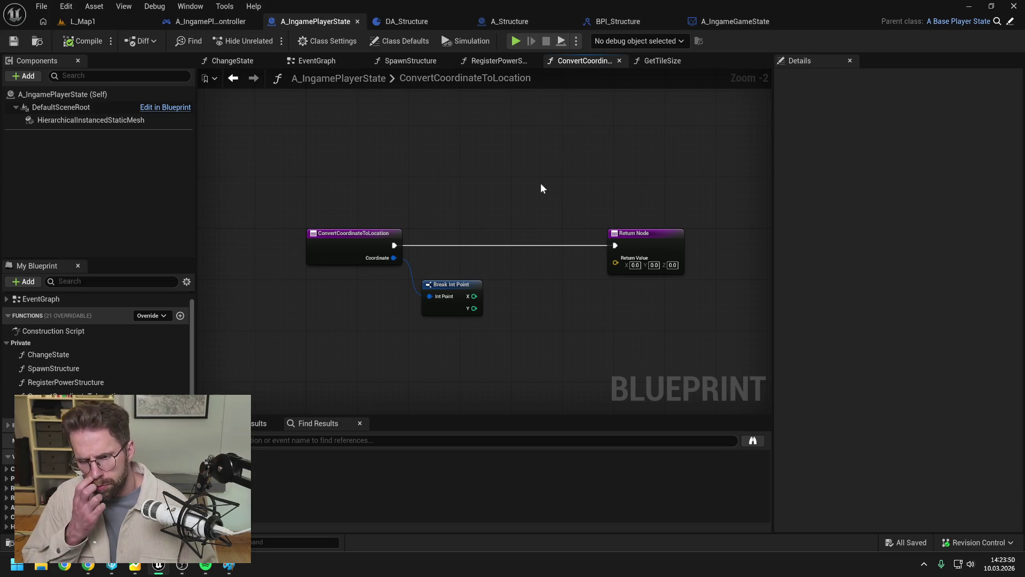
# - Place a GetTileSize call, make GetTileSize a pure function, and compile the blueprint
pyautogui.moveTo(54, 409)
pyautogui.mouseDown()
pyautogui.moveTo(366, 373)
pyautogui.moveTo(419, 342)
pyautogui.mouseUp()
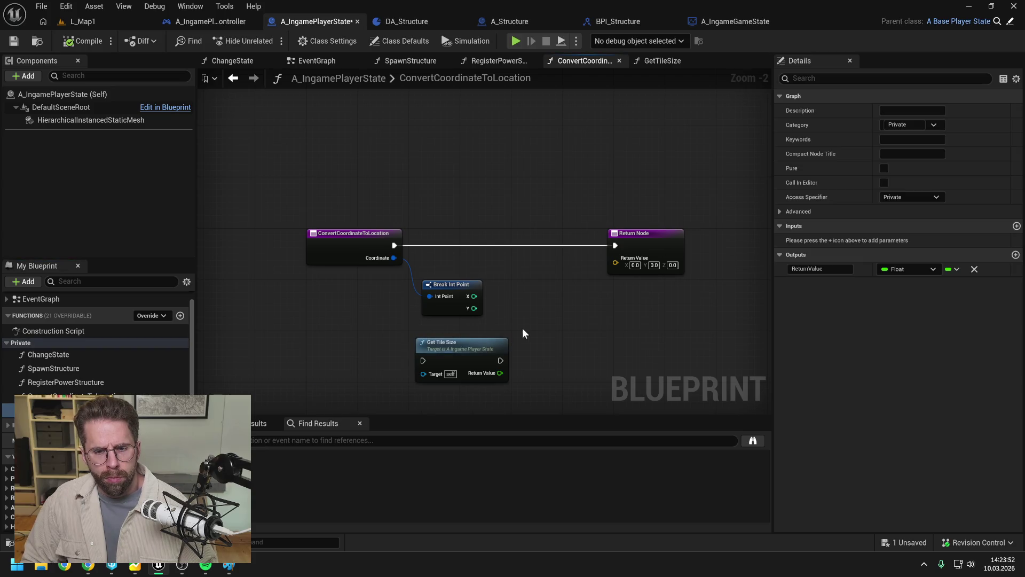
pyautogui.click(886, 167)
pyautogui.click(82, 41)
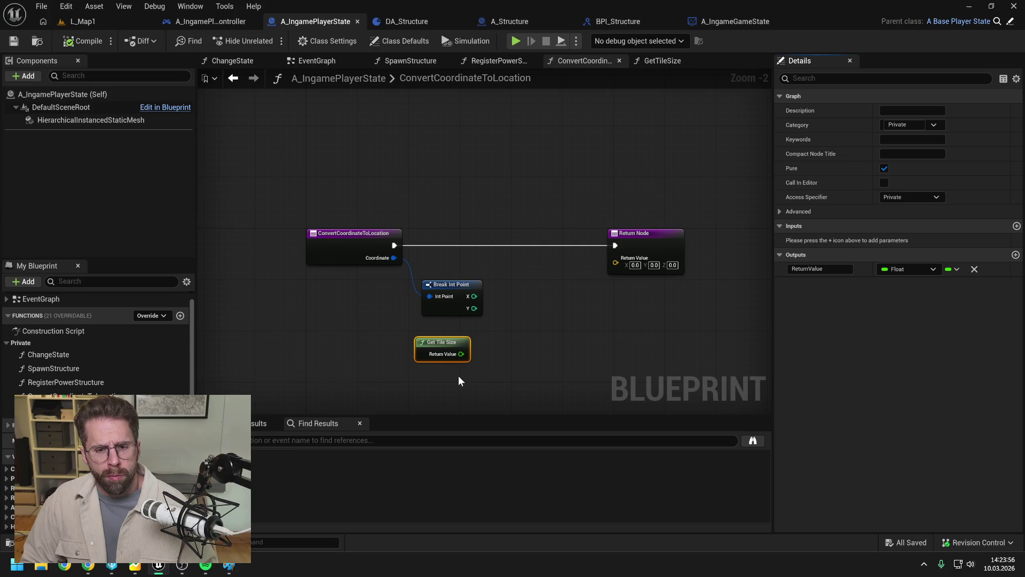
pyautogui.click(663, 61)
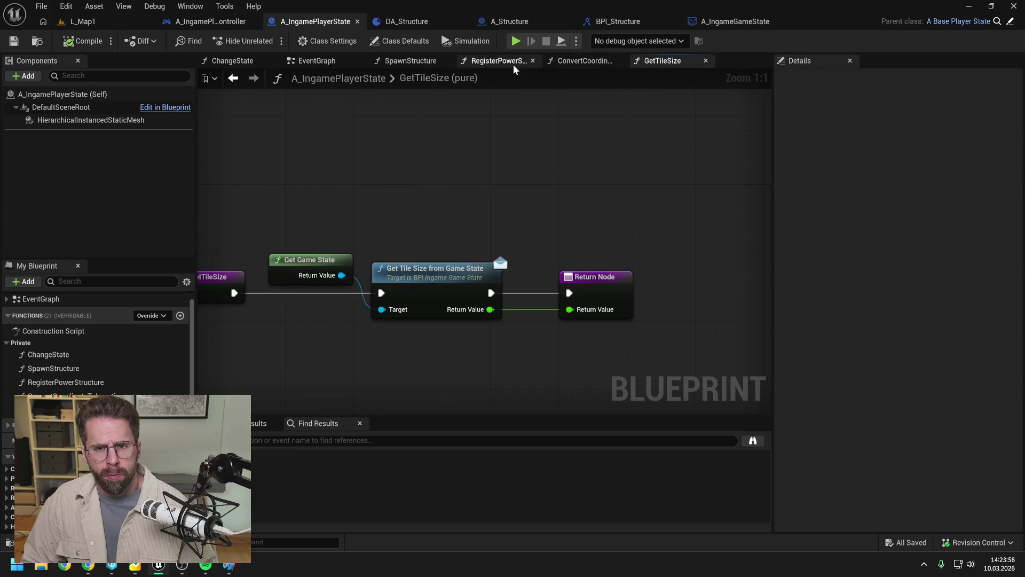
pyautogui.click(491, 61)
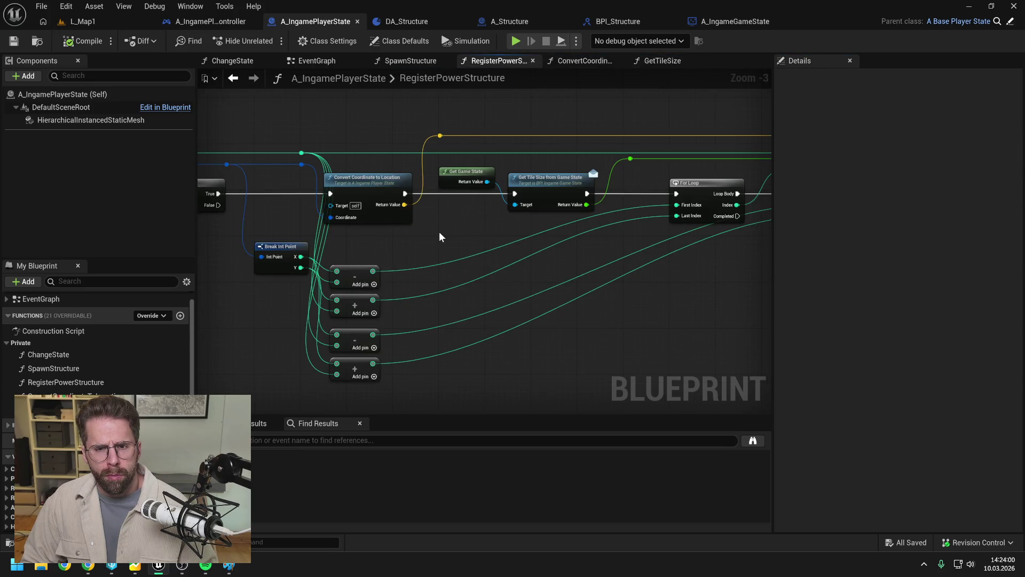
# - Delete RegisterPowerStructure's Get Game State tile-size lookup nodes and leftover reroute node
pyautogui.moveTo(439, 232); pyautogui.dragTo(351, 260)
pyautogui.moveTo(350, 191)
pyautogui.mouseDown()
pyautogui.moveTo(481, 235)
pyautogui.moveTo(305, 227)
pyautogui.mouseUp()
pyautogui.press('Delete')
pyautogui.click(366, 180)
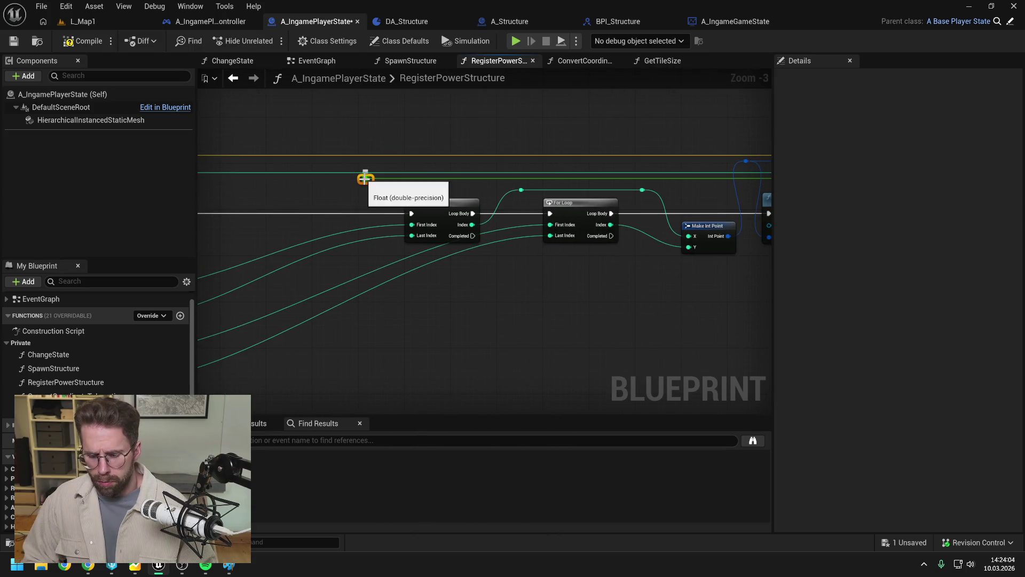
pyautogui.scroll(-5, 394, 181)
pyautogui.moveTo(373, 150)
pyautogui.mouseDown()
pyautogui.moveTo(717, 251)
pyautogui.moveTo(741, 270)
pyautogui.mouseUp()
pyautogui.scroll(4, 604, 247)
pyautogui.moveTo(597, 273)
pyautogui.mouseDown()
pyautogui.moveTo(659, 279)
pyautogui.moveTo(471, 281)
pyautogui.mouseUp()
pyautogui.click(471, 281)
pyautogui.scroll(1, 471, 281)
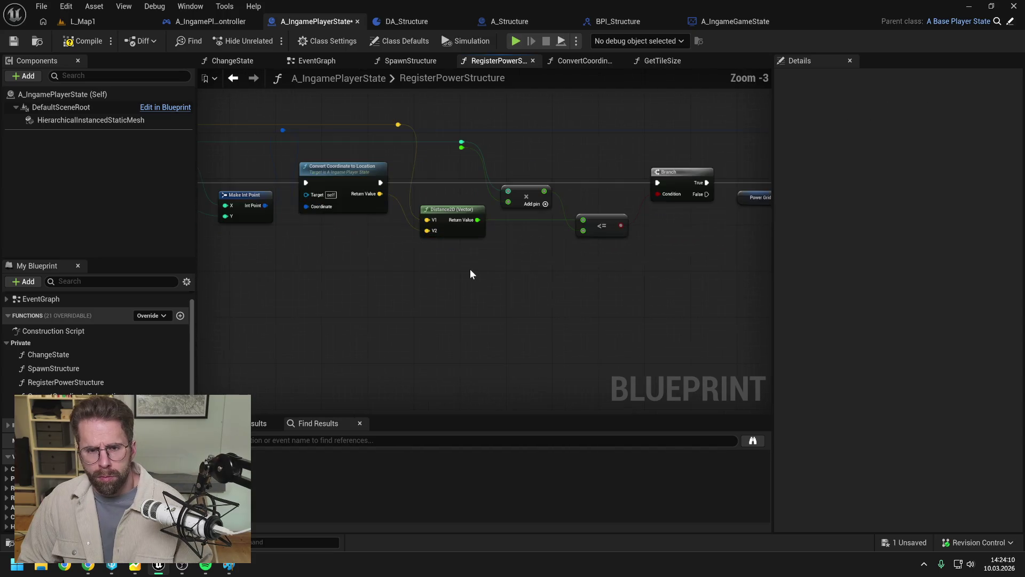
# - Feed a new Get Tile Size node into the multiply's lower input and compile
pyautogui.moveTo(54, 409)
pyautogui.mouseDown()
pyautogui.moveTo(246, 332)
pyautogui.moveTo(484, 259)
pyautogui.mouseUp()
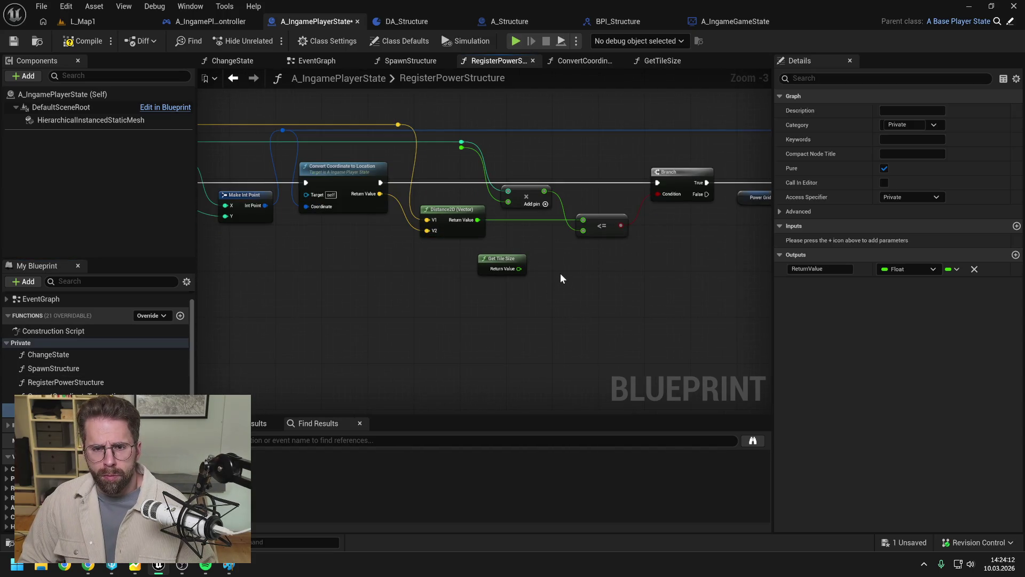
pyautogui.moveTo(563, 273)
pyautogui.mouseDown()
pyautogui.moveTo(628, 307)
pyautogui.moveTo(568, 231)
pyautogui.mouseUp()
pyautogui.click(563, 290)
pyautogui.moveTo(567, 291)
pyautogui.mouseDown()
pyautogui.moveTo(504, 185)
pyautogui.moveTo(584, 182)
pyautogui.mouseUp()
pyautogui.scroll(-1, 584, 183)
pyautogui.click(82, 40)
# - Open ConvertCoordinateToLocation and nudge its Get Tile Size node right
pyautogui.scroll(-1, 553, 171)
pyautogui.moveTo(502, 176)
pyautogui.mouseDown()
pyautogui.moveTo(435, 172)
pyautogui.moveTo(575, 217)
pyautogui.moveTo(513, 254)
pyautogui.mouseUp()
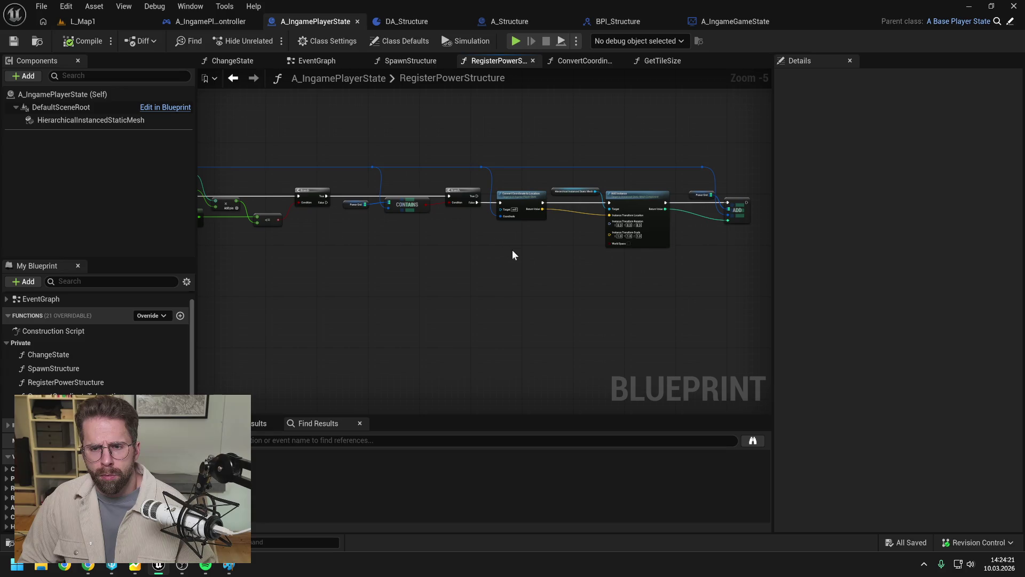
pyautogui.doubleClick(515, 214)
pyautogui.moveTo(458, 327); pyautogui.dragTo(470, 327)
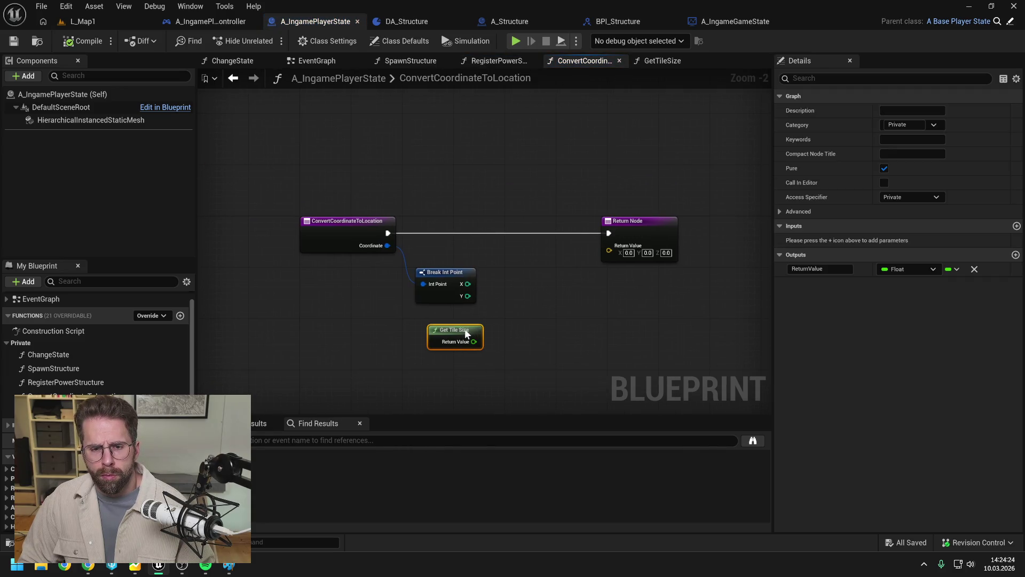
# - Multiply the coordinate's X and Y each by Get Tile Size using two Multiply nodes
pyautogui.click(520, 306)
pyautogui.moveTo(468, 283); pyautogui.dragTo(523, 293)
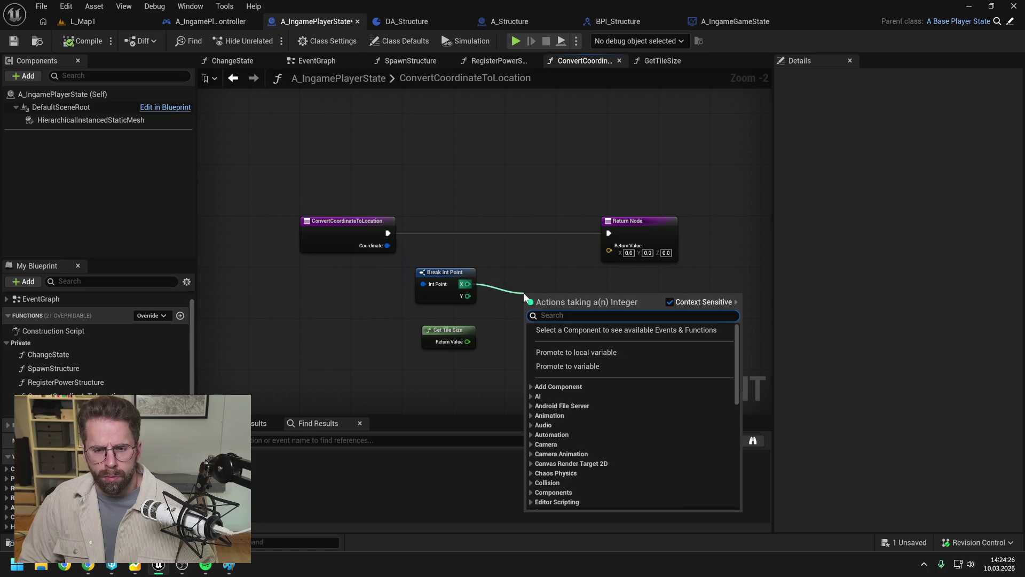
pyautogui.write('*')
pyautogui.press('Return')
pyautogui.click(502, 328)
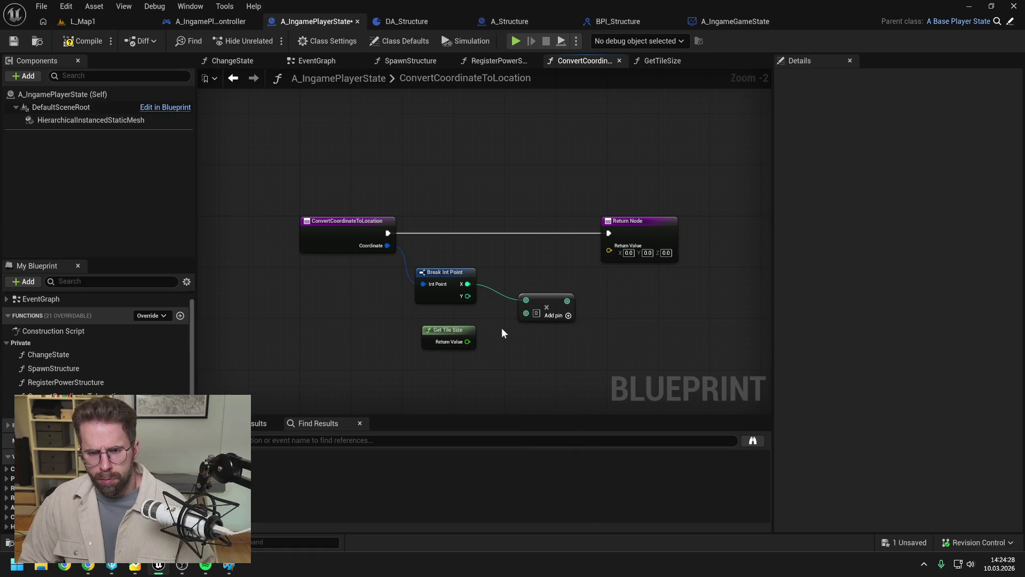
pyautogui.moveTo(468, 342)
pyautogui.mouseDown()
pyautogui.moveTo(526, 313)
pyautogui.moveTo(551, 315)
pyautogui.mouseUp()
pyautogui.click(546, 315)
pyautogui.hotkey('ctrl', 'd')
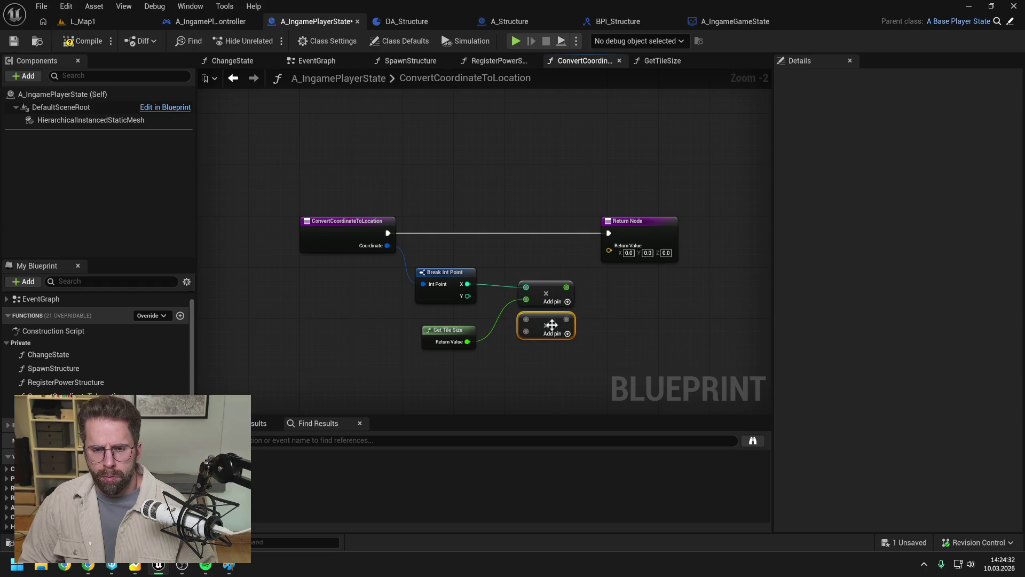
pyautogui.moveTo(468, 295); pyautogui.dragTo(526, 319)
pyautogui.moveTo(468, 341); pyautogui.dragTo(526, 332)
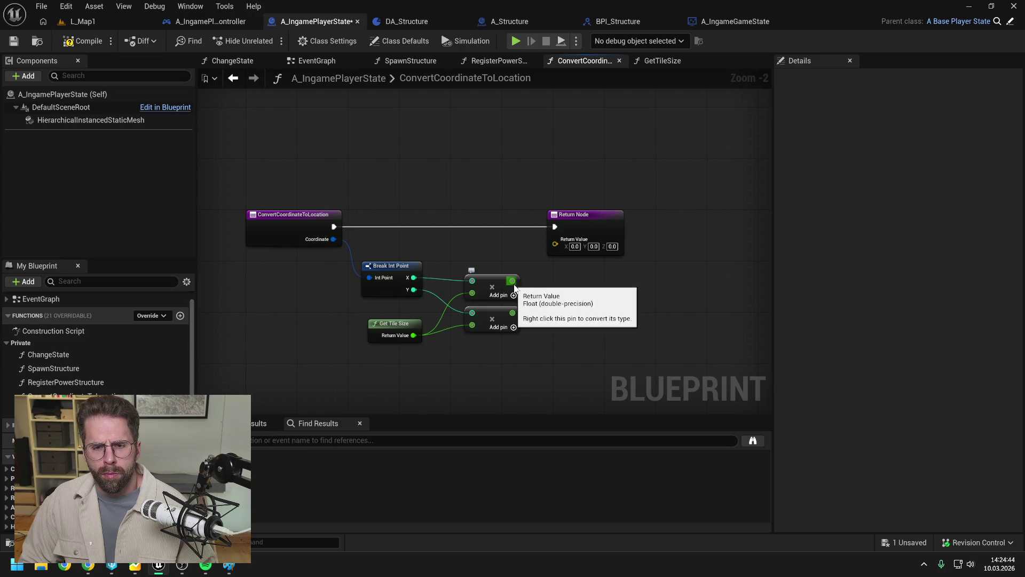
# - Split the Return Value into X, Y, Z, wire both products to X and Y, and compile
pyautogui.rightClick(556, 244)
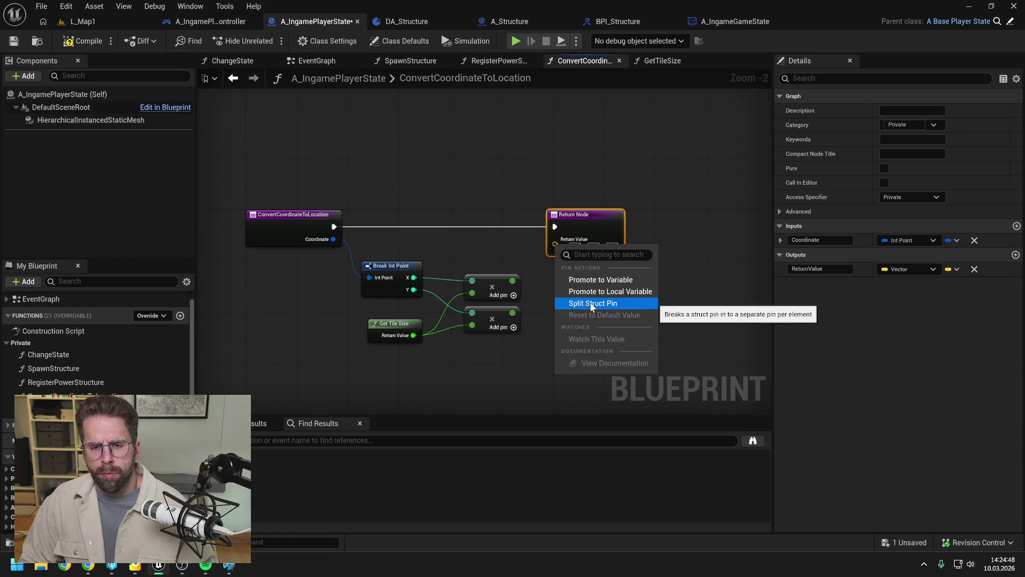
pyautogui.click(591, 302)
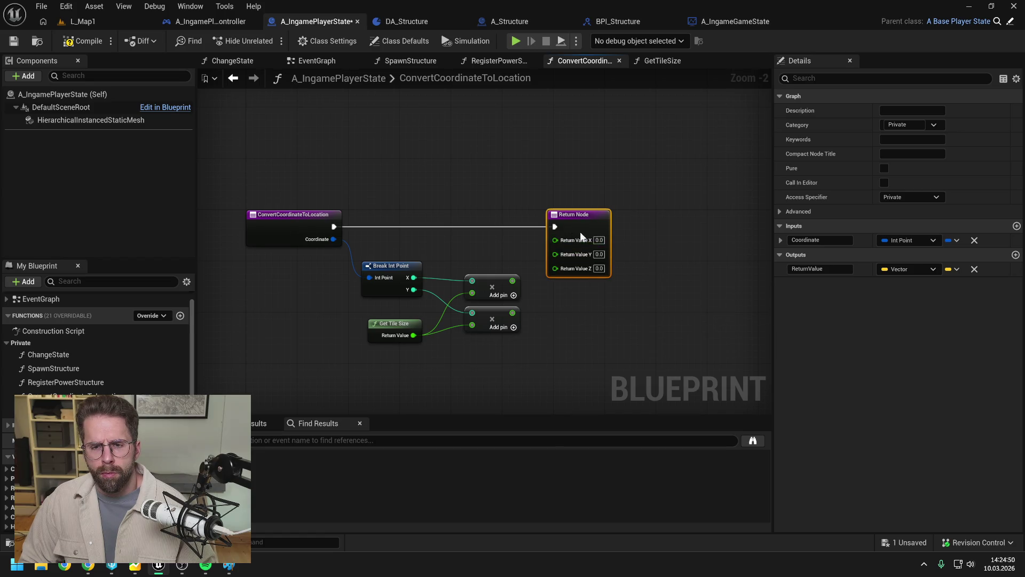
pyautogui.moveTo(511, 280); pyautogui.dragTo(609, 237)
pyautogui.moveTo(512, 313); pyautogui.dragTo(588, 252)
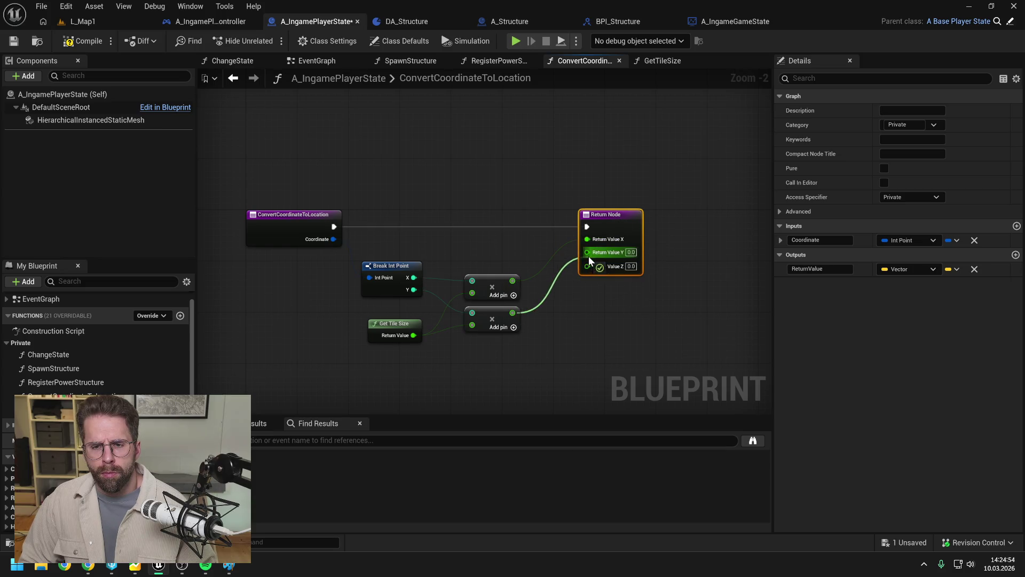
pyautogui.click(579, 332)
pyautogui.click(84, 41)
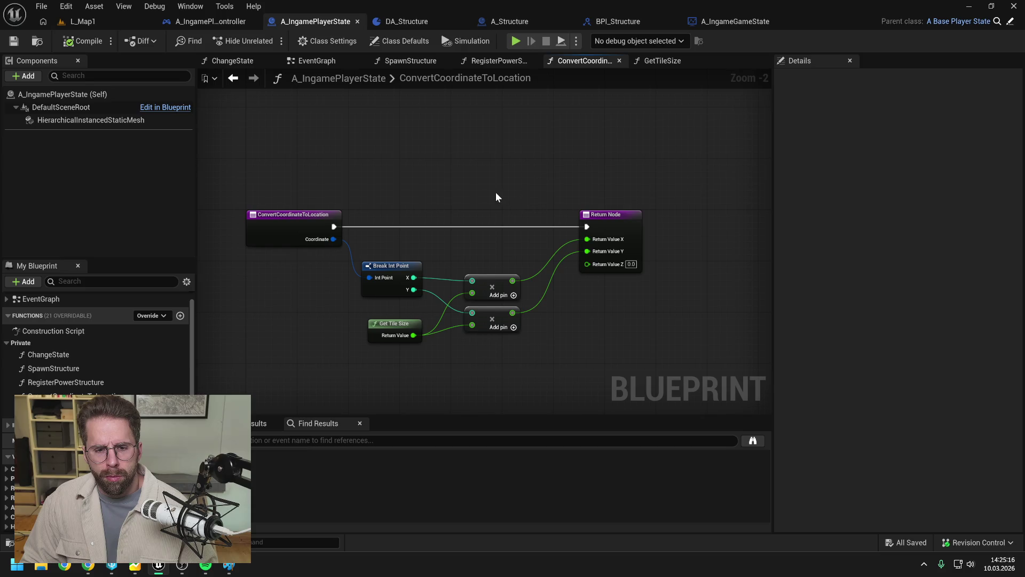
# - Move Get Tile Size beside the multiplies and disconnect X and Y from them
pyautogui.moveTo(495, 191); pyautogui.dragTo(528, 166)
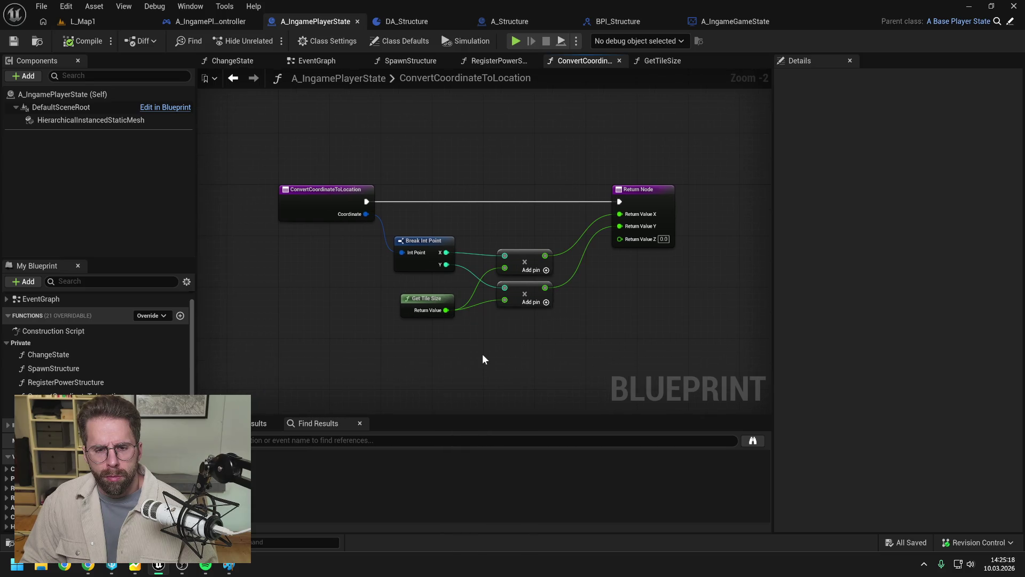
pyautogui.moveTo(431, 302)
pyautogui.mouseDown()
pyautogui.moveTo(354, 309)
pyautogui.moveTo(417, 312)
pyautogui.mouseUp()
pyautogui.click(412, 338)
pyautogui.click(484, 338)
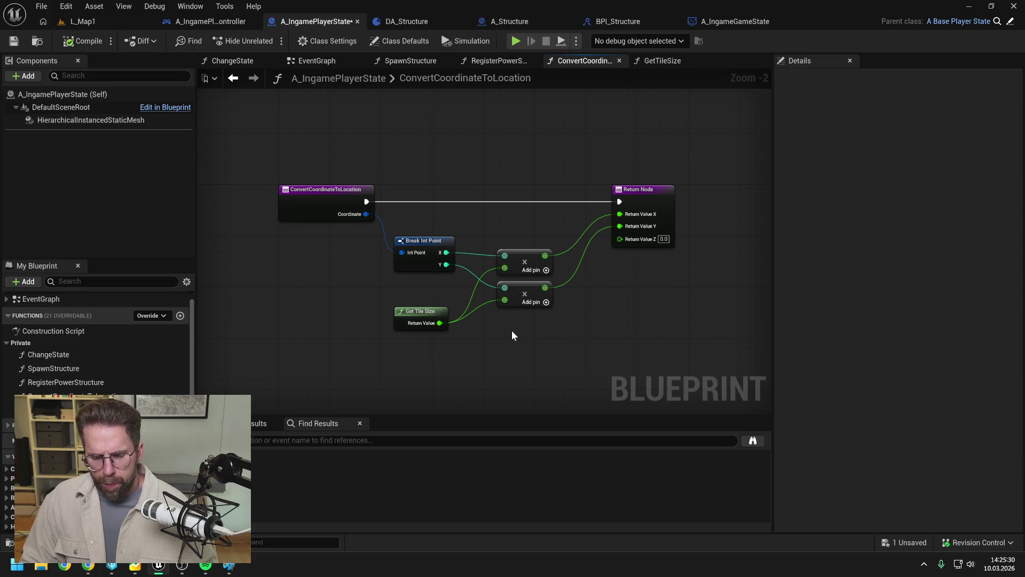
pyautogui.moveTo(487, 231); pyautogui.dragTo(537, 319)
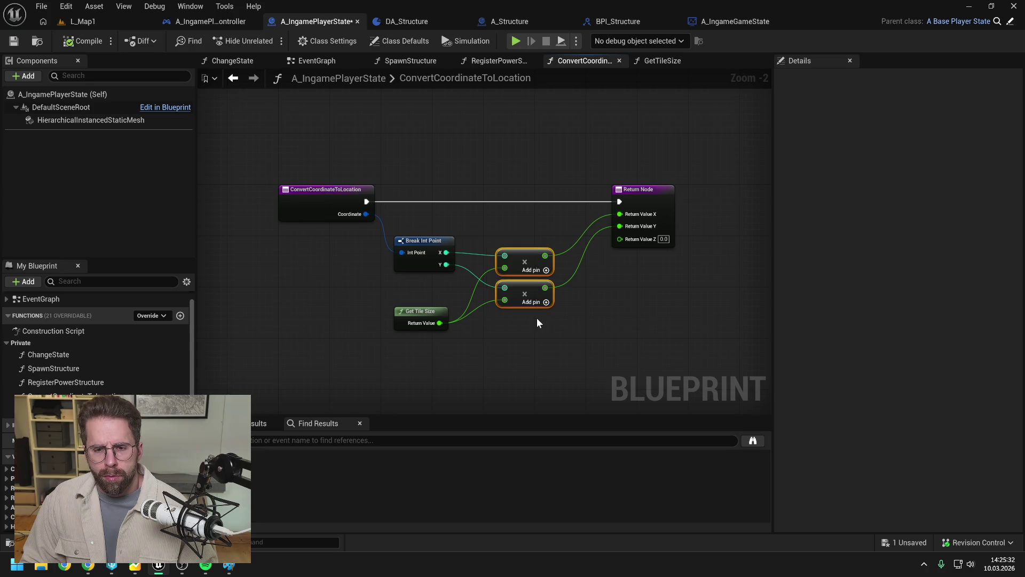
pyautogui.keyDown('alt'); pyautogui.click(504, 288); pyautogui.keyUp('alt')
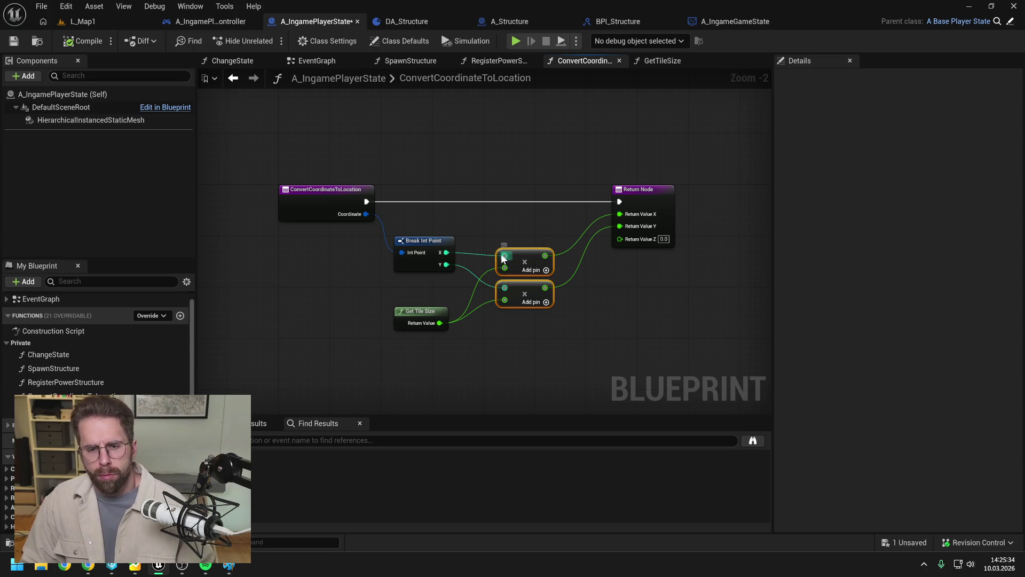
pyautogui.keyDown('alt'); pyautogui.click(504, 257); pyautogui.keyUp('alt')
# - Shift the multiplies and Return Node right for room, discarding a stray subtract node
pyautogui.moveTo(447, 252); pyautogui.dragTo(484, 237)
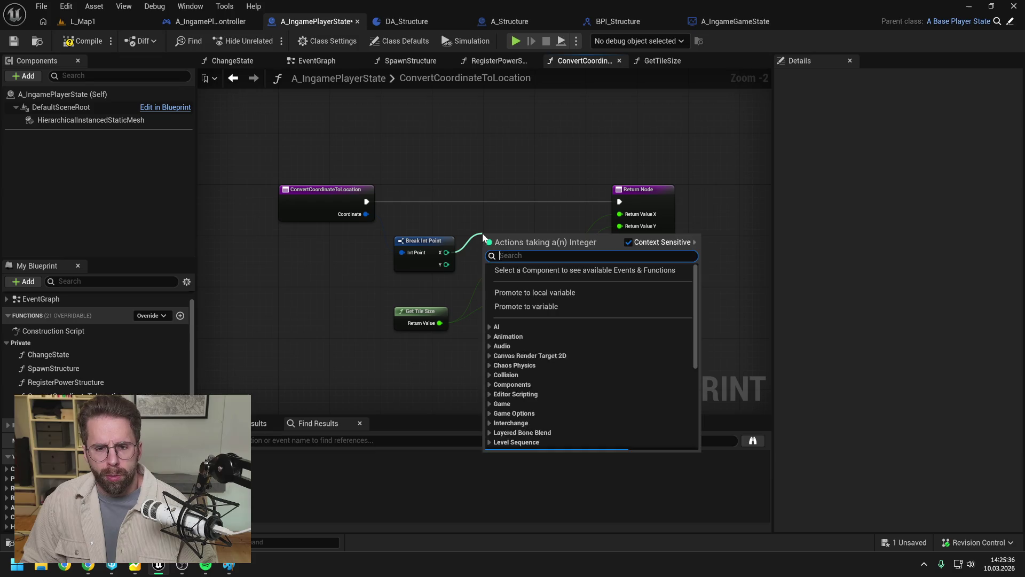
pyautogui.write('-')
pyautogui.press('Return')
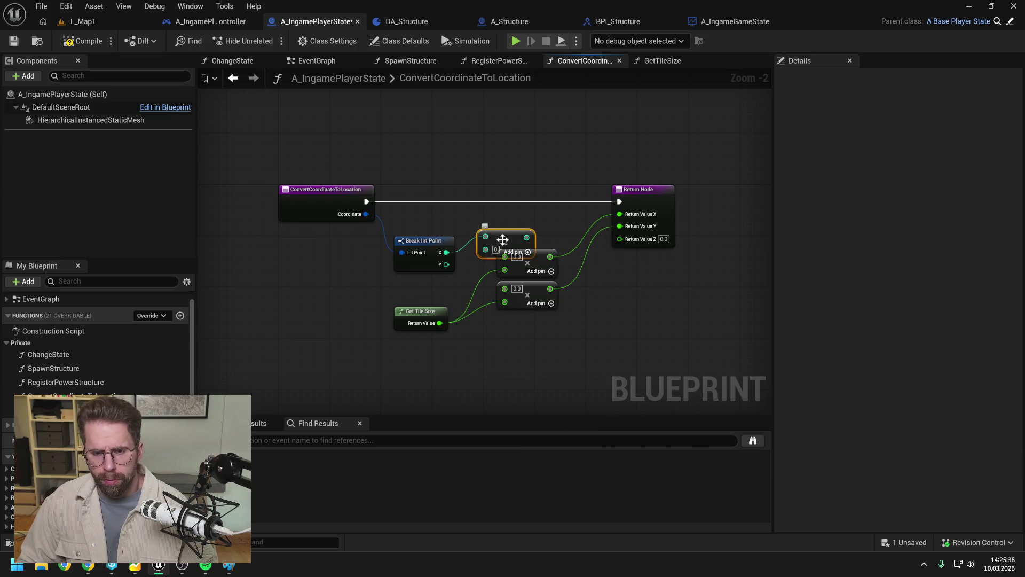
pyautogui.press('Delete')
pyautogui.moveTo(511, 197); pyautogui.dragTo(674, 328)
pyautogui.moveTo(532, 303); pyautogui.dragTo(601, 302)
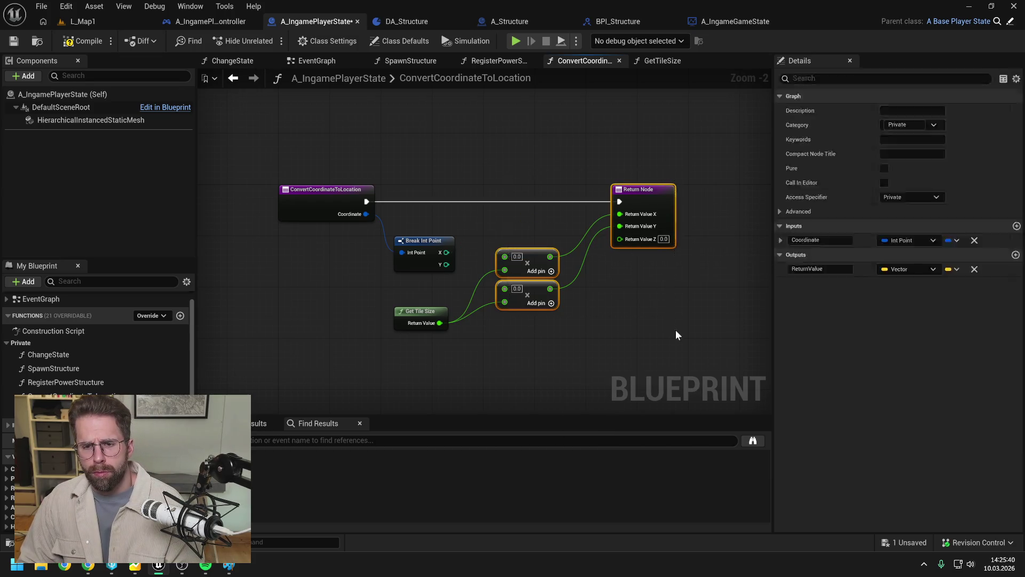
# - Add an integer To Float conversion node on the X coordinate
pyautogui.moveTo(446, 252); pyautogui.dragTo(473, 258)
pyautogui.write('to floa')
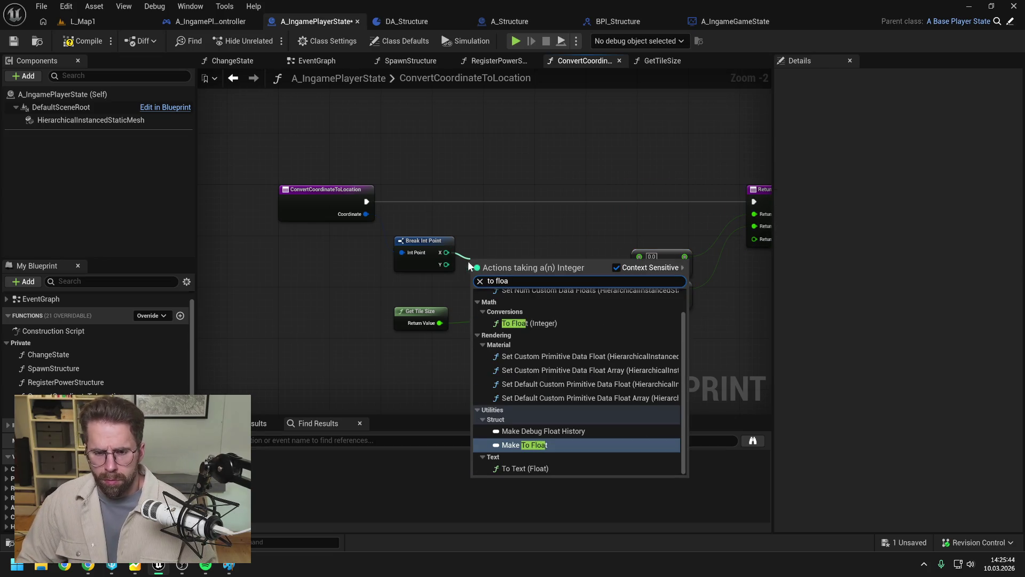
pyautogui.click(544, 446)
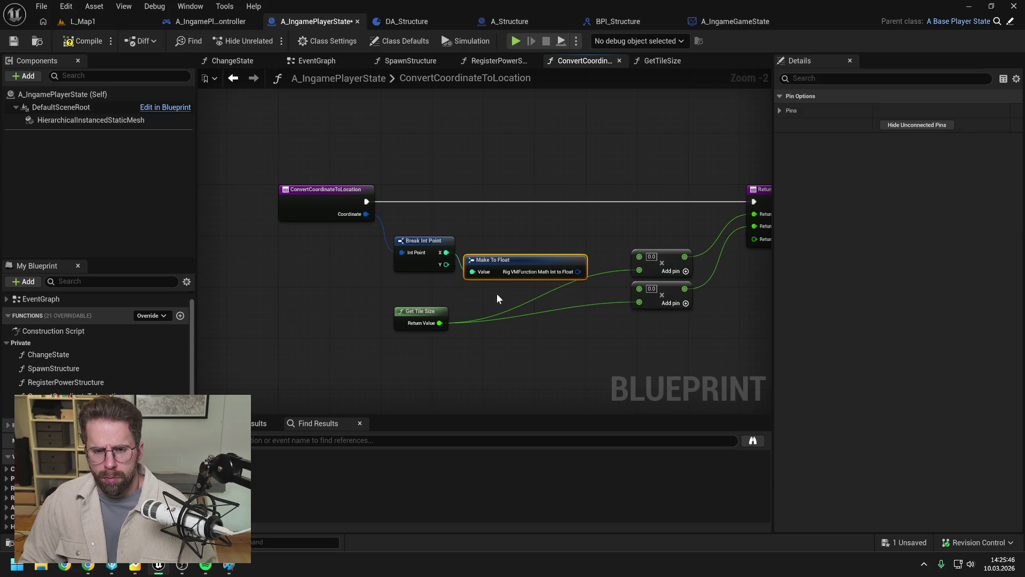
pyautogui.press('Delete')
pyautogui.moveTo(446, 252); pyautogui.dragTo(485, 249)
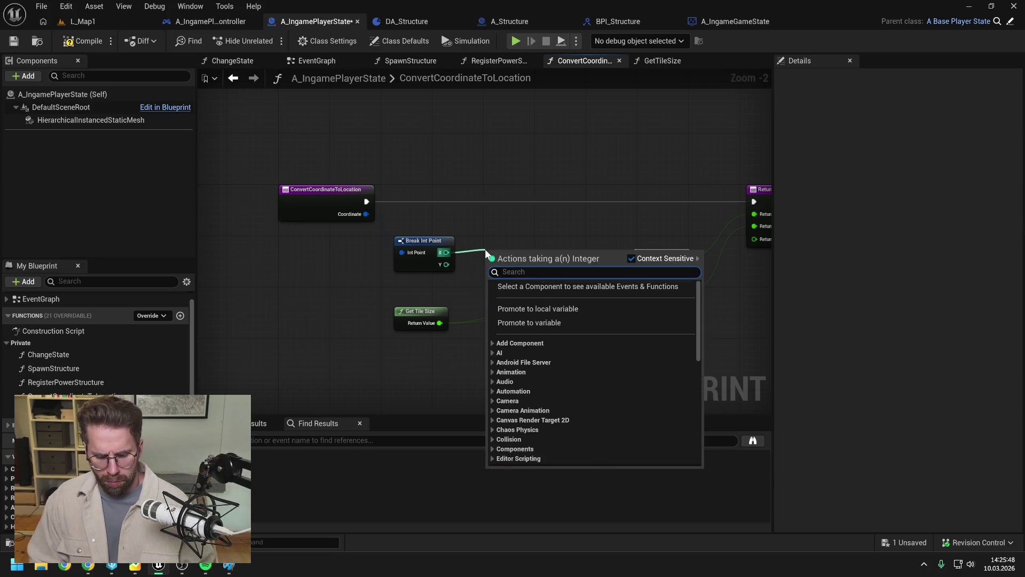
pyautogui.write('float')
pyautogui.scroll(-2, 566, 351)
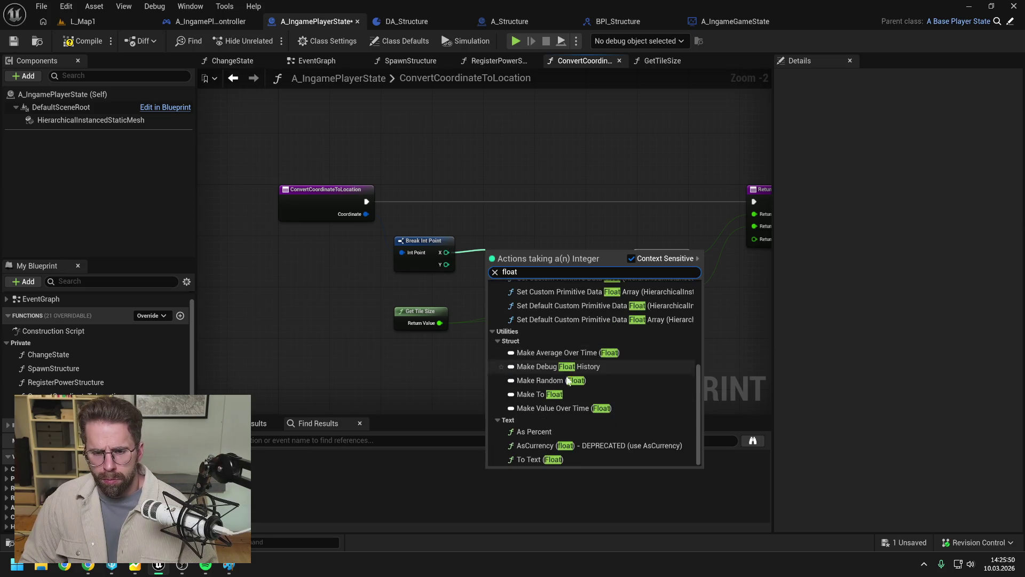
pyautogui.scroll(3, 571, 401)
pyautogui.click(544, 324)
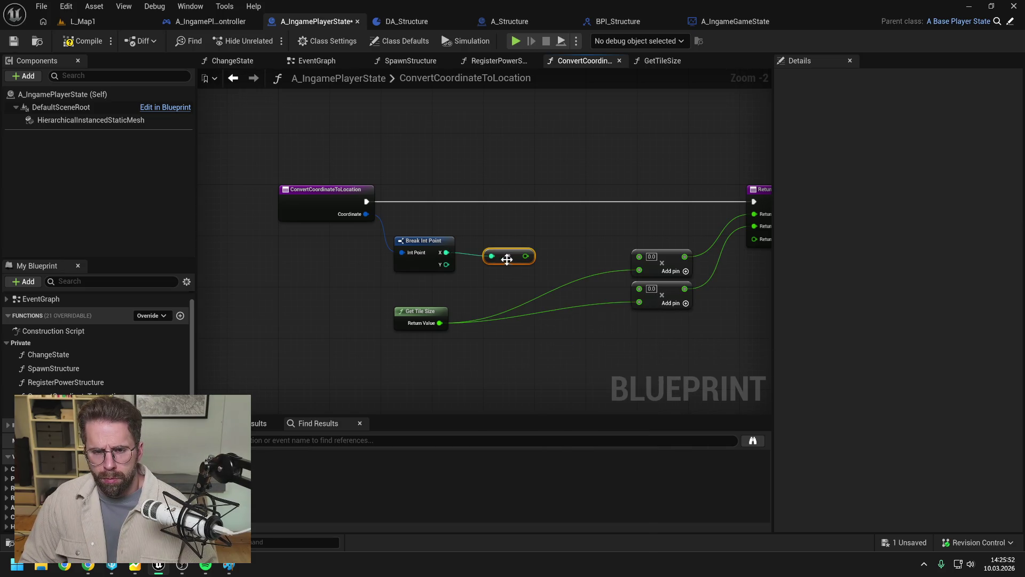
# - Duplicate the To Float node for Y, wire the Y coordinate into it, and save
pyautogui.hotkey('ctrl', 'd')
pyautogui.moveTo(556, 273); pyautogui.dragTo(503, 268)
pyautogui.moveTo(482, 266); pyautogui.dragTo(480, 264)
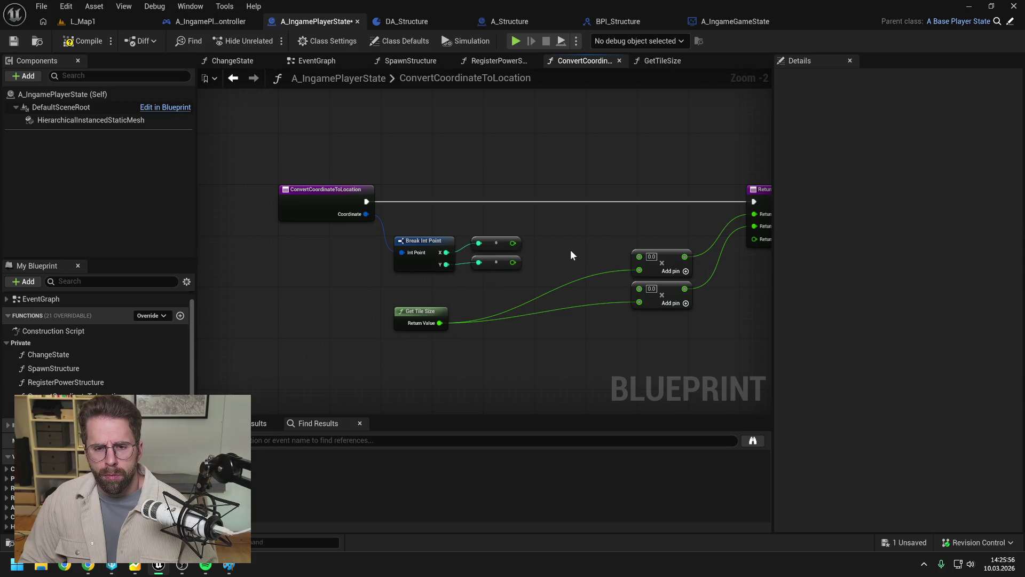
pyautogui.hotkey('ctrl', 's')
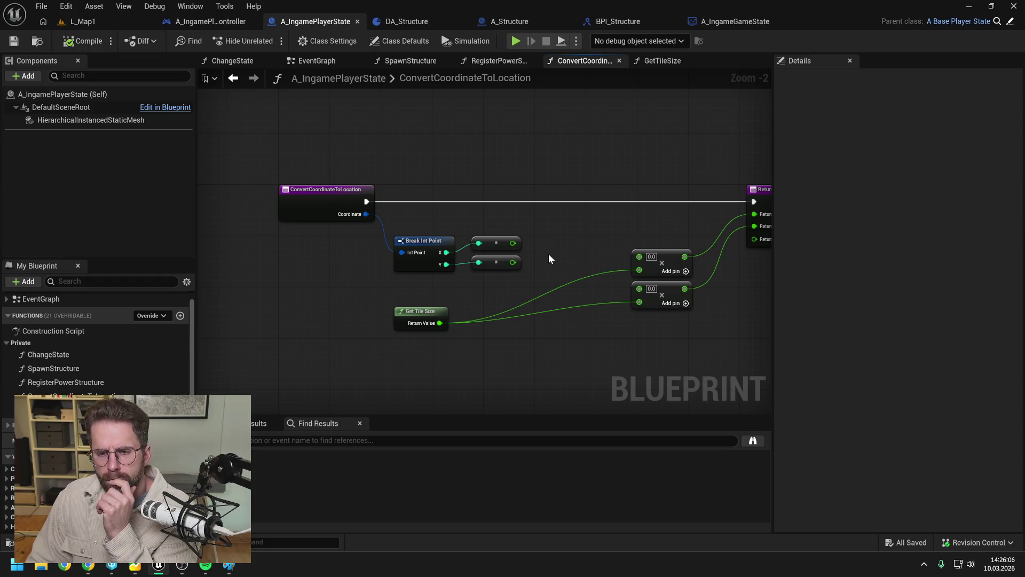
pyautogui.click(228, 565)
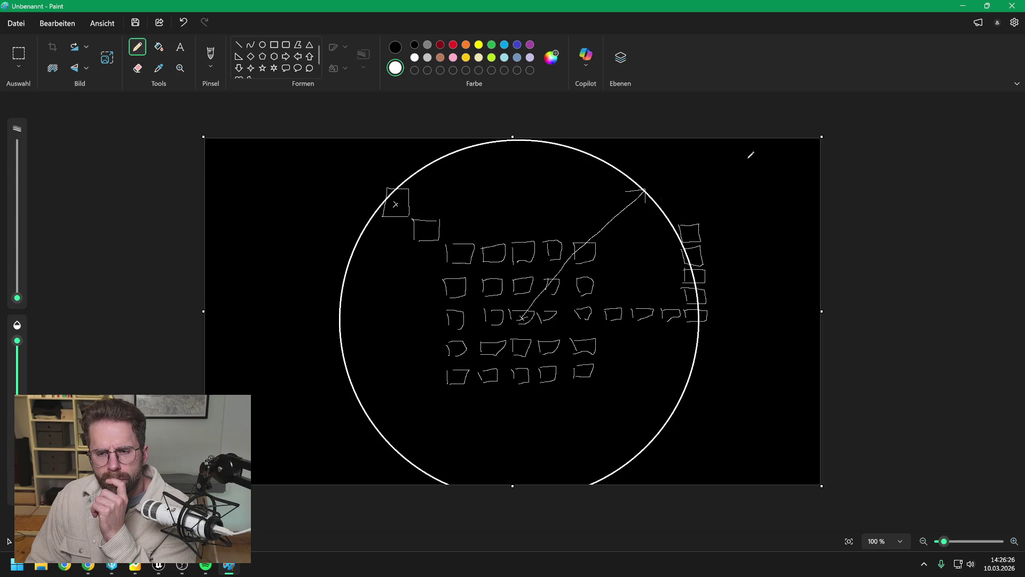
# - Minimize Paint after reviewing the tile-grid sketch to return to Unreal Engine
pyautogui.click(963, 6)
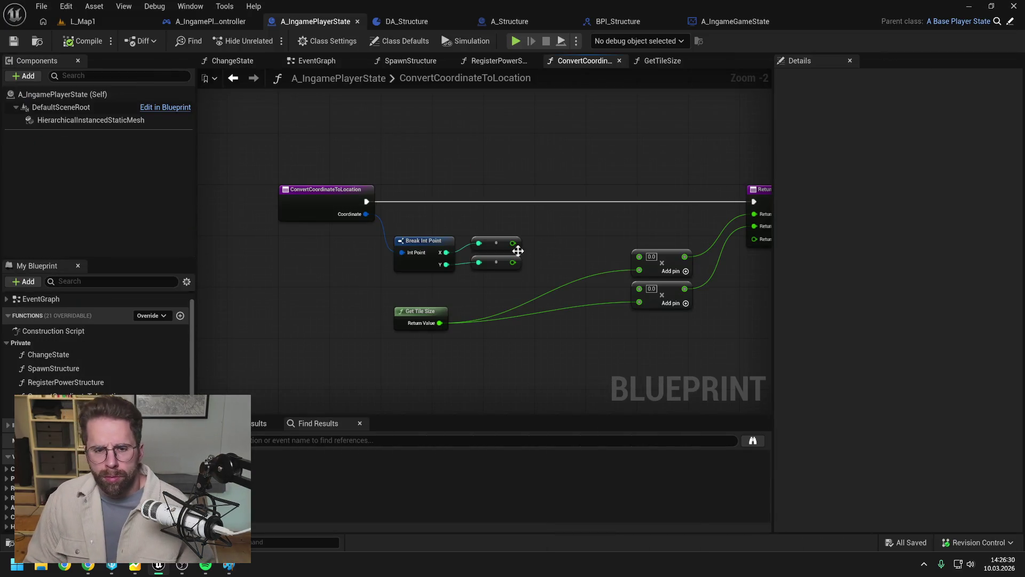
# - Wire Coordinate into Break Int Point and add a Select node feeding the X multiply
pyautogui.moveTo(365, 213); pyautogui.dragTo(412, 211)
pyautogui.click(579, 232)
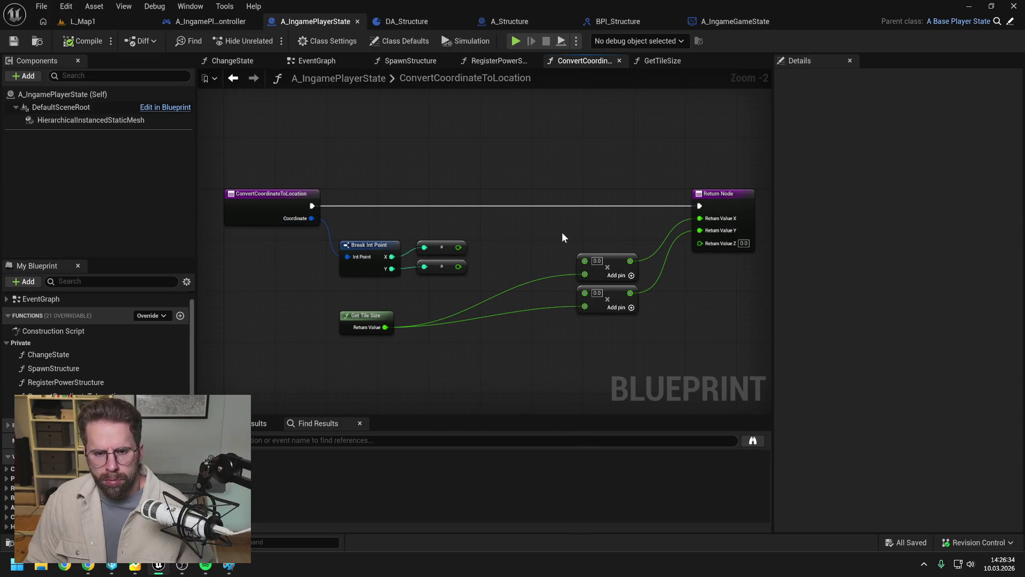
pyautogui.moveTo(541, 236); pyautogui.dragTo(519, 224)
pyautogui.moveTo(567, 245)
pyautogui.mouseDown()
pyautogui.moveTo(520, 234)
pyautogui.moveTo(515, 210)
pyautogui.mouseUp()
pyautogui.write('selec')
pyautogui.click(556, 370)
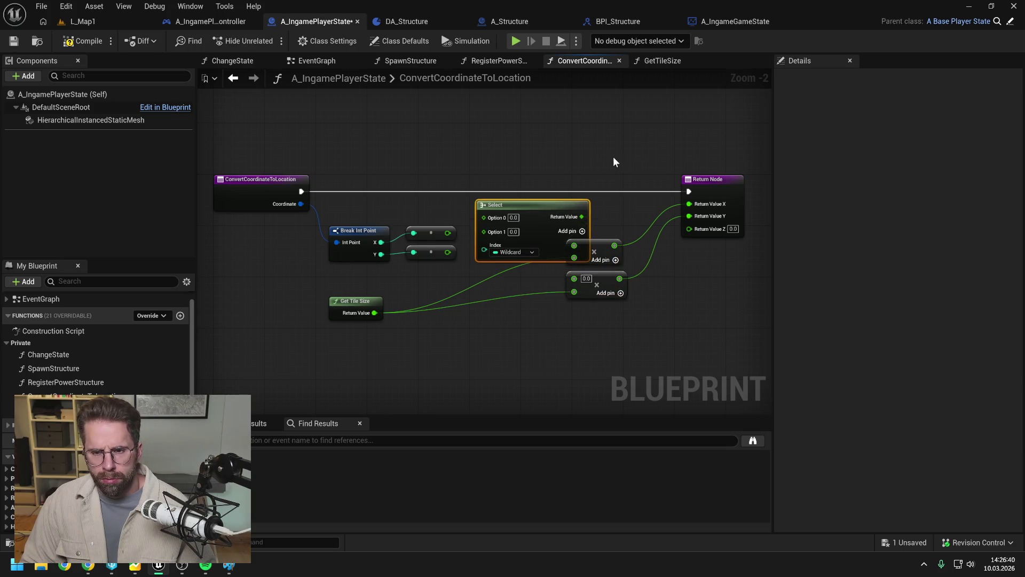
pyautogui.moveTo(614, 163); pyautogui.dragTo(723, 335)
pyautogui.moveTo(598, 283); pyautogui.dragTo(732, 283)
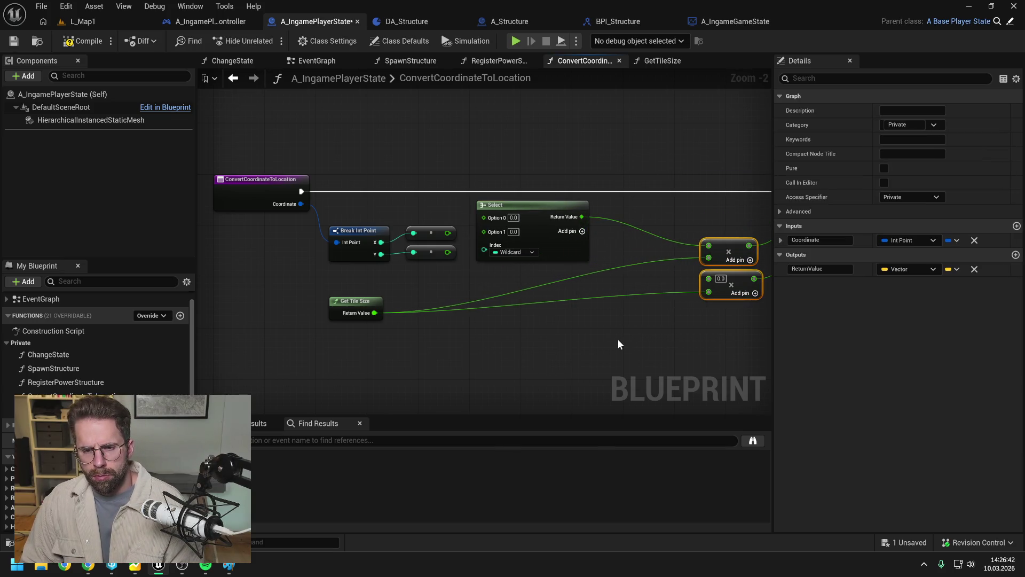
pyautogui.click(617, 339)
pyautogui.moveTo(463, 198); pyautogui.dragTo(487, 198)
# - Add a greater-than node on X and wire its result into the Select index
pyautogui.moveTo(377, 223); pyautogui.dragTo(448, 235)
pyautogui.write('>')
pyautogui.click(455, 291)
pyautogui.moveTo(465, 195); pyautogui.dragTo(502, 201)
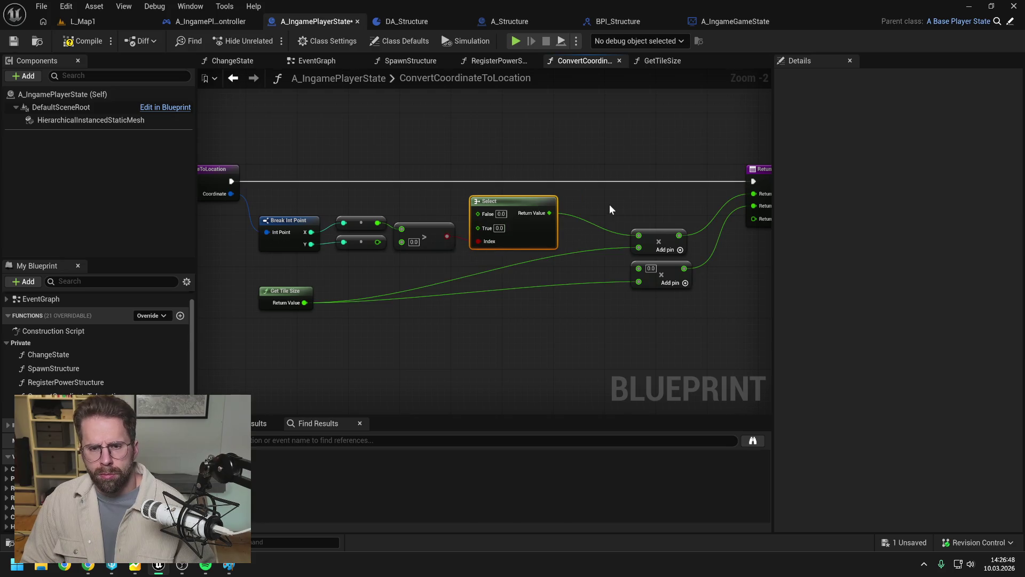
pyautogui.moveTo(430, 240); pyautogui.dragTo(437, 247)
pyautogui.moveTo(378, 222); pyautogui.dragTo(409, 204)
# - Subtract 0.5 from X and wire the result into the Select's True input
pyautogui.write('-')
pyautogui.press('Return')
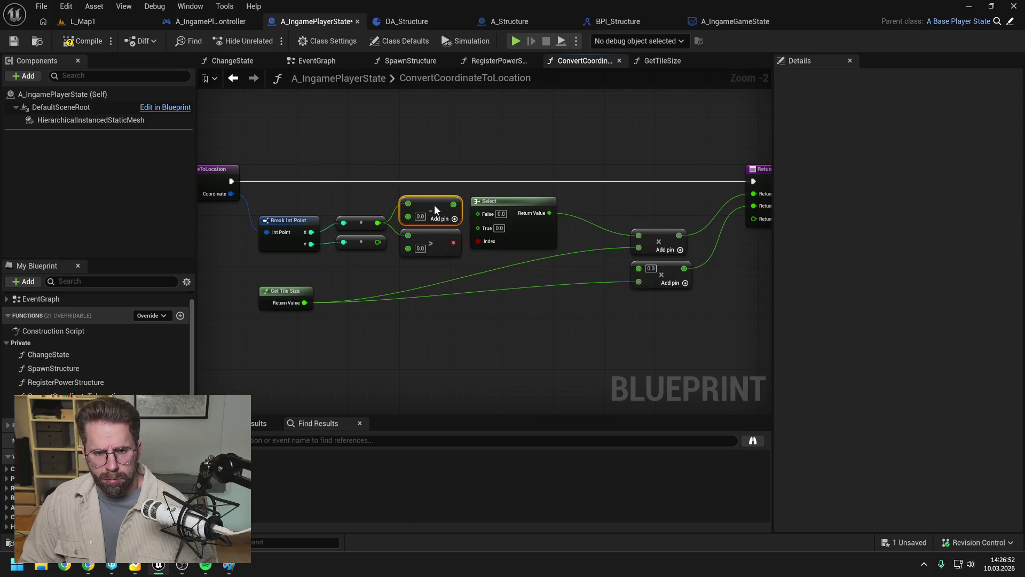
pyautogui.write('0.5')
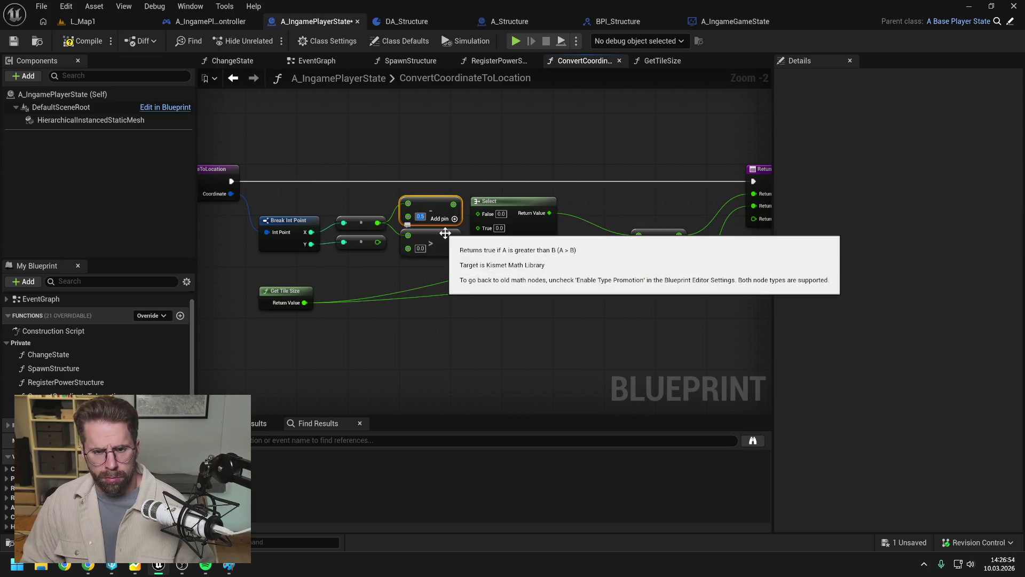
pyautogui.click(495, 297)
pyautogui.moveTo(453, 204); pyautogui.dragTo(479, 228)
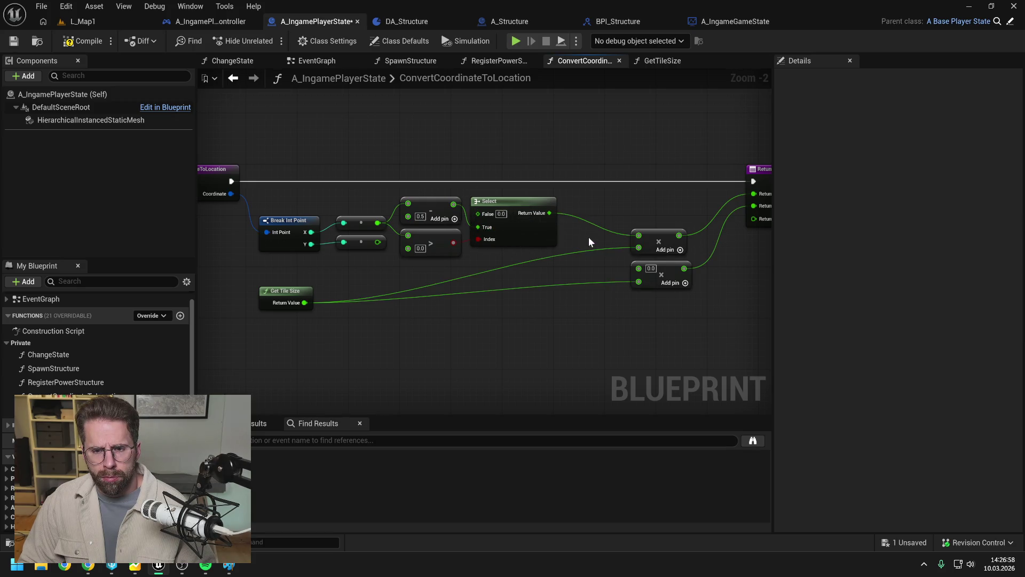
# - Copy and paste the subtract, comparison and Select nodes below for Y
pyautogui.moveTo(589, 237); pyautogui.dragTo(572, 217)
pyautogui.moveTo(550, 179); pyautogui.dragTo(441, 239)
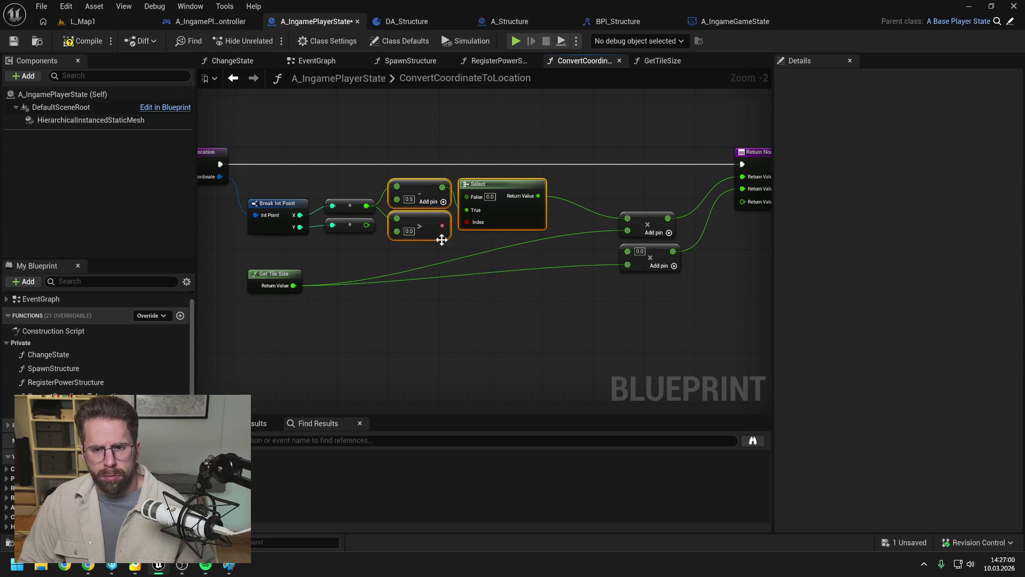
pyautogui.moveTo(297, 276)
pyautogui.mouseDown()
pyautogui.moveTo(508, 275)
pyautogui.moveTo(595, 229)
pyautogui.mouseUp()
pyautogui.moveTo(508, 267); pyautogui.dragTo(413, 203)
pyautogui.hotkey('ctrl', 'c')
pyautogui.hotkey('ctrl', 'v')
pyautogui.moveTo(516, 259); pyautogui.dragTo(497, 262)
pyautogui.click(340, 243)
# - Wire Y into the copied comparison and subtract, feed the lower Select into the Y multiply, and save
pyautogui.moveTo(366, 225)
pyautogui.mouseDown()
pyautogui.moveTo(376, 275)
pyautogui.moveTo(395, 288)
pyautogui.mouseUp()
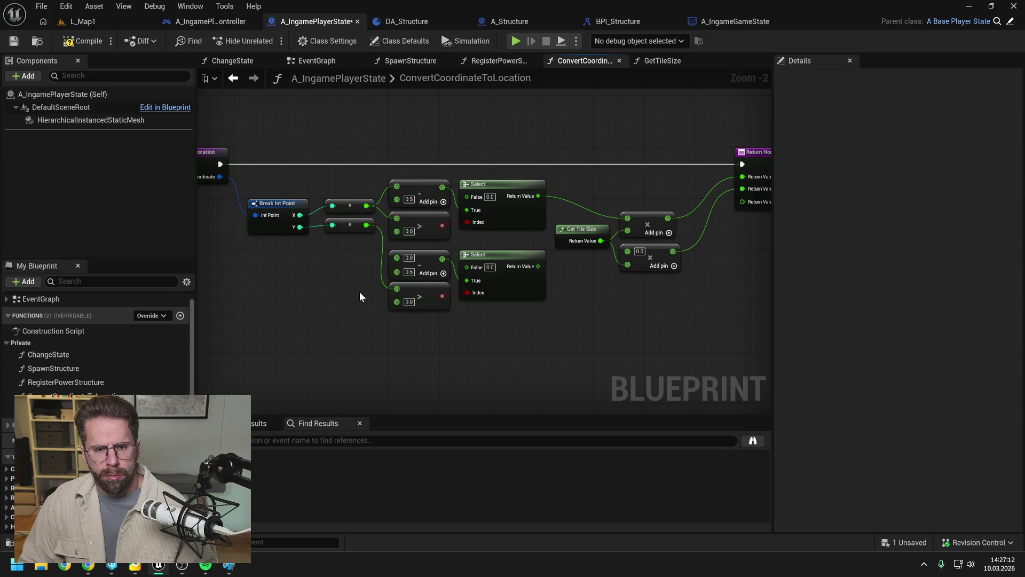
pyautogui.moveTo(367, 225); pyautogui.dragTo(397, 258)
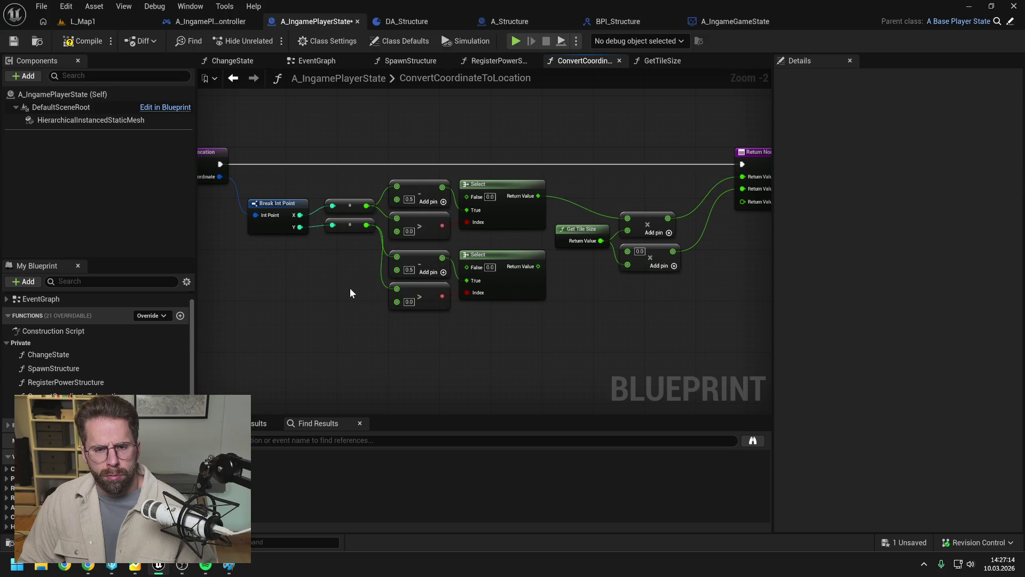
pyautogui.moveTo(538, 266)
pyautogui.mouseDown()
pyautogui.moveTo(622, 265)
pyautogui.moveTo(635, 262)
pyautogui.moveTo(629, 252)
pyautogui.mouseUp()
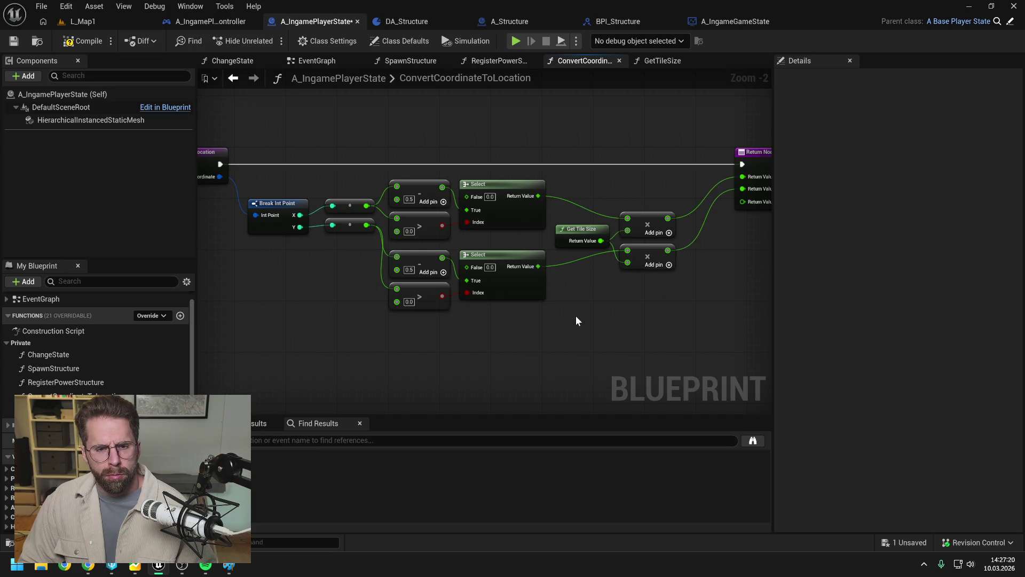
pyautogui.moveTo(575, 316); pyautogui.dragTo(505, 313)
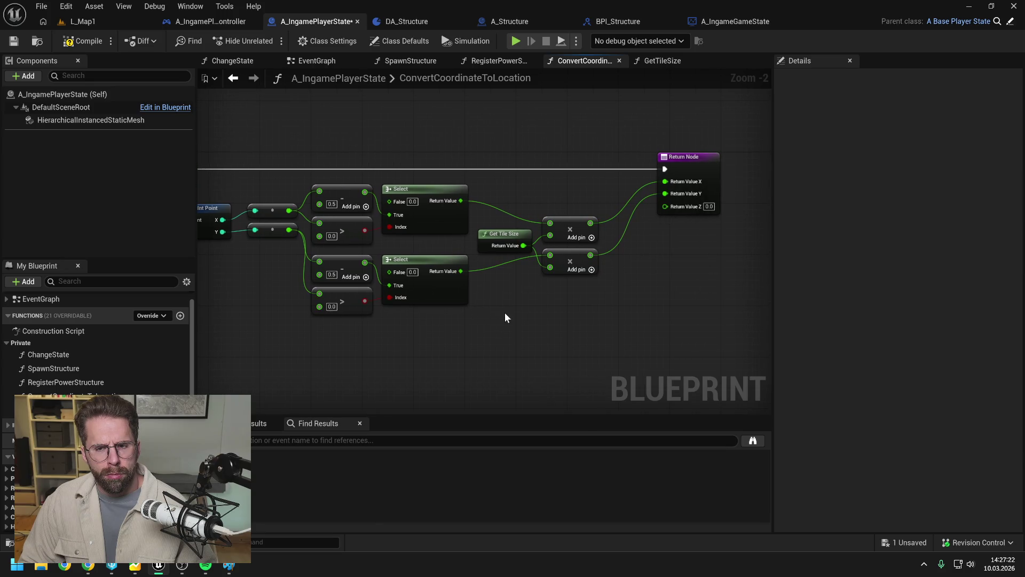
pyautogui.hotkey('ctrl', 's')
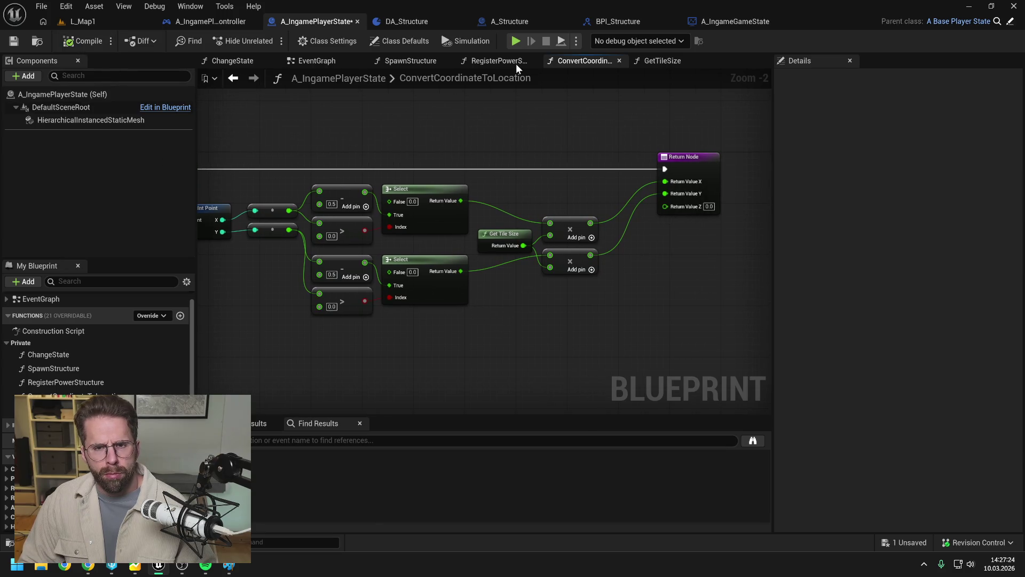
pyautogui.click(516, 60)
pyautogui.moveTo(441, 137)
pyautogui.mouseDown()
pyautogui.moveTo(711, 147)
pyautogui.moveTo(373, 142)
pyautogui.moveTo(437, 141)
pyautogui.mouseUp()
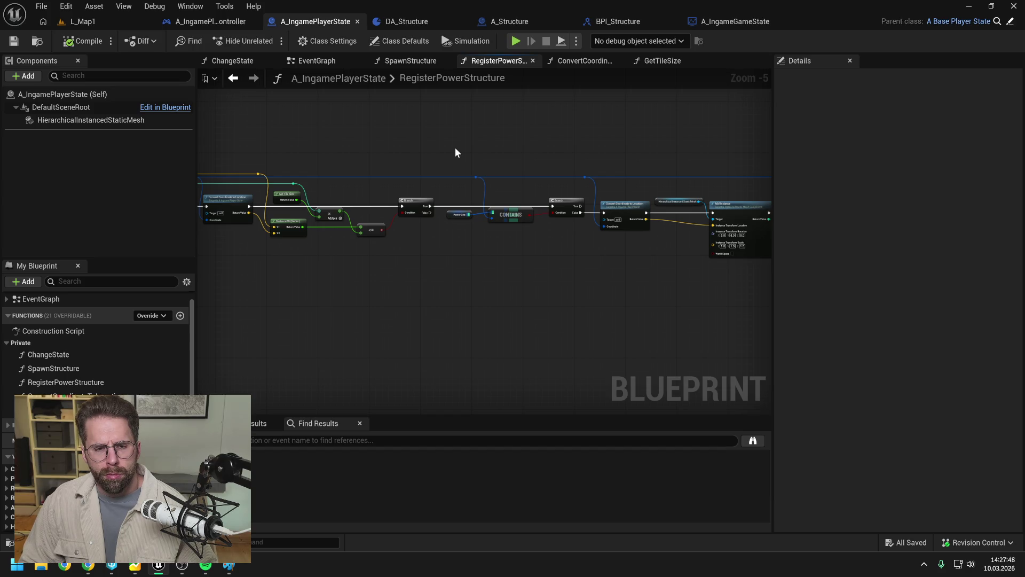
# - Pan to RegisterPowerStructure's entry node and select it for the breakpoint
pyautogui.moveTo(453, 146)
pyautogui.mouseDown()
pyautogui.moveTo(622, 146)
pyautogui.moveTo(549, 158)
pyautogui.moveTo(361, 151)
pyautogui.moveTo(470, 143)
pyautogui.moveTo(565, 153)
pyautogui.moveTo(456, 164)
pyautogui.moveTo(476, 155)
pyautogui.moveTo(419, 152)
pyautogui.moveTo(292, 222)
pyautogui.moveTo(523, 185)
pyautogui.mouseUp()
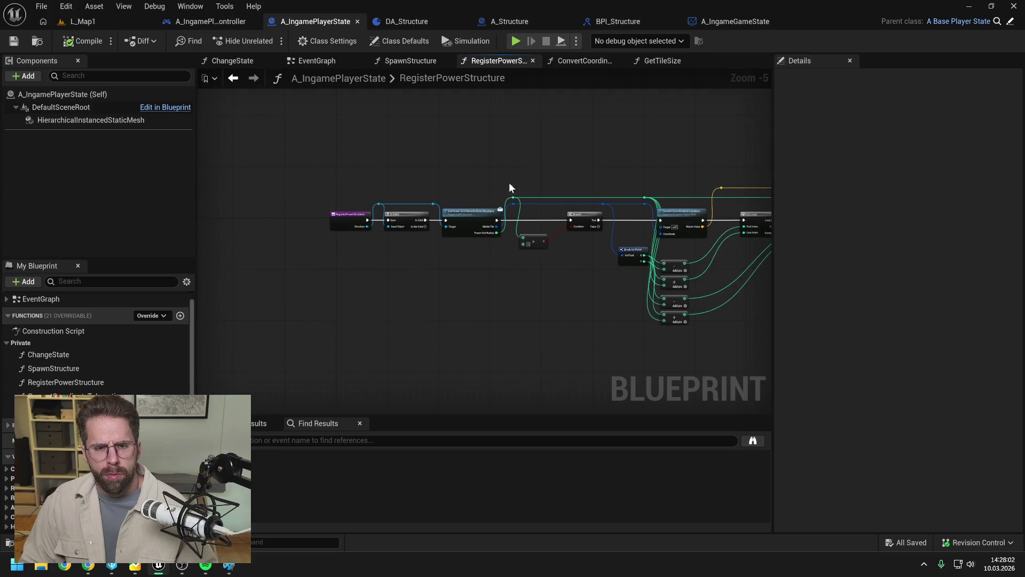
pyautogui.click(341, 220)
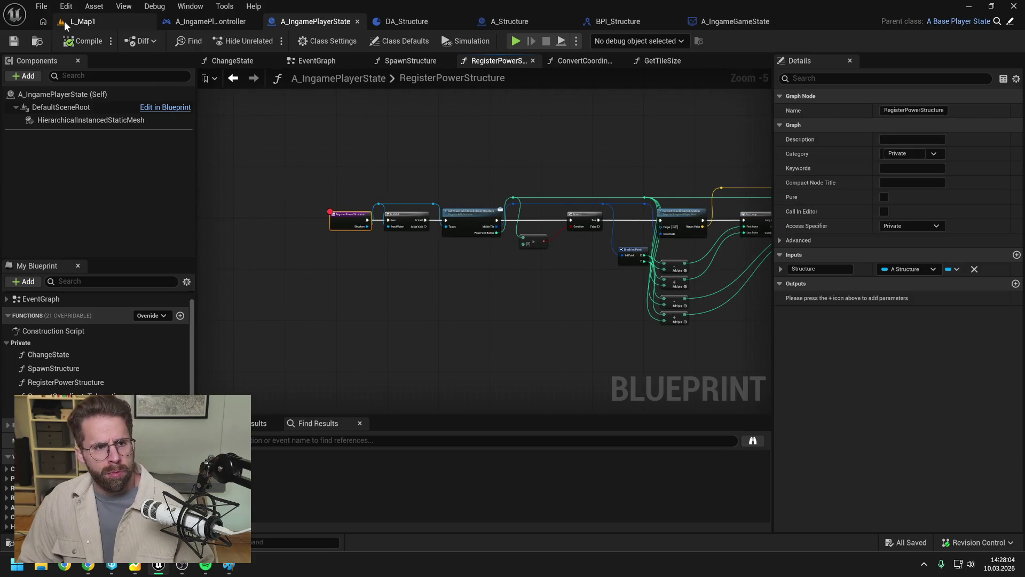
pyautogui.click(80, 22)
# - Simulate, step through Is Valid to the Branch, and inspect pins showing Power Grid Radius is 0
pyautogui.click(354, 185)
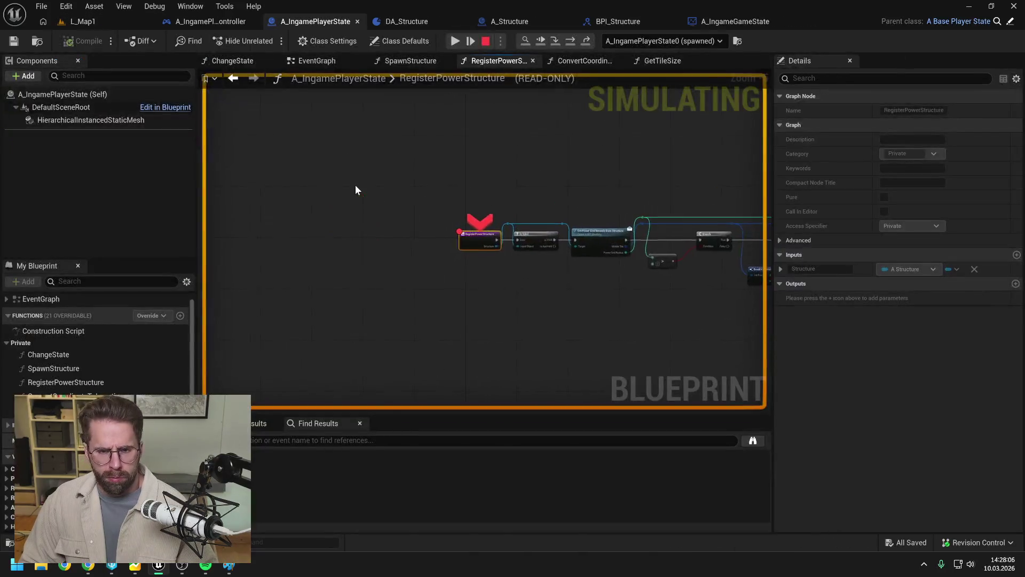
pyautogui.click(570, 40)
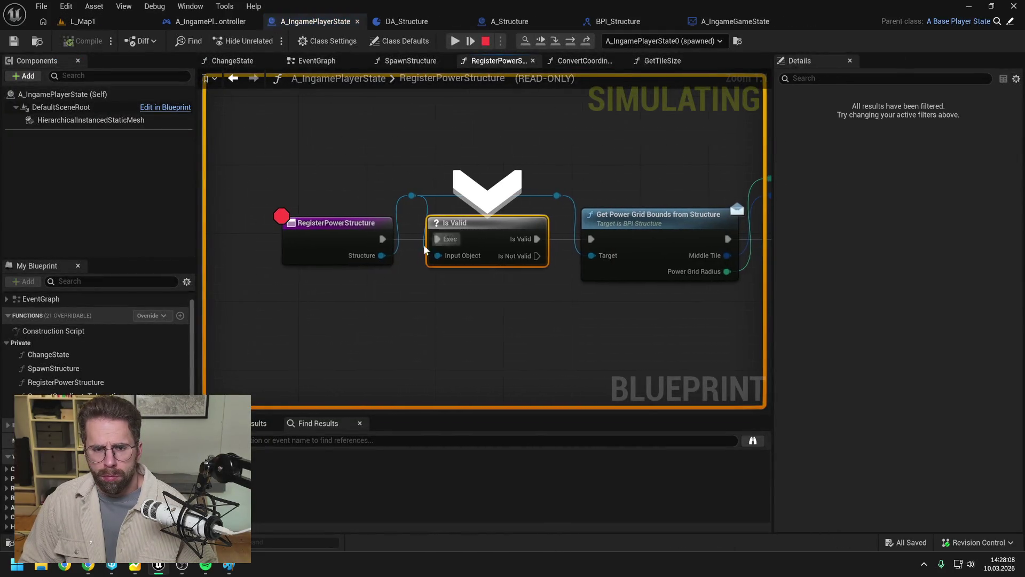
pyautogui.moveTo(376, 257)
pyautogui.click(326, 239)
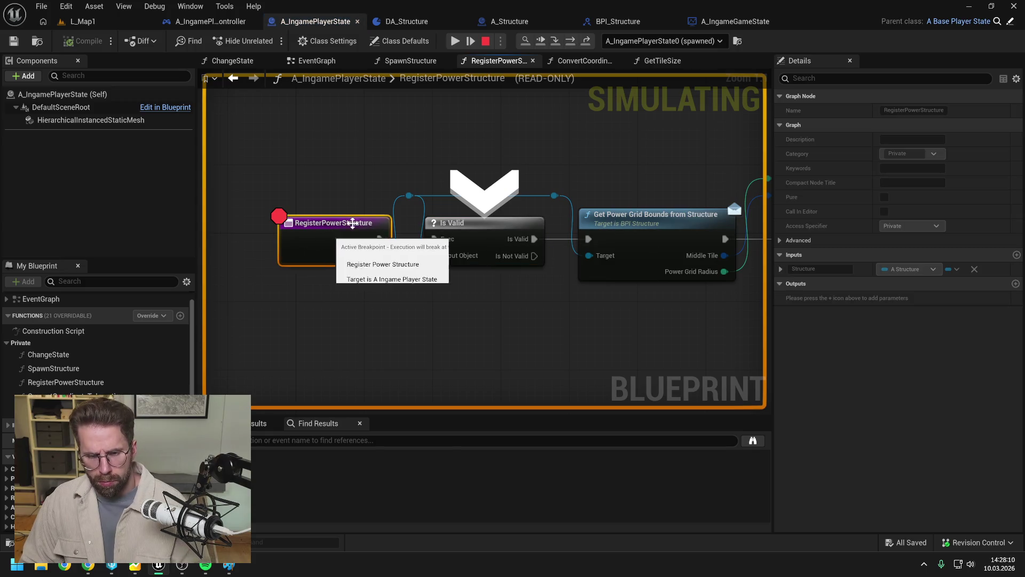
pyautogui.click(570, 40)
pyautogui.click(570, 40)
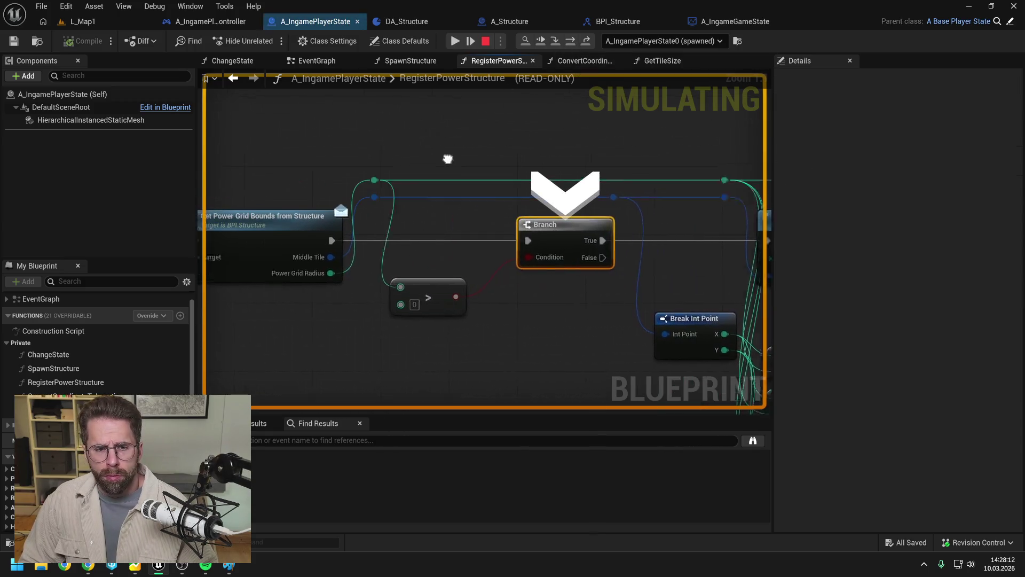
pyautogui.moveTo(438, 247)
pyautogui.moveTo(441, 265)
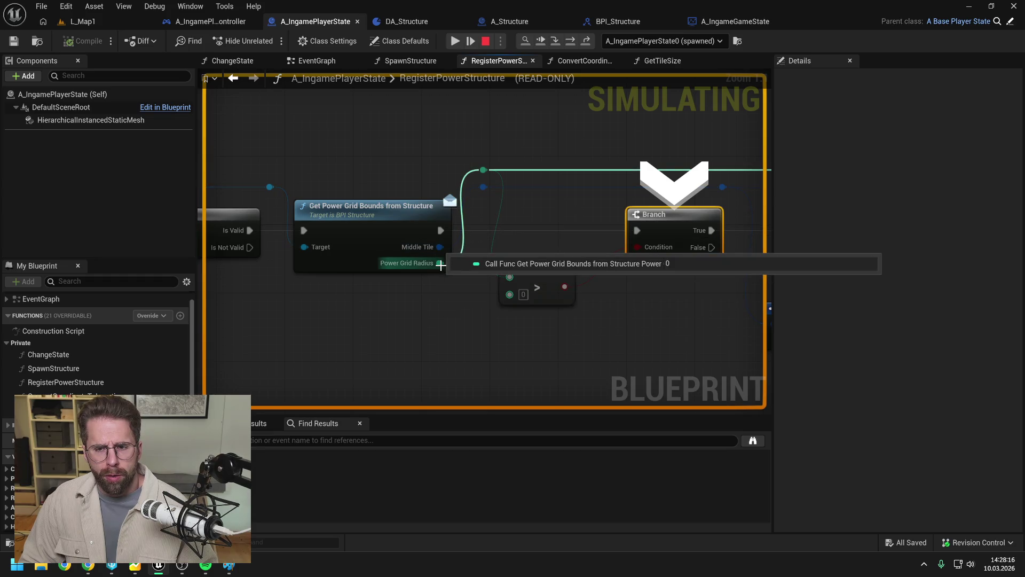
# - Breakpoint Get Power Grid Bounds, restart the simulation, and step into GetPowerGridBoundsFromStructure
pyautogui.click(399, 232)
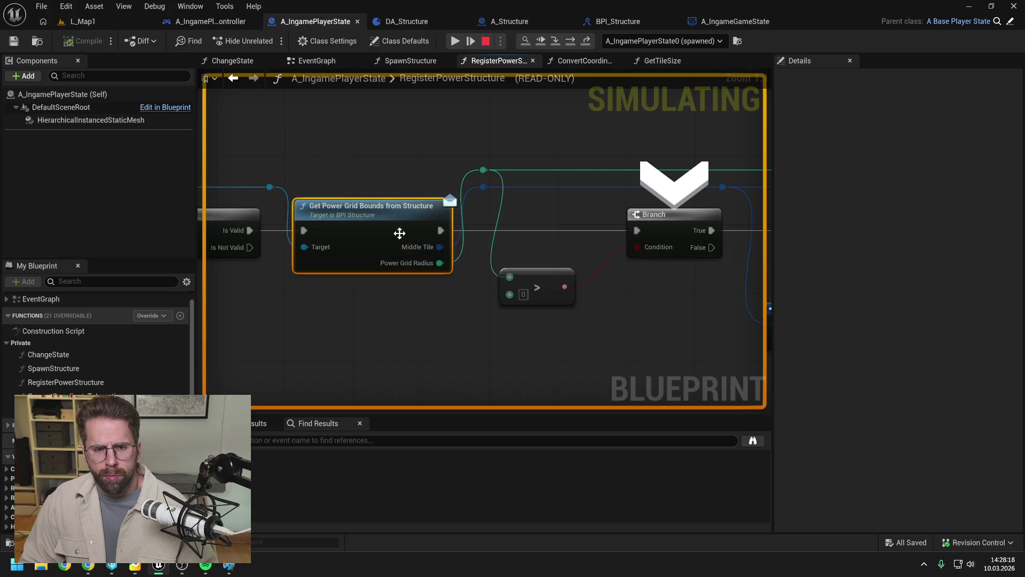
pyautogui.press('F9')
pyautogui.click(487, 41)
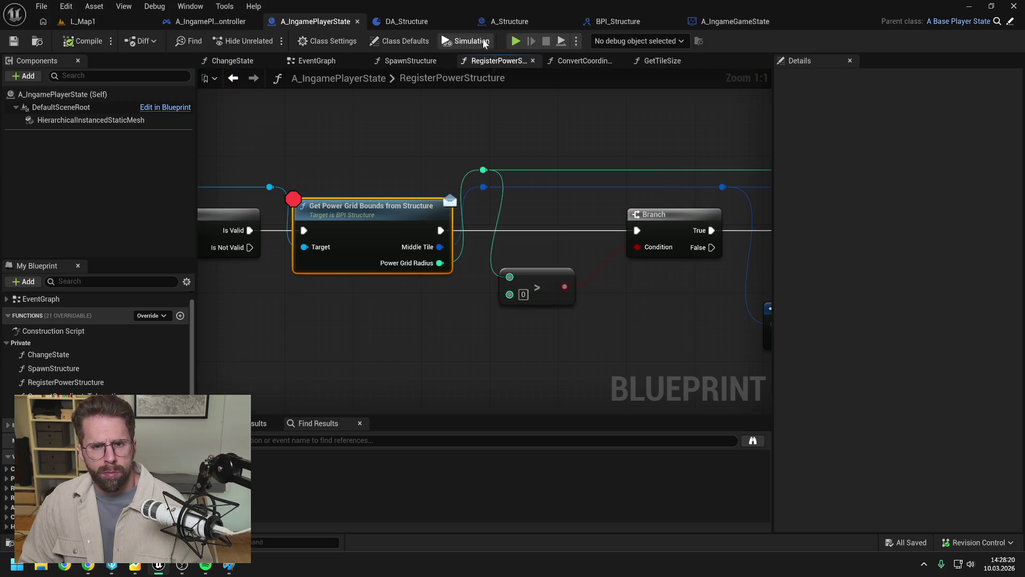
pyautogui.click(83, 21)
pyautogui.hotkey('alt', 'p')
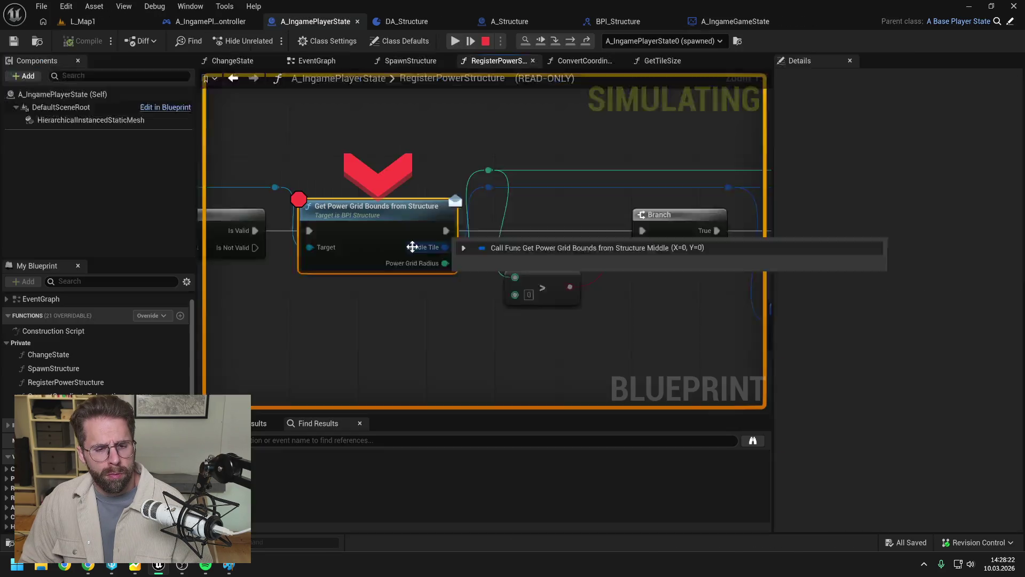
pyautogui.click(555, 42)
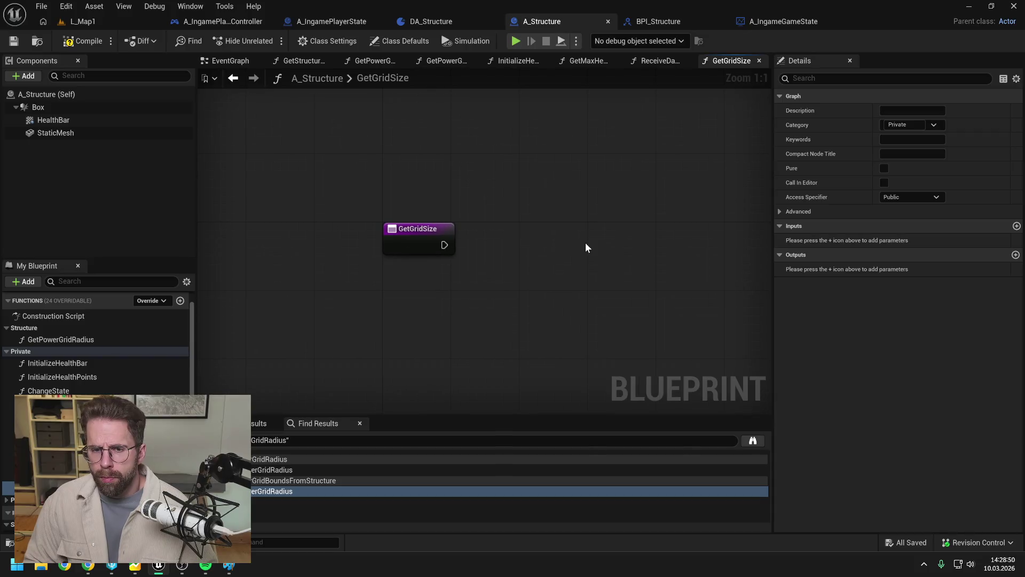
# - Add a Return Node to GetGridSize, then compile and save the A_Structure blueprint
pyautogui.rightClick(586, 243)
pyautogui.write('retur')
pyautogui.press('Return')
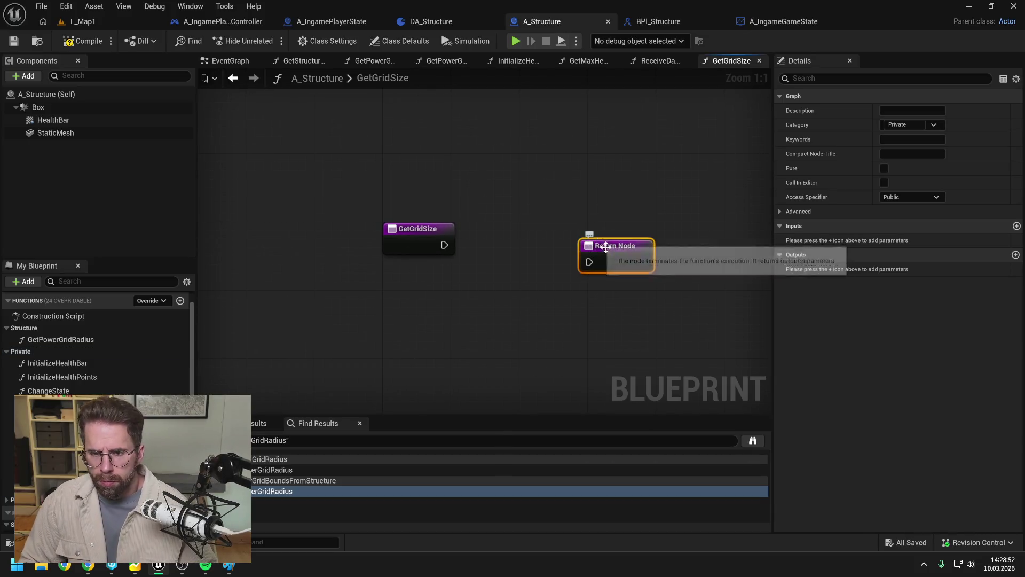
pyautogui.moveTo(617, 248); pyautogui.dragTo(627, 231)
pyautogui.click(577, 274)
pyautogui.click(81, 42)
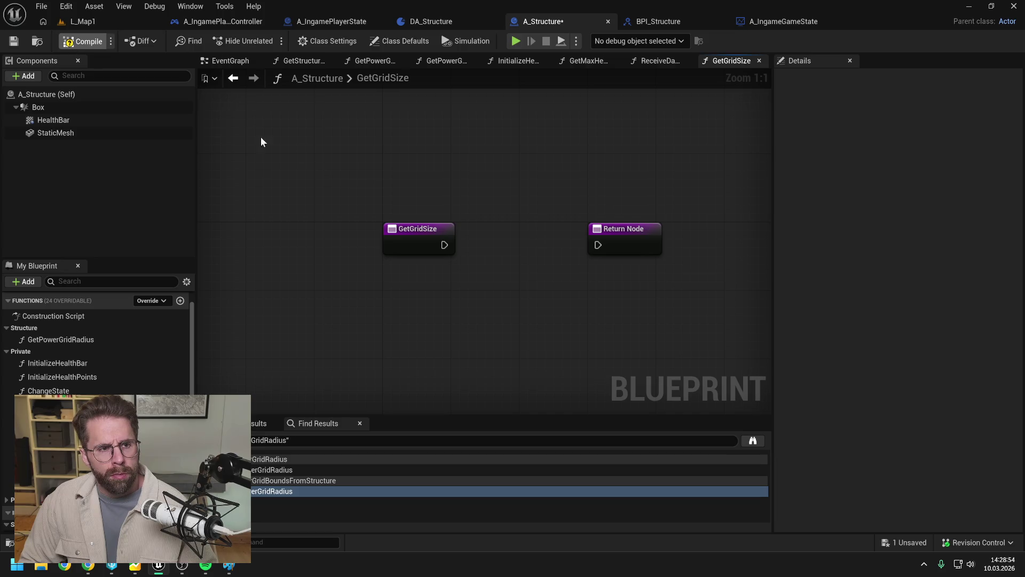
pyautogui.hotkey('ctrl', 's')
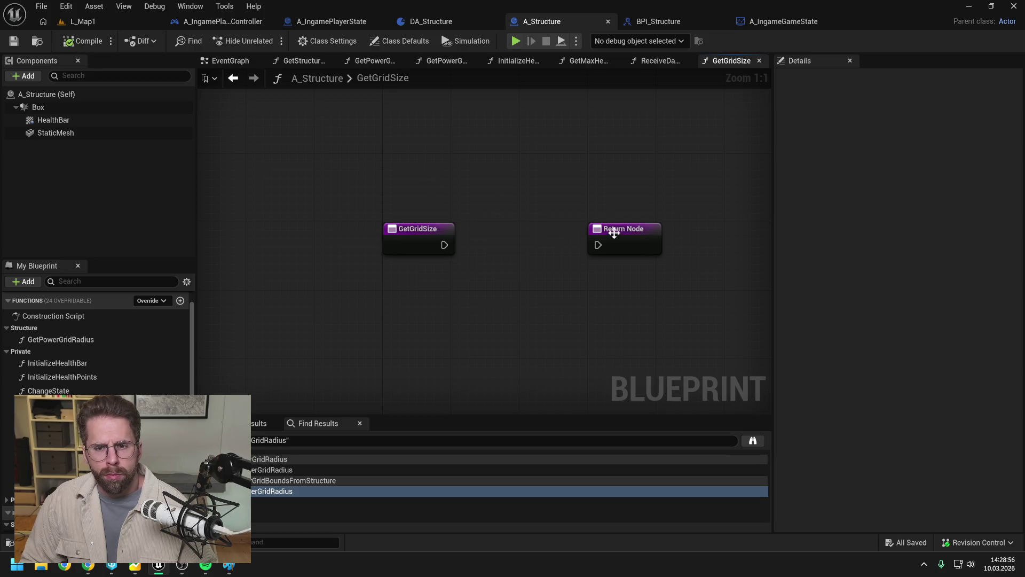
# - Give the Return Node an Int Point output named ReturnValue and wire GetGridSize's execution into it
pyautogui.click(601, 231)
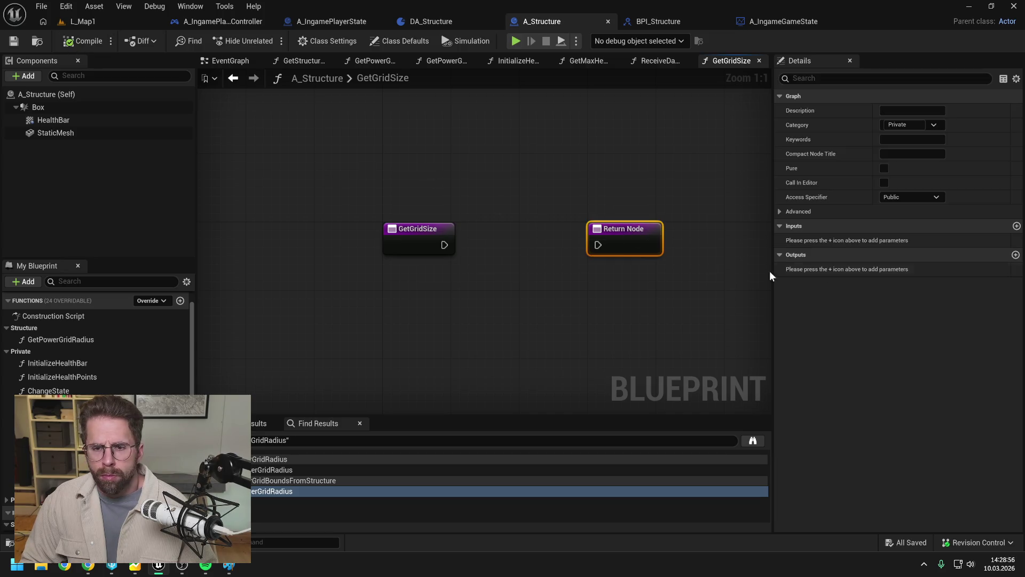
pyautogui.click(1016, 256)
pyautogui.click(907, 269)
pyautogui.write('int point')
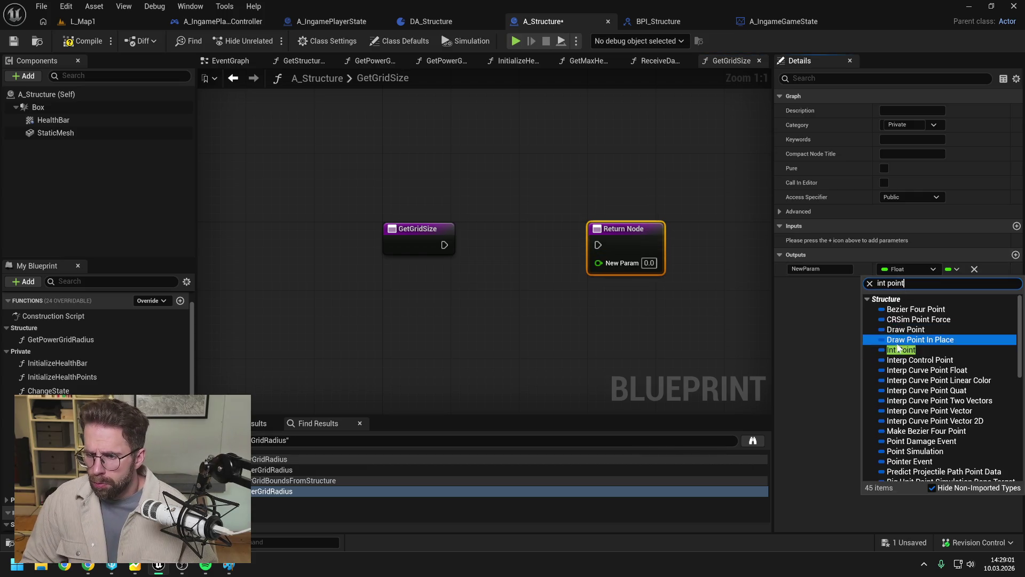
pyautogui.click(892, 348)
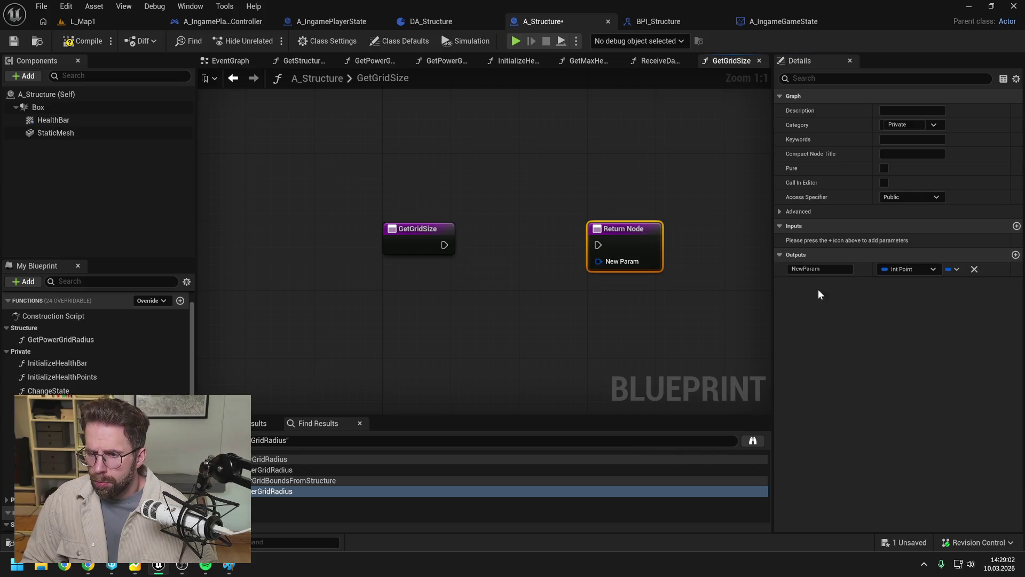
pyautogui.write('Retur')
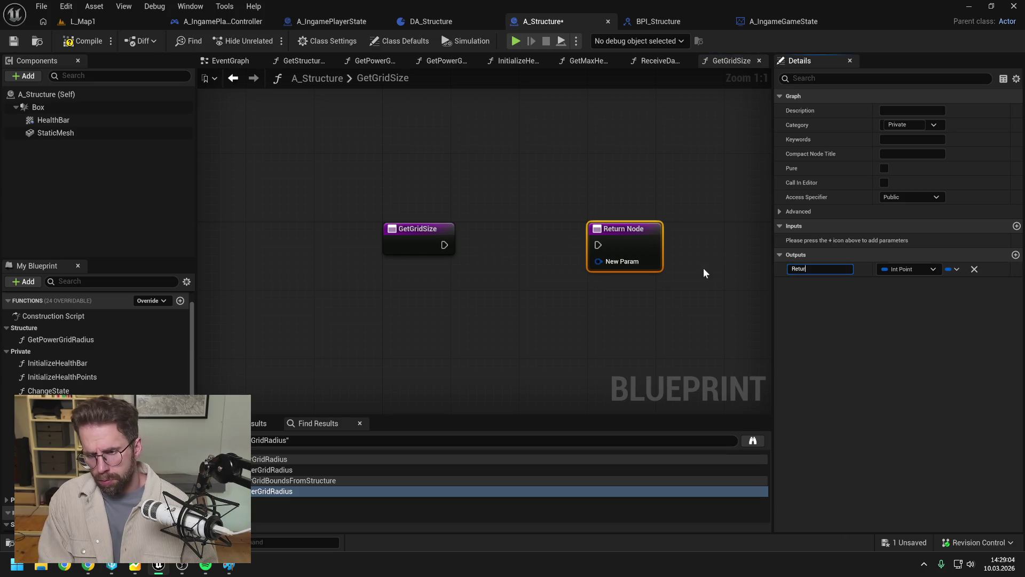
pyautogui.write('nValue')
pyautogui.press('Return')
pyautogui.hotkey('ctrl', 's')
pyautogui.moveTo(444, 245); pyautogui.dragTo(598, 244)
pyautogui.click(471, 279)
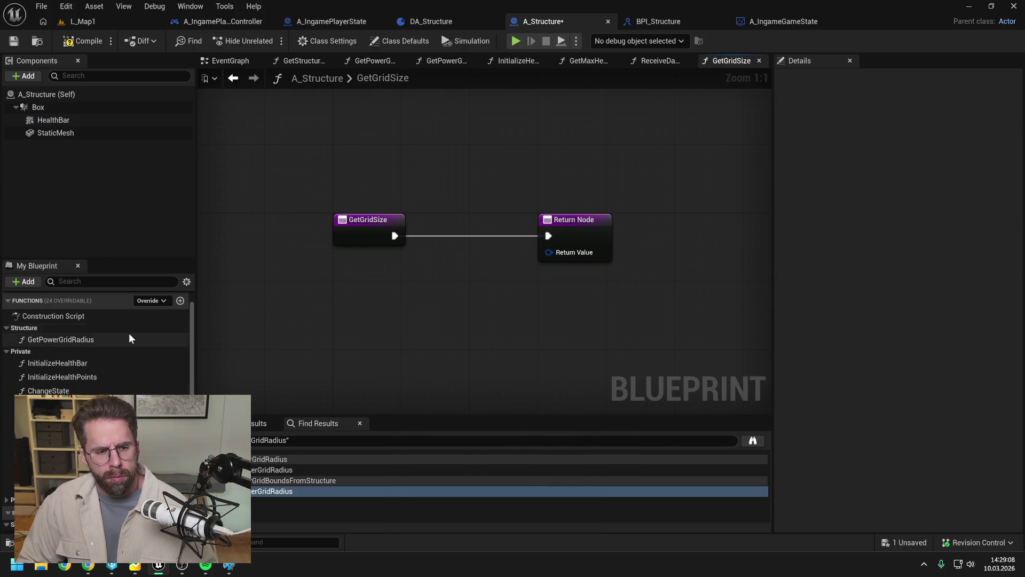
pyautogui.scroll(-5, 139, 342)
# - Set GetGridSize's Access Specifier to Private and tick Pure, matching GetMaxHealthPoints
pyautogui.click(101, 369)
pyautogui.hotkey('ctrl', 's')
pyautogui.click(88, 355)
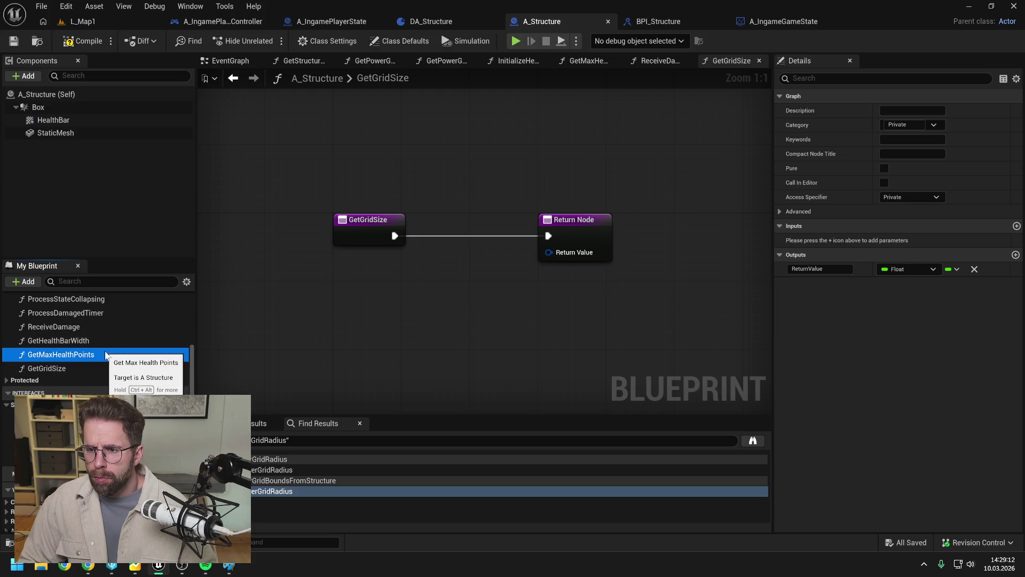
pyautogui.click(83, 369)
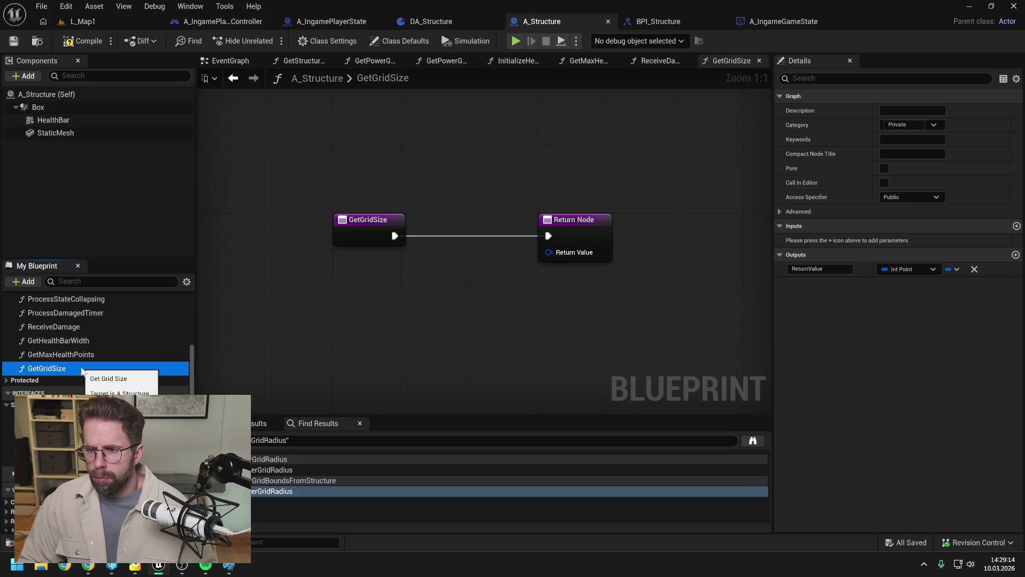
pyautogui.click(910, 197)
pyautogui.click(908, 223)
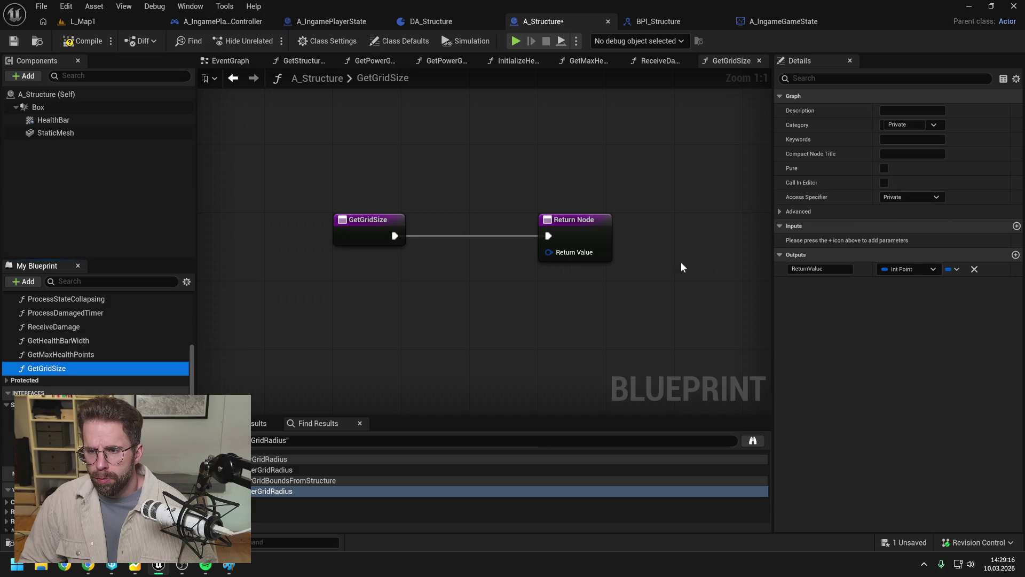
pyautogui.hotkey('ctrl', 's')
pyautogui.click(83, 357)
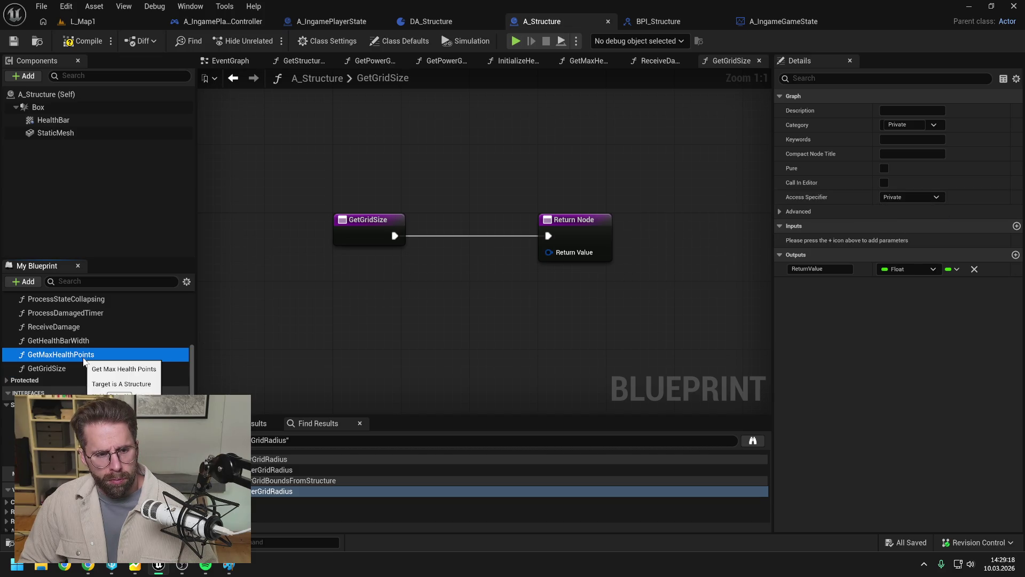
pyautogui.scroll(3, 84, 362)
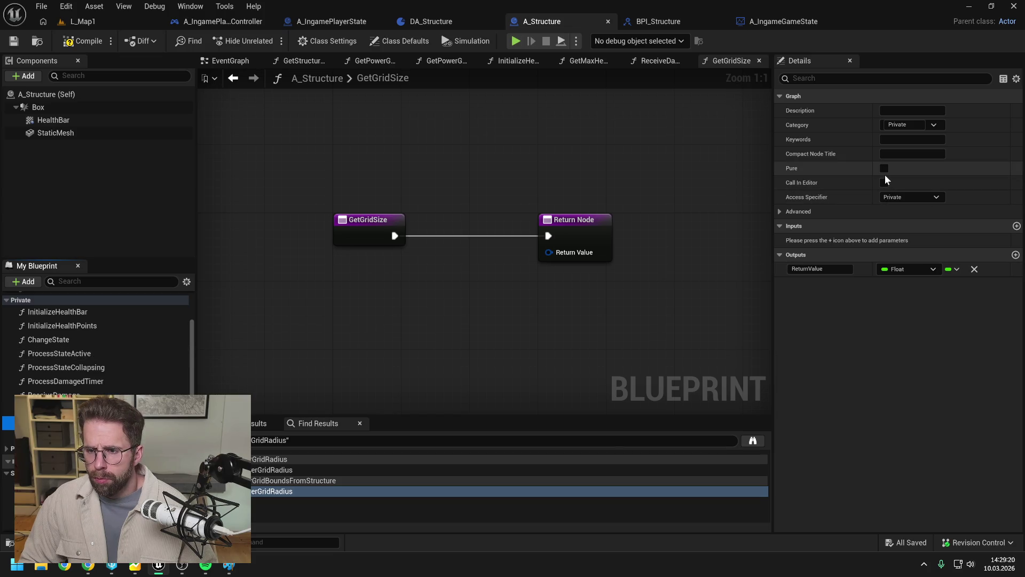
pyautogui.click(53, 437)
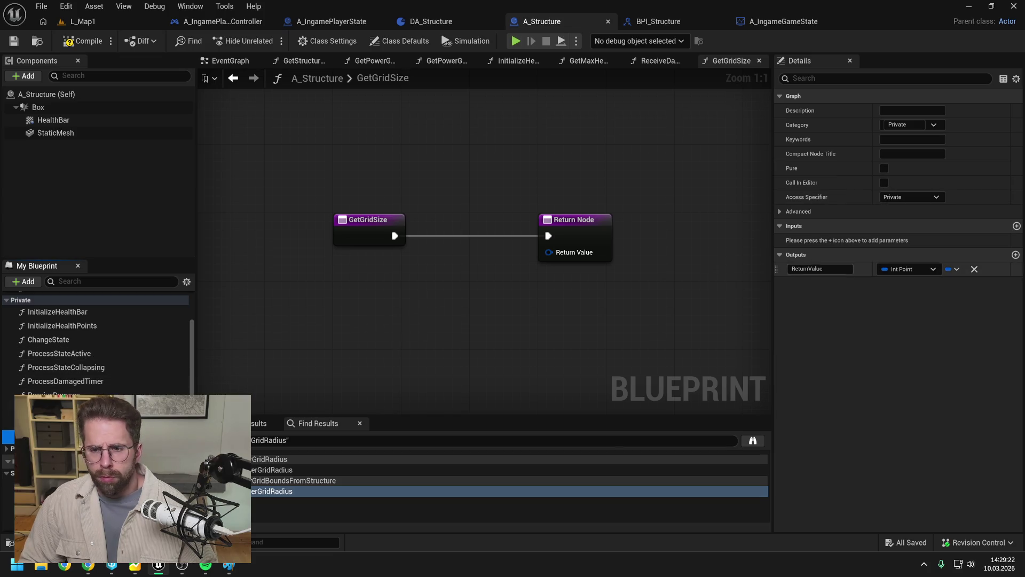
pyautogui.click(885, 168)
pyautogui.scroll(-5, 155, 335)
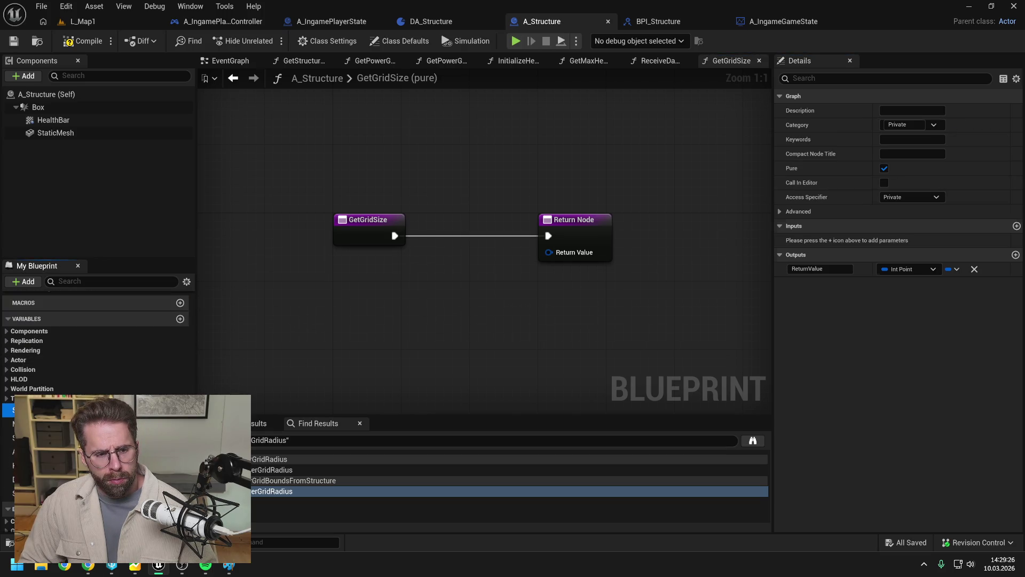
# - Add a validated Get of StructureData driven by GetGridSize's execution
pyautogui.moveTo(53, 409); pyautogui.dragTo(388, 270)
pyautogui.click(419, 293)
pyautogui.rightClick(445, 275)
pyautogui.click(480, 394)
pyautogui.moveTo(395, 235)
pyautogui.mouseDown()
pyautogui.moveTo(396, 287)
pyautogui.moveTo(329, 288)
pyautogui.mouseUp()
# - On the valid path, return Structure Data's Get Grid Size result and compile
pyautogui.moveTo(470, 320); pyautogui.dragTo(517, 327)
pyautogui.write('get grid s')
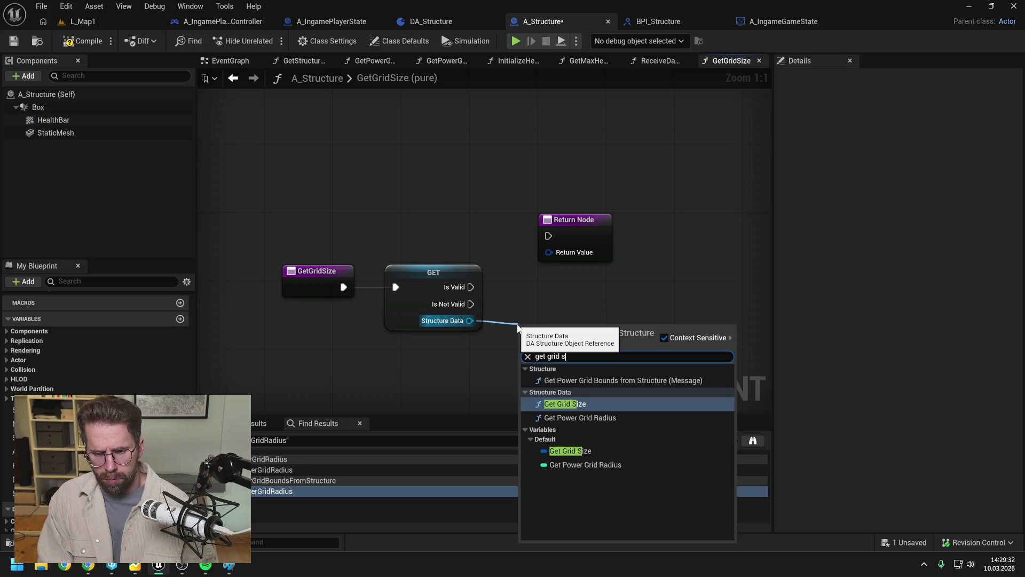
pyautogui.click(565, 404)
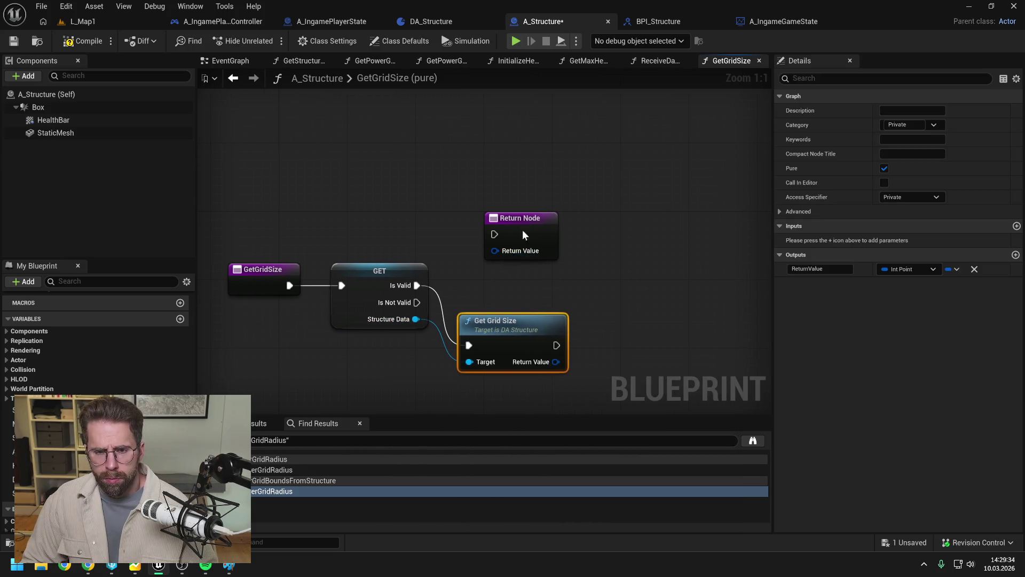
pyautogui.moveTo(522, 231); pyautogui.dragTo(650, 290)
pyautogui.moveTo(536, 324)
pyautogui.mouseDown()
pyautogui.moveTo(532, 268)
pyautogui.moveTo(625, 294)
pyautogui.moveTo(620, 285)
pyautogui.mouseUp()
pyautogui.moveTo(547, 302); pyautogui.dragTo(613, 300)
pyautogui.press('F7')
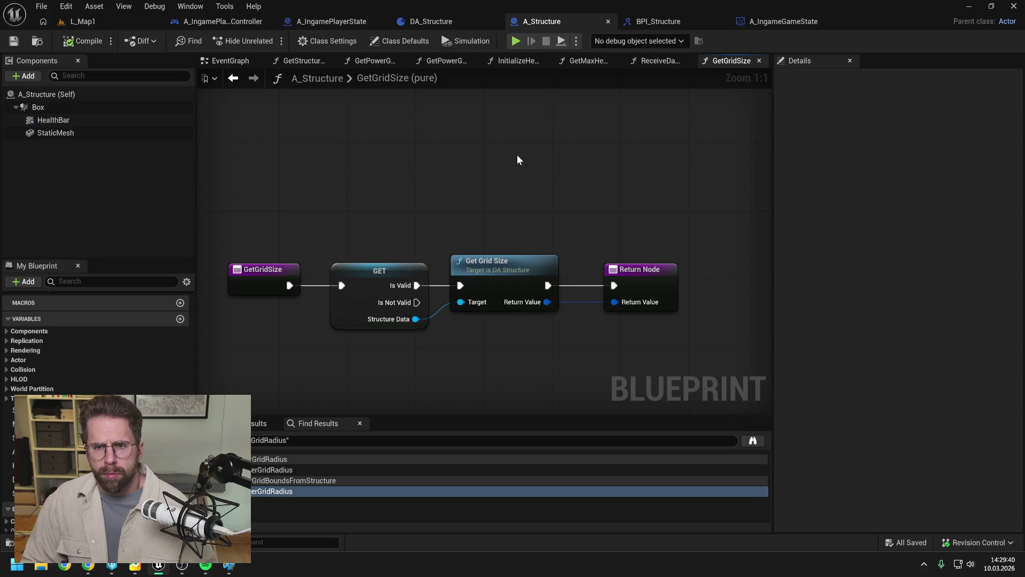
# - Add a second Return Node on Is Not Valid returning X 1, Y 1, then compile and save
pyautogui.click(633, 278)
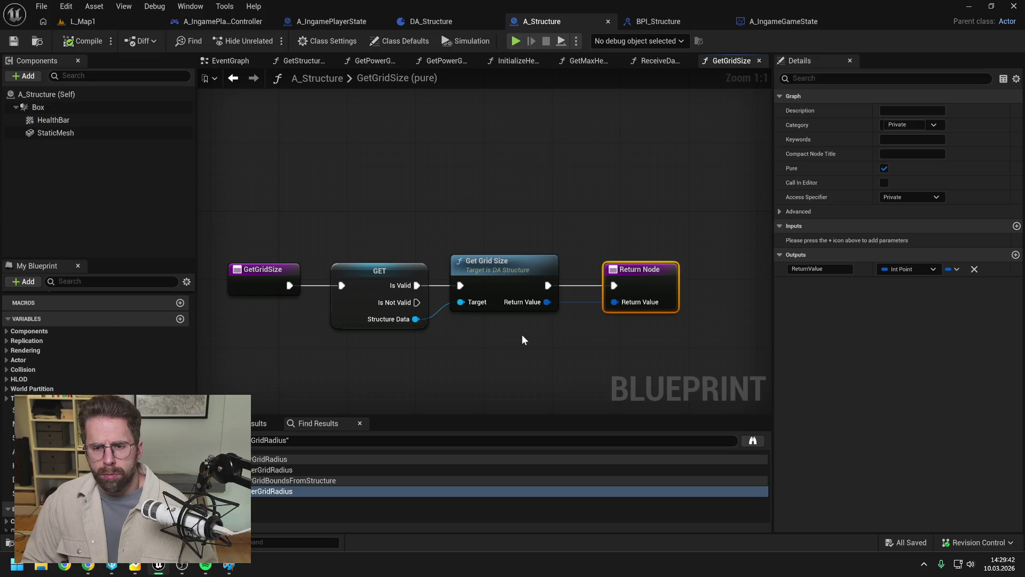
pyautogui.hotkey('ctrl', 'c')
pyautogui.hotkey('ctrl', 'v')
pyautogui.moveTo(417, 303)
pyautogui.mouseDown()
pyautogui.moveTo(492, 359)
pyautogui.moveTo(485, 335)
pyautogui.mouseUp()
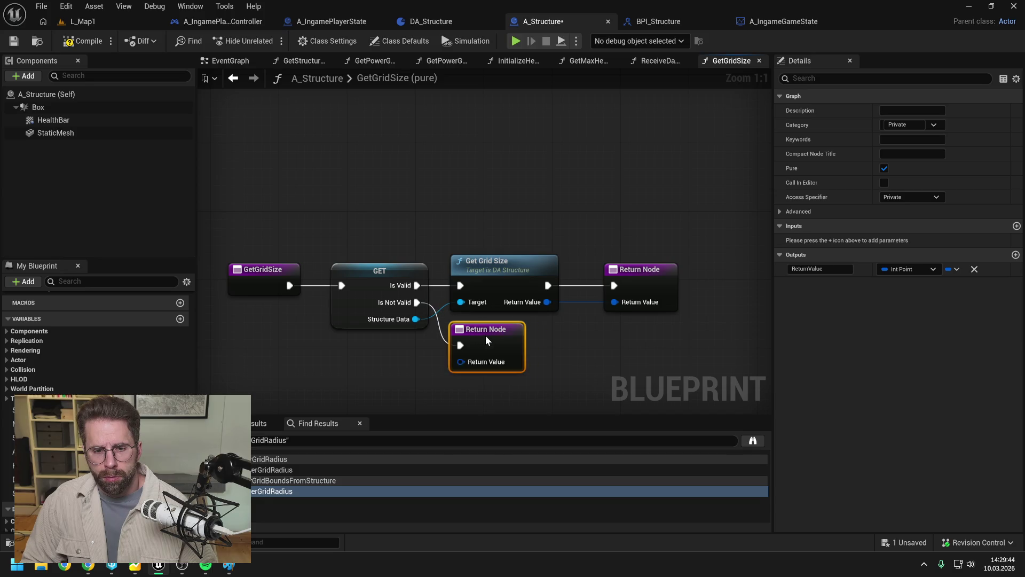
pyautogui.rightClick(471, 362)
pyautogui.click(497, 418)
pyautogui.click(518, 363)
pyautogui.write('1')
pyautogui.press('Tab')
pyautogui.write('1')
pyautogui.click(540, 371)
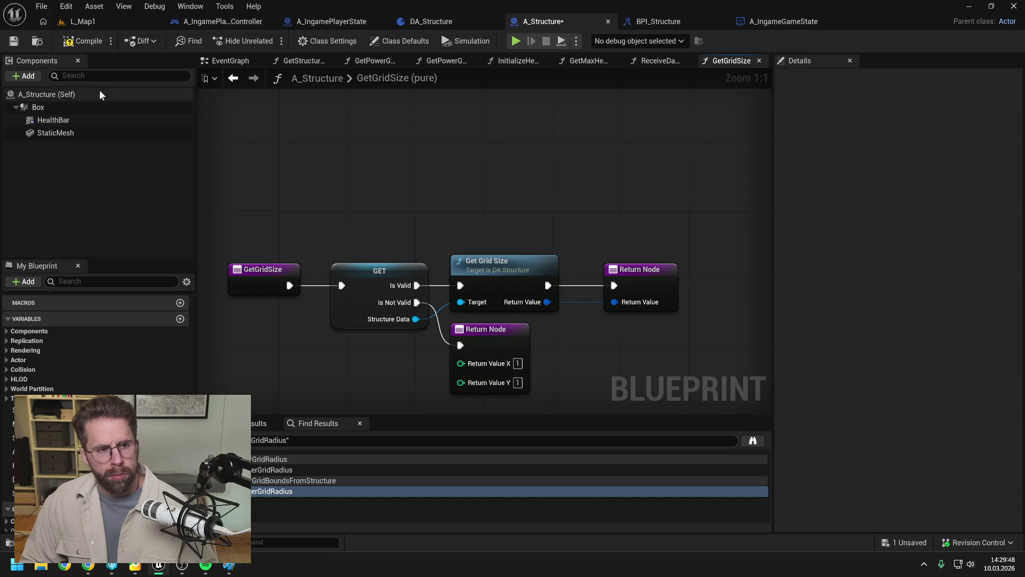
pyautogui.click(94, 48)
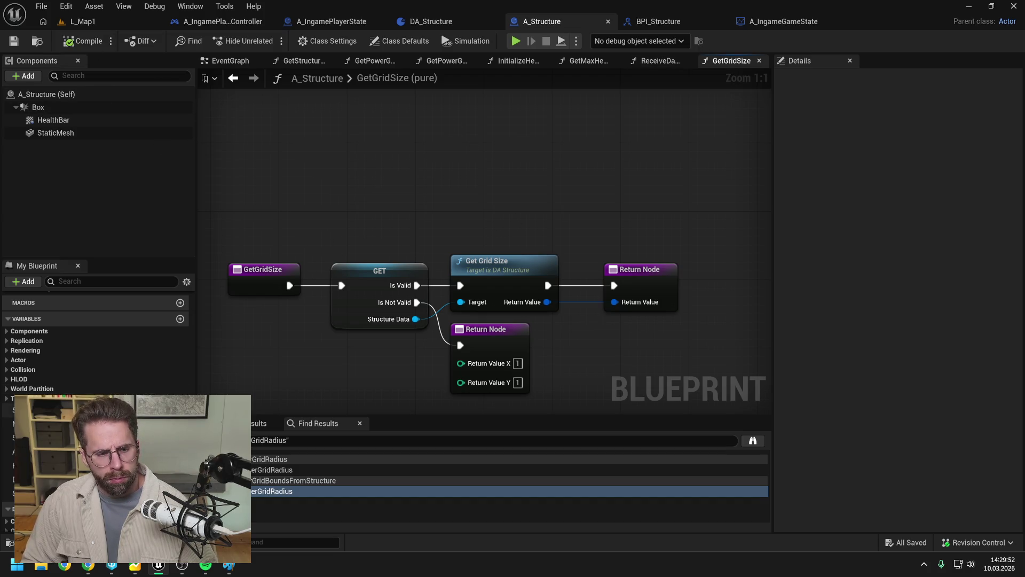
pyautogui.click(32, 437)
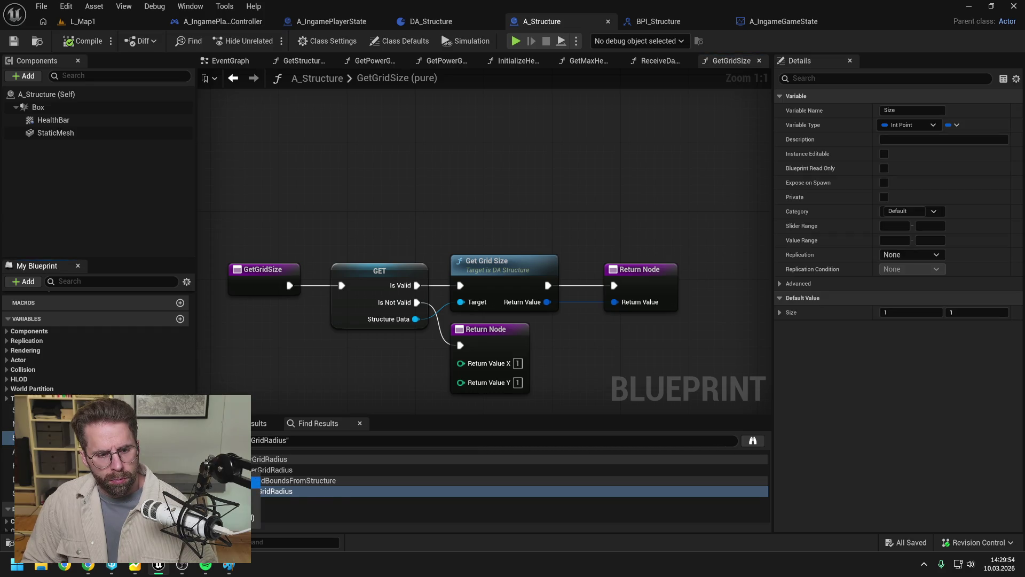
# - Find the Size variable's references, open its use in GetHealthBarWidth, and drop in a Get Grid Size call
pyautogui.doubleClick(32, 437)
pyautogui.click(267, 491)
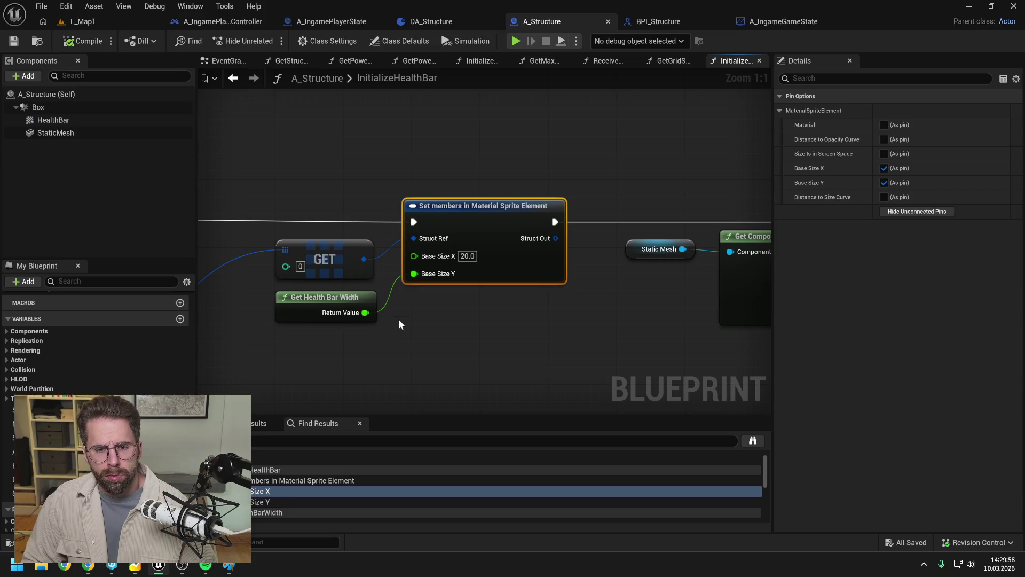
pyautogui.scroll(-1, 256, 510)
pyautogui.click(256, 515)
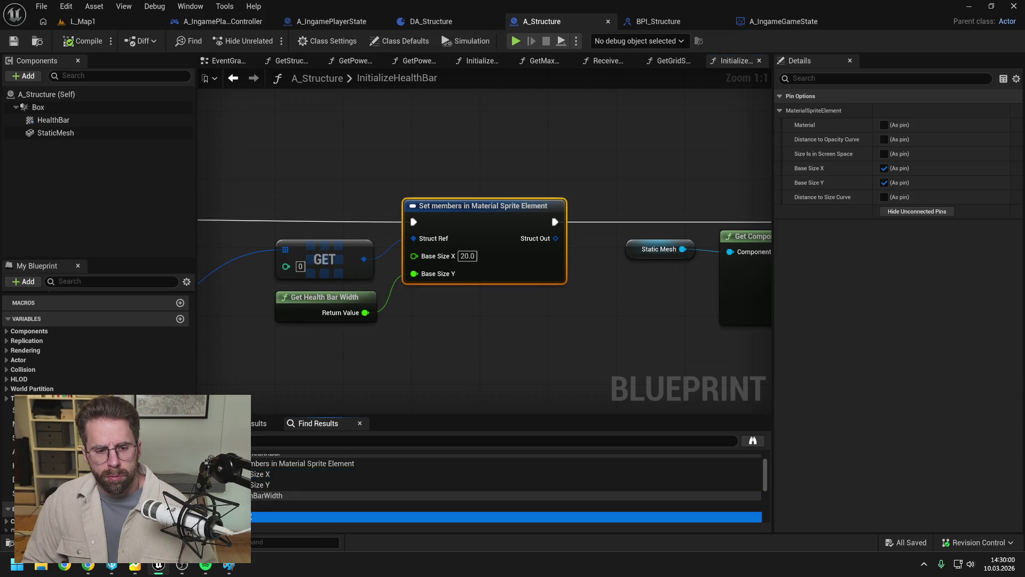
pyautogui.scroll(3, 75, 374)
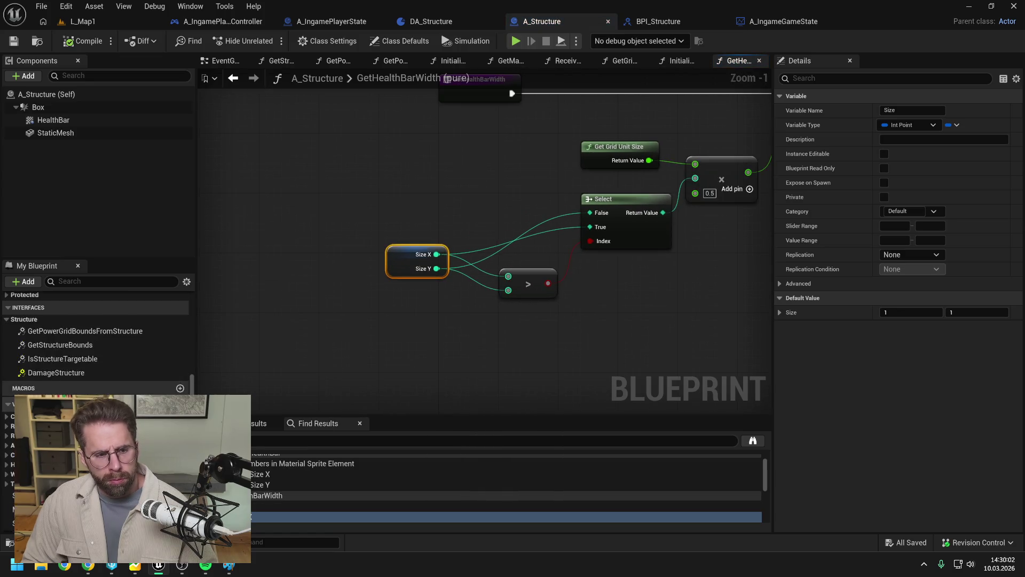
pyautogui.scroll(3, 77, 369)
pyautogui.moveTo(53, 351); pyautogui.dragTo(330, 313)
# - Split Get Grid Size's return pin and route its X into Select's True input via a reroute
pyautogui.rightClick(382, 325)
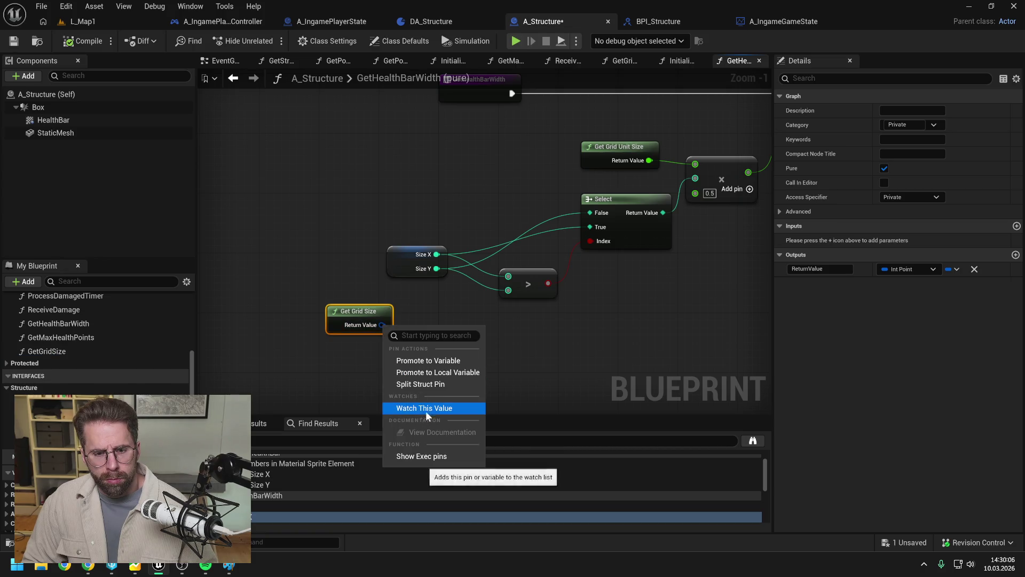
pyautogui.click(422, 383)
pyautogui.rightClick(376, 265)
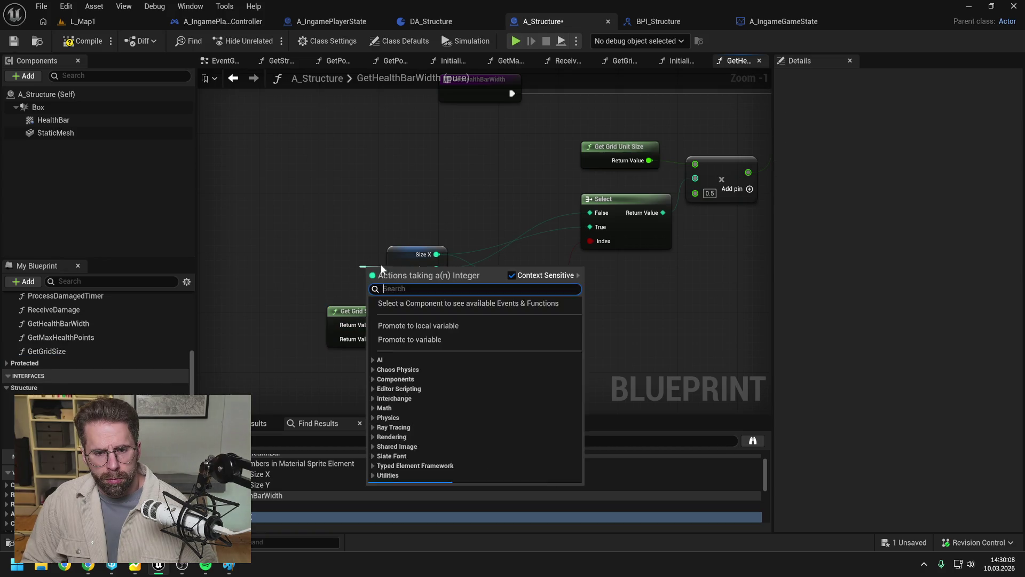
pyautogui.moveTo(396, 255); pyautogui.dragTo(344, 240)
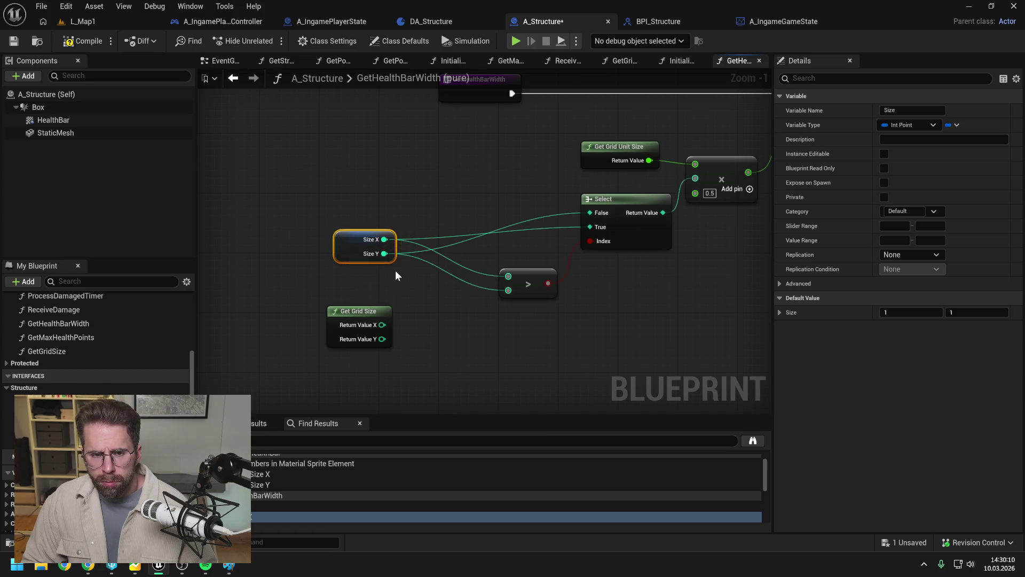
pyautogui.moveTo(382, 325); pyautogui.dragTo(593, 227)
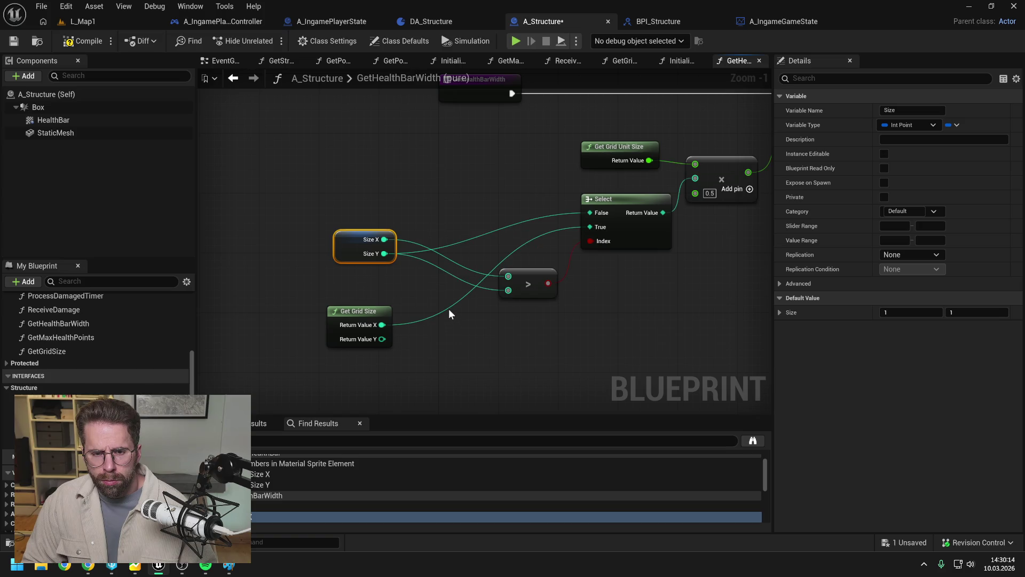
pyautogui.doubleClick(449, 308)
pyautogui.moveTo(449, 307)
pyautogui.mouseDown()
pyautogui.moveTo(431, 226)
pyautogui.moveTo(472, 236)
pyautogui.moveTo(508, 276)
pyautogui.mouseUp()
# - Route Y into Select's False input, delete the old Size node, tidy the wires, and save
pyautogui.moveTo(383, 340); pyautogui.dragTo(590, 212)
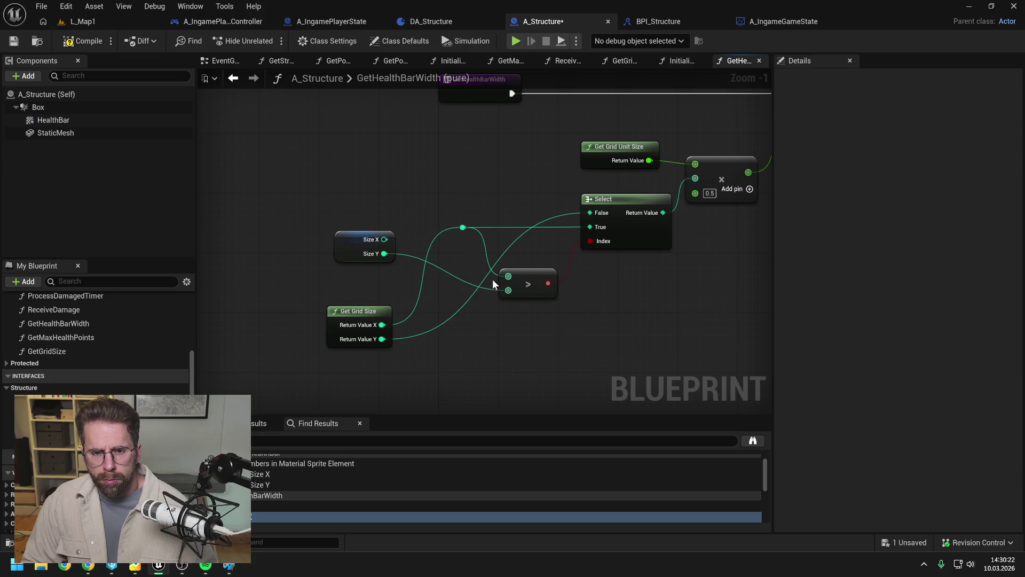
pyautogui.doubleClick(485, 277)
pyautogui.moveTo(486, 277)
pyautogui.mouseDown()
pyautogui.moveTo(467, 263)
pyautogui.moveTo(470, 219)
pyautogui.moveTo(470, 265)
pyautogui.moveTo(509, 290)
pyautogui.mouseUp()
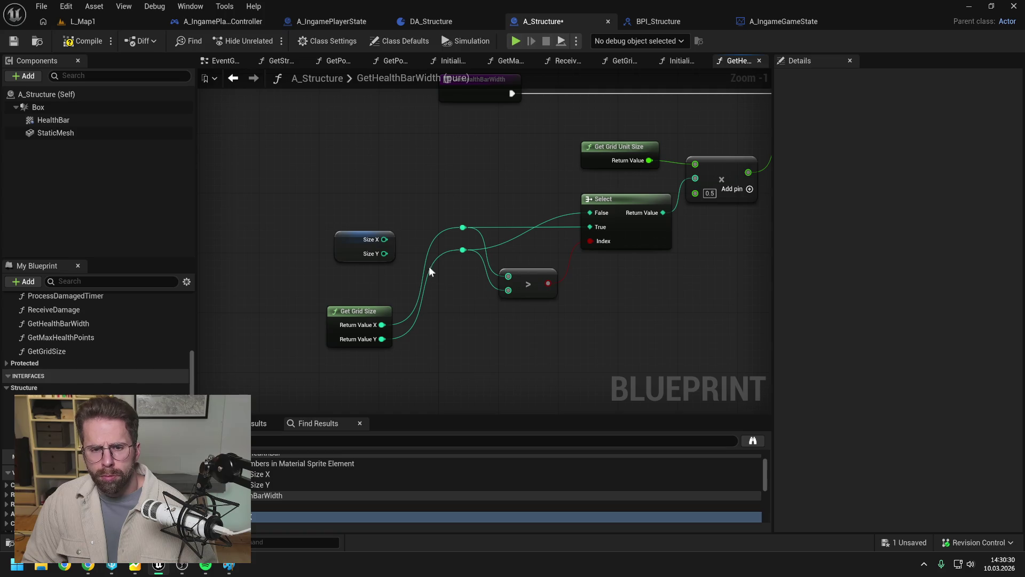
pyautogui.click(363, 235)
pyautogui.press('Delete')
pyautogui.moveTo(367, 312)
pyautogui.mouseDown()
pyautogui.moveTo(374, 244)
pyautogui.moveTo(396, 209)
pyautogui.mouseUp()
pyautogui.click(529, 244)
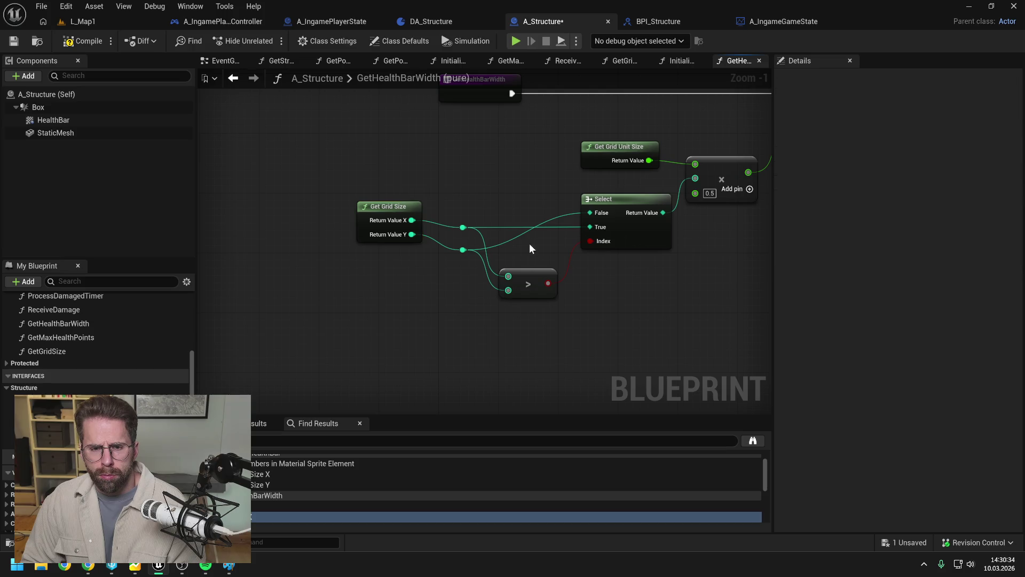
pyautogui.doubleClick(525, 232)
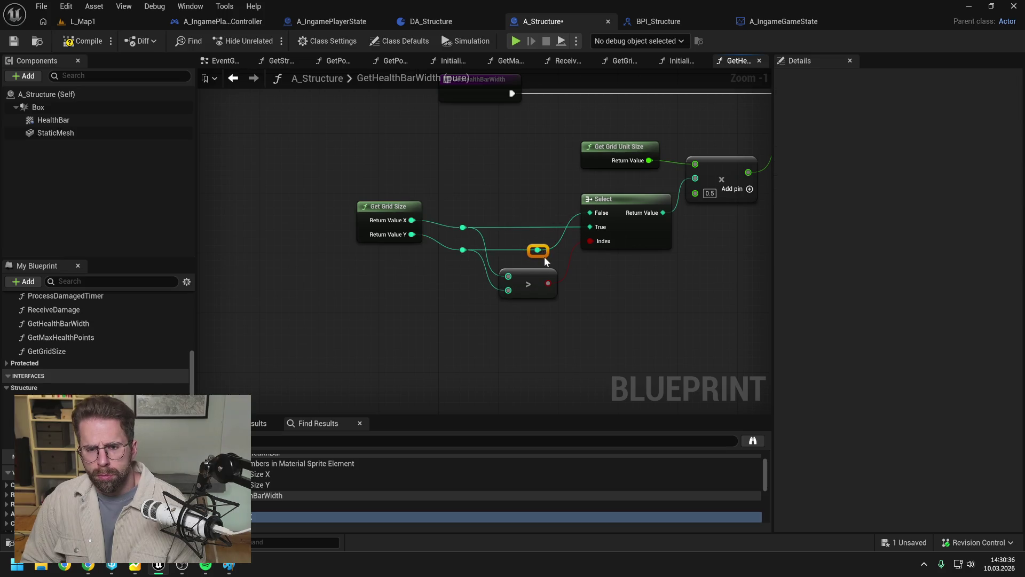
pyautogui.click(431, 300)
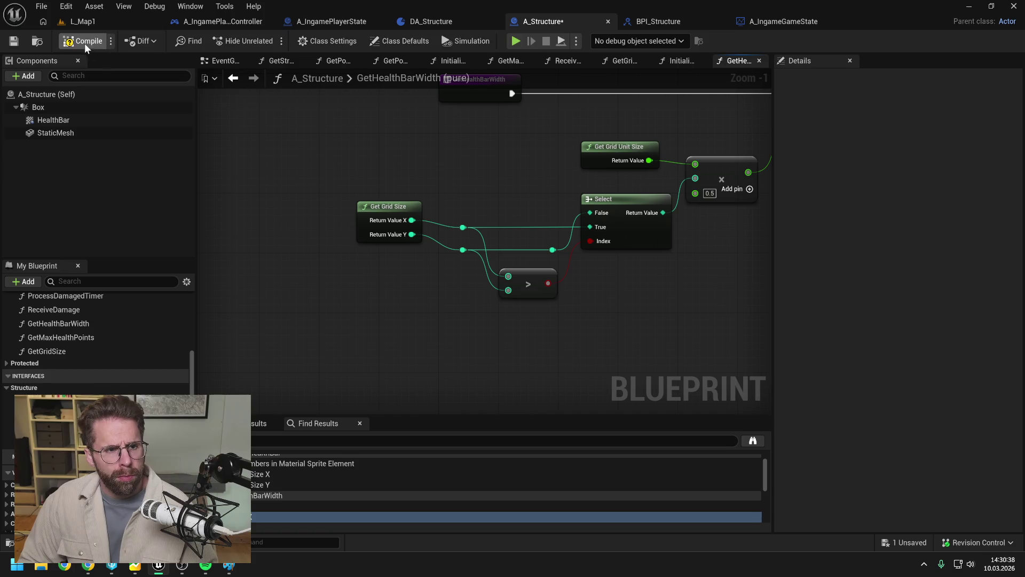
pyautogui.scroll(-2, 317, 495)
pyautogui.hotkey('ctrl', 's')
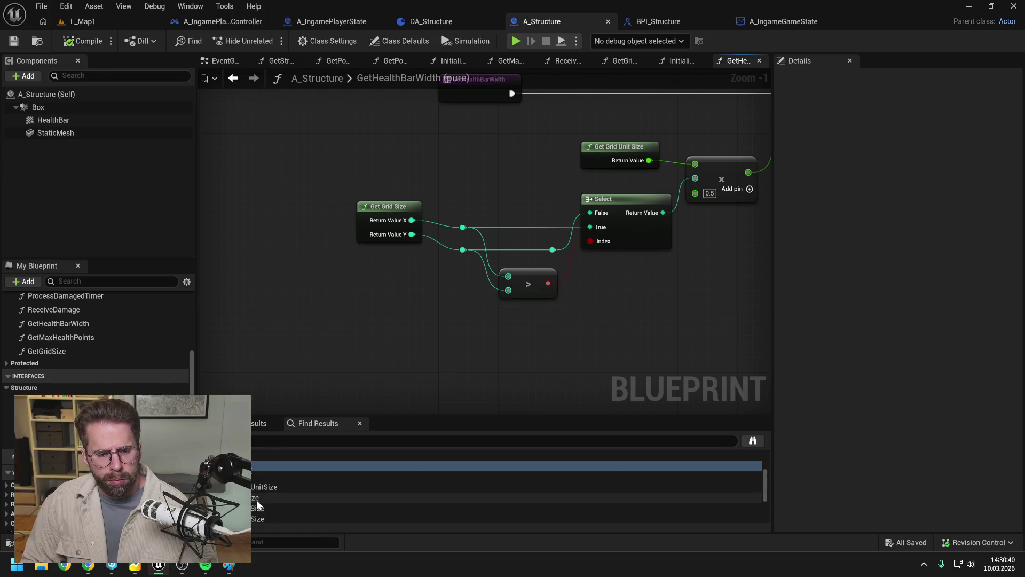
# - In GetPowerGridBoundsFromStructure, replace the lower Size node with a split Get Grid Size feeding the % and == nodes
pyautogui.scroll(-2, 259, 500)
pyautogui.doubleClick(261, 474)
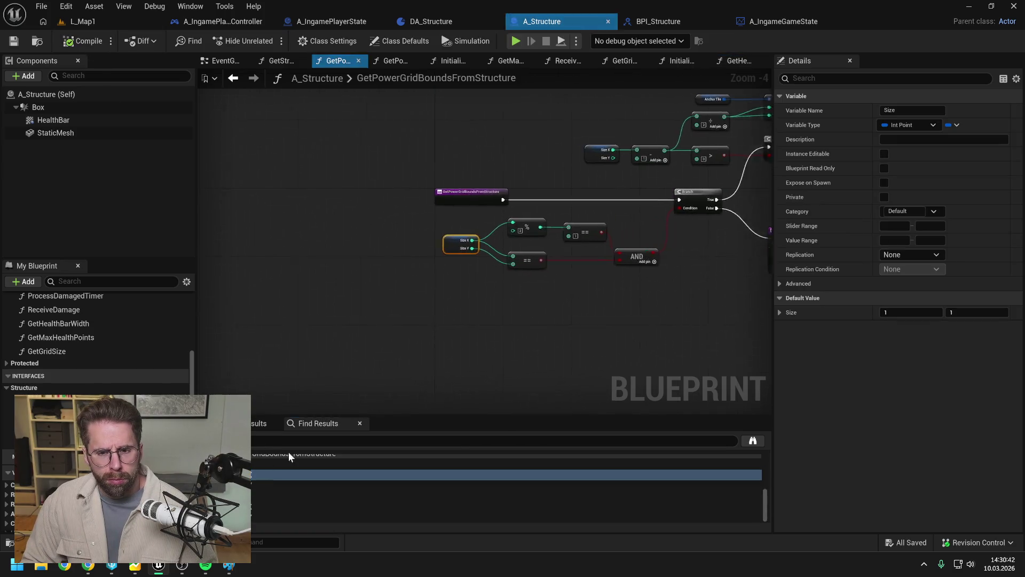
pyautogui.click(477, 348)
pyautogui.moveTo(54, 351)
pyautogui.mouseDown()
pyautogui.moveTo(387, 325)
pyautogui.moveTo(417, 294)
pyautogui.mouseUp()
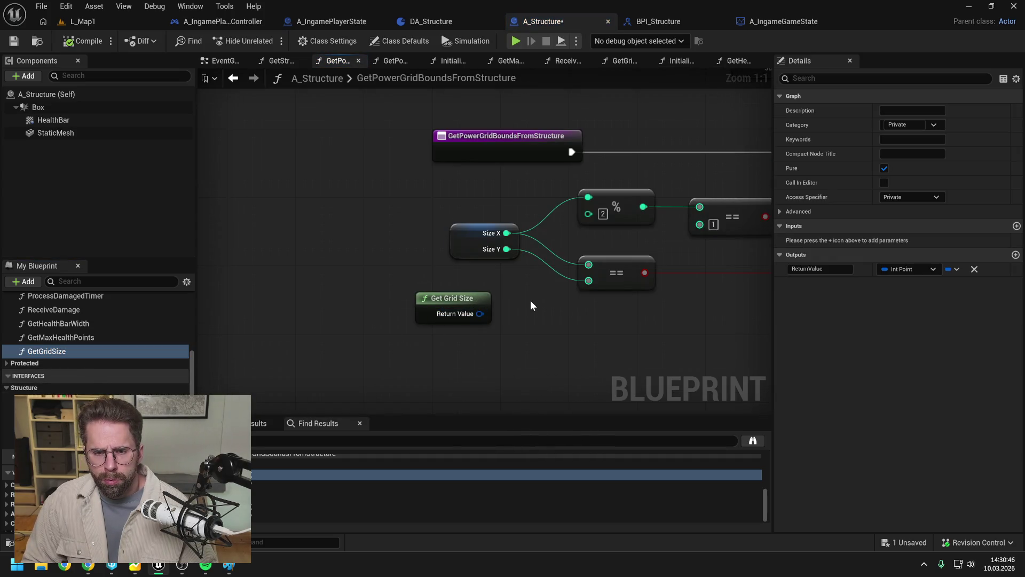
pyautogui.rightClick(477, 313)
pyautogui.click(509, 371)
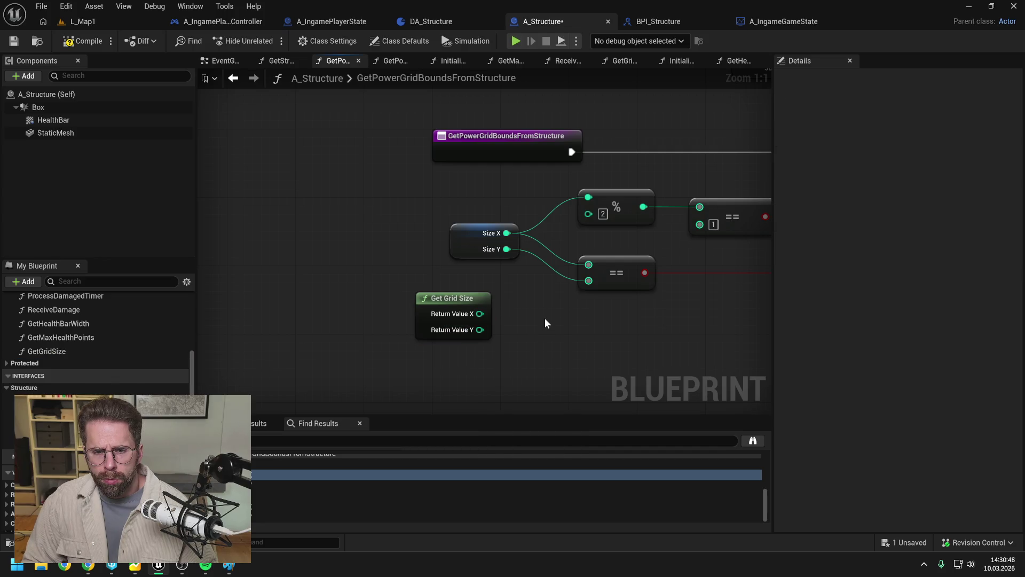
pyautogui.moveTo(480, 314); pyautogui.dragTo(588, 198)
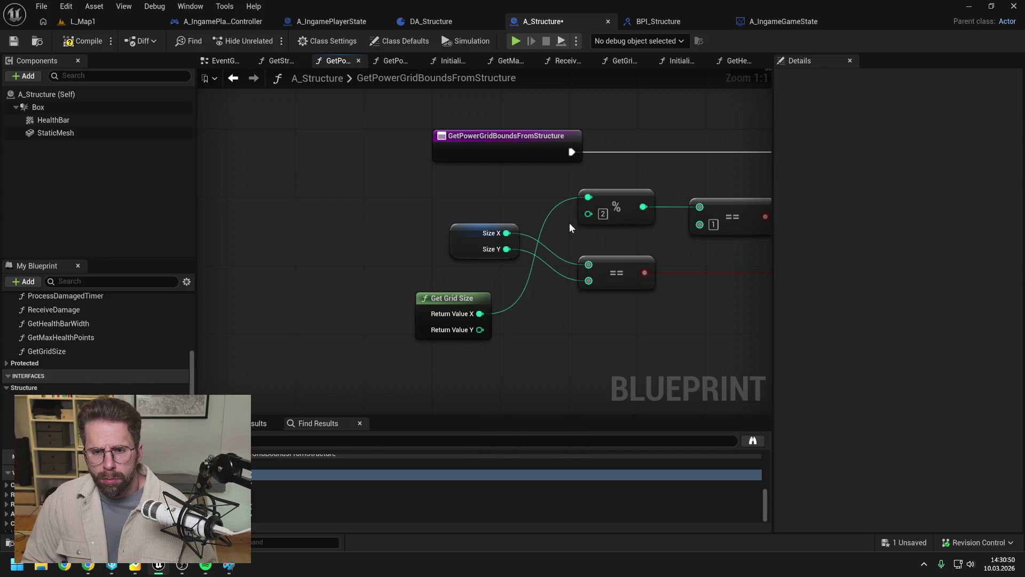
pyautogui.moveTo(480, 314)
pyautogui.mouseDown()
pyautogui.moveTo(590, 264)
pyautogui.moveTo(589, 282)
pyautogui.mouseUp()
pyautogui.click(484, 240)
pyautogui.press('Delete')
pyautogui.moveTo(447, 307)
pyautogui.mouseDown()
pyautogui.moveTo(472, 230)
pyautogui.moveTo(488, 223)
pyautogui.mouseUp()
# - Duplicate Get Grid Size to replace the upper Size node feeding the subtract node, then save
pyautogui.scroll(-3, 522, 311)
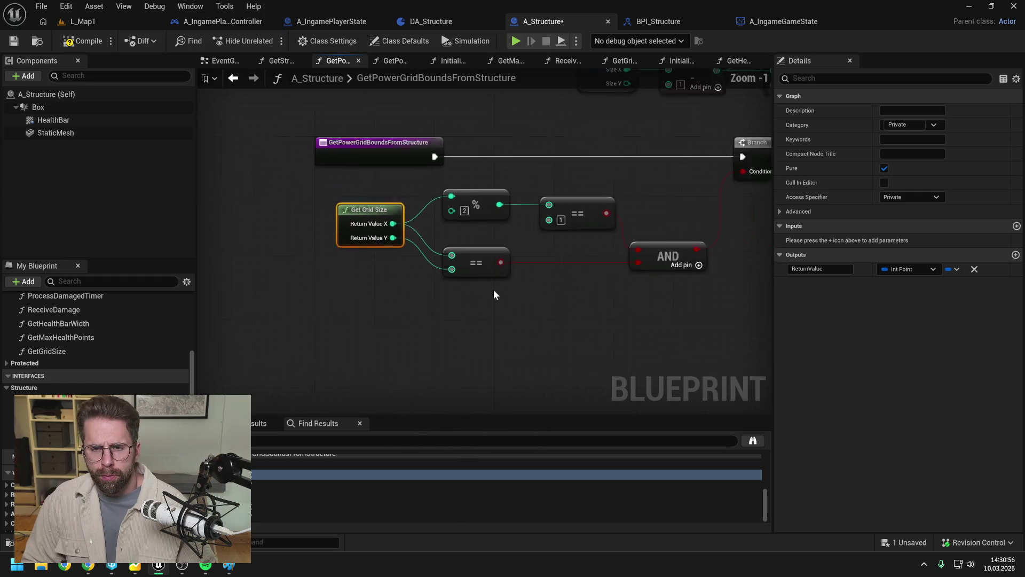
pyautogui.moveTo(386, 302); pyautogui.dragTo(401, 328)
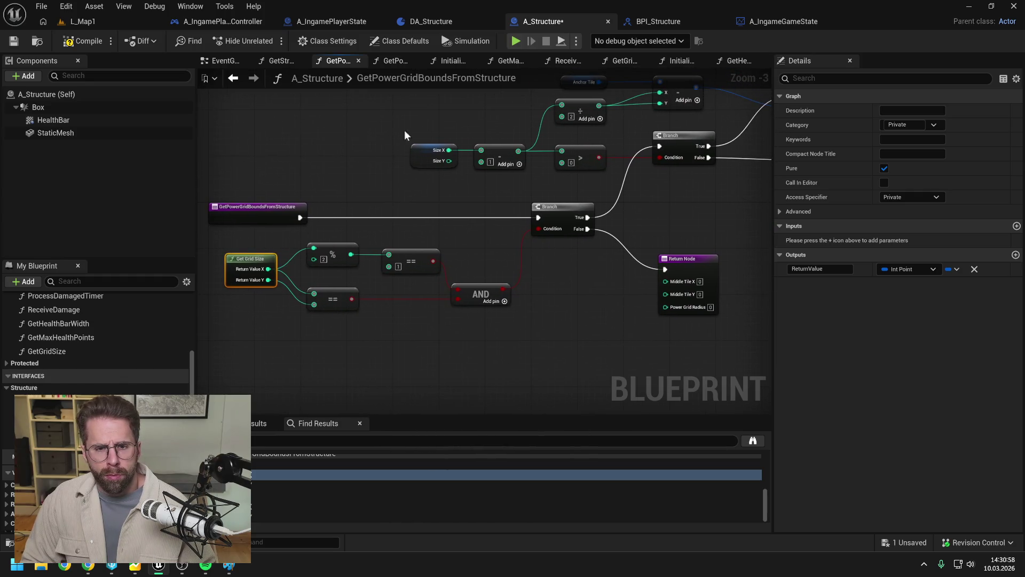
pyautogui.hotkey('ctrl', 'w')
pyautogui.moveTo(441, 125); pyautogui.dragTo(481, 150)
pyautogui.click(470, 123)
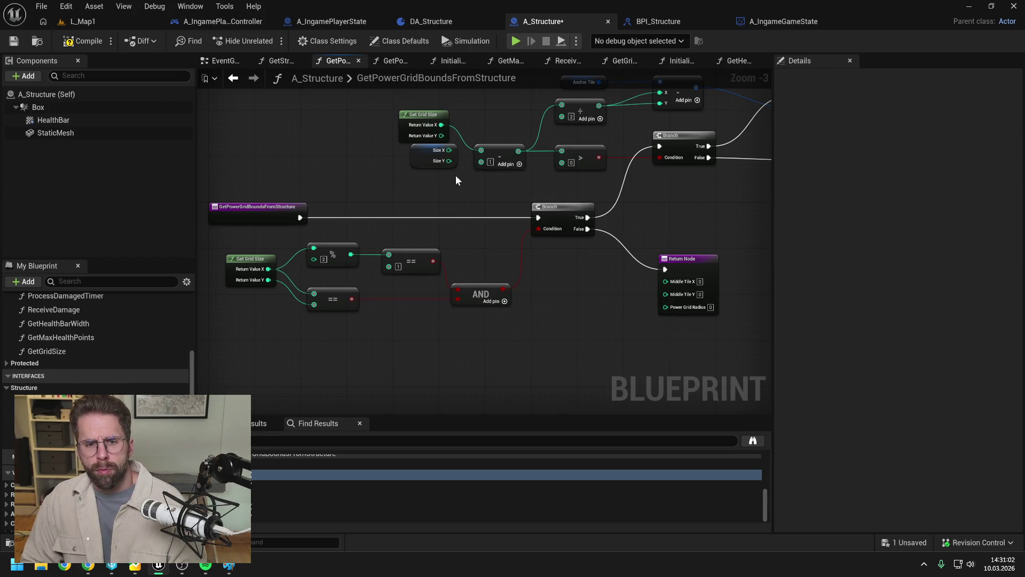
pyautogui.moveTo(420, 114)
pyautogui.mouseDown()
pyautogui.moveTo(430, 141)
pyautogui.moveTo(395, 174)
pyautogui.moveTo(380, 249)
pyautogui.moveTo(491, 261)
pyautogui.mouseUp()
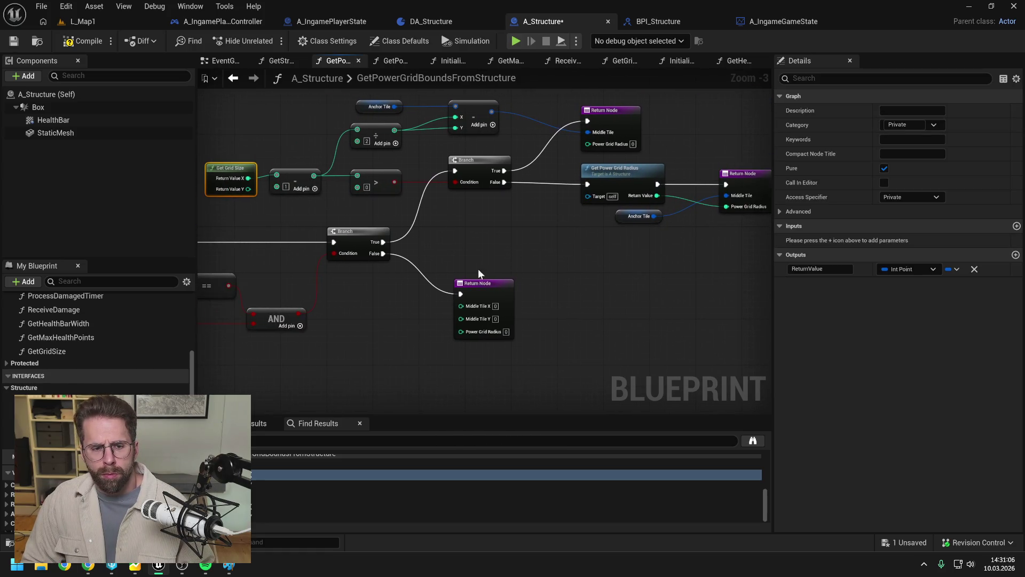
pyautogui.hotkey('ctrl', 's')
pyautogui.click(367, 346)
# - Delete the unused Size variable and compile A_Structure
pyautogui.scroll(-5, 96, 331)
pyautogui.scroll(-2, 96, 342)
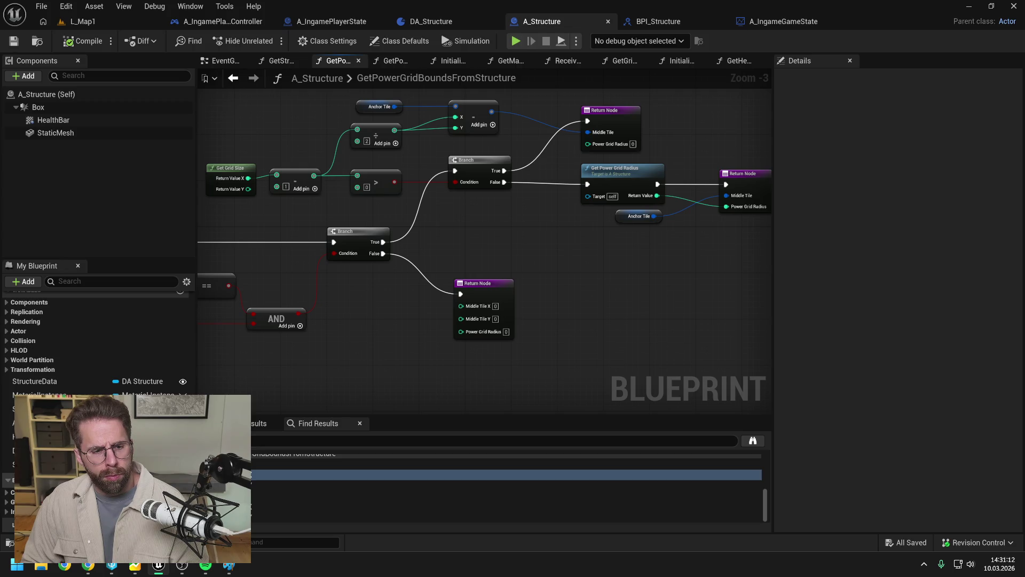
pyautogui.click(32, 408)
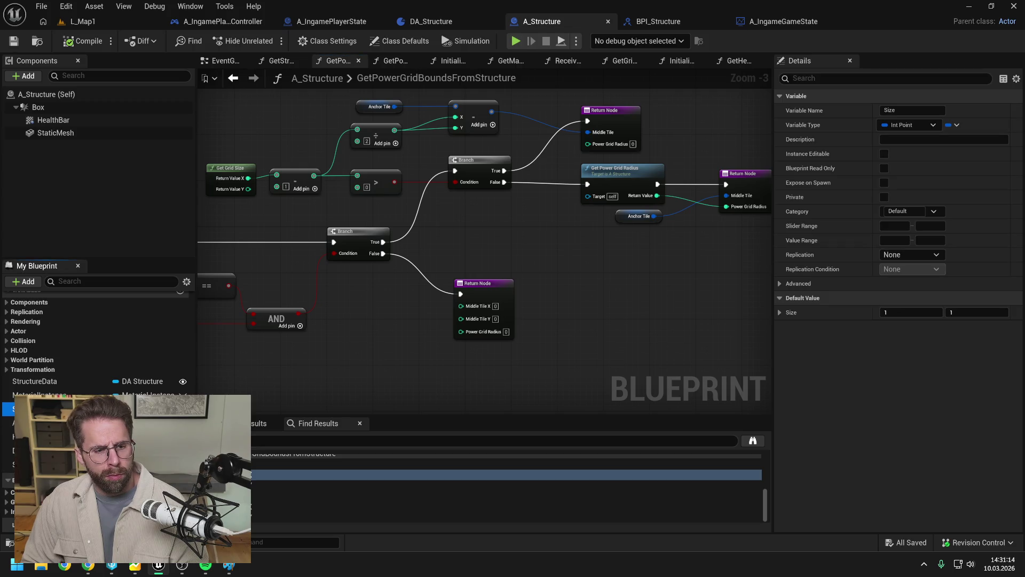
pyautogui.press('Delete')
pyautogui.click(83, 41)
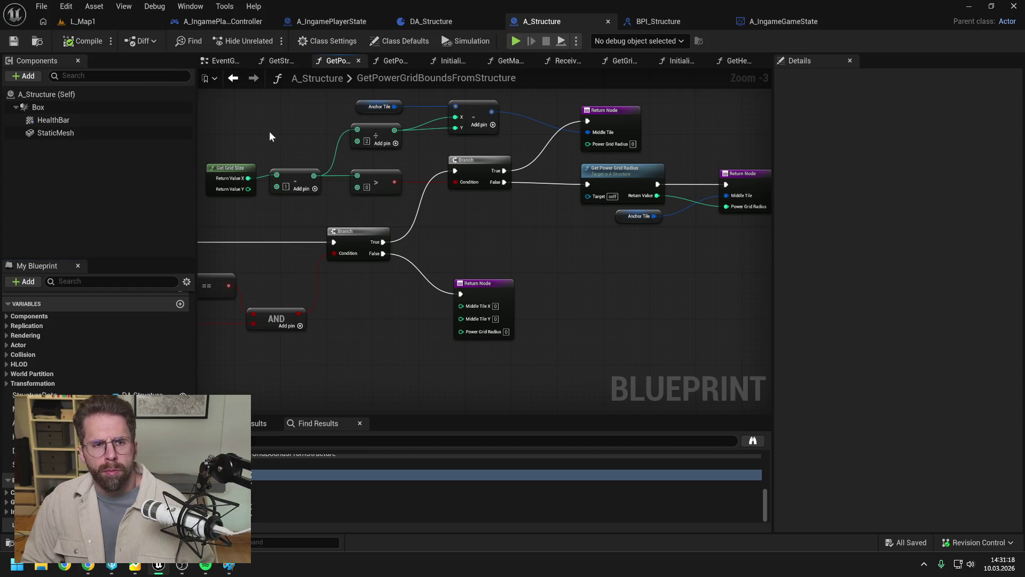
# - Look over the EventGraph and StaticMesh component, then return to the L_Map1 level
pyautogui.click(213, 61)
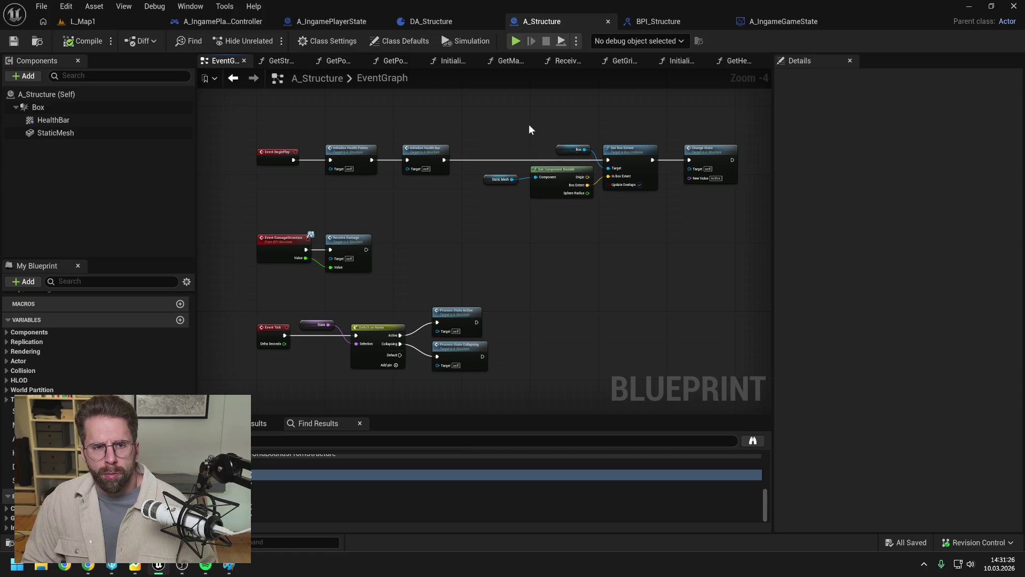
pyautogui.click(70, 133)
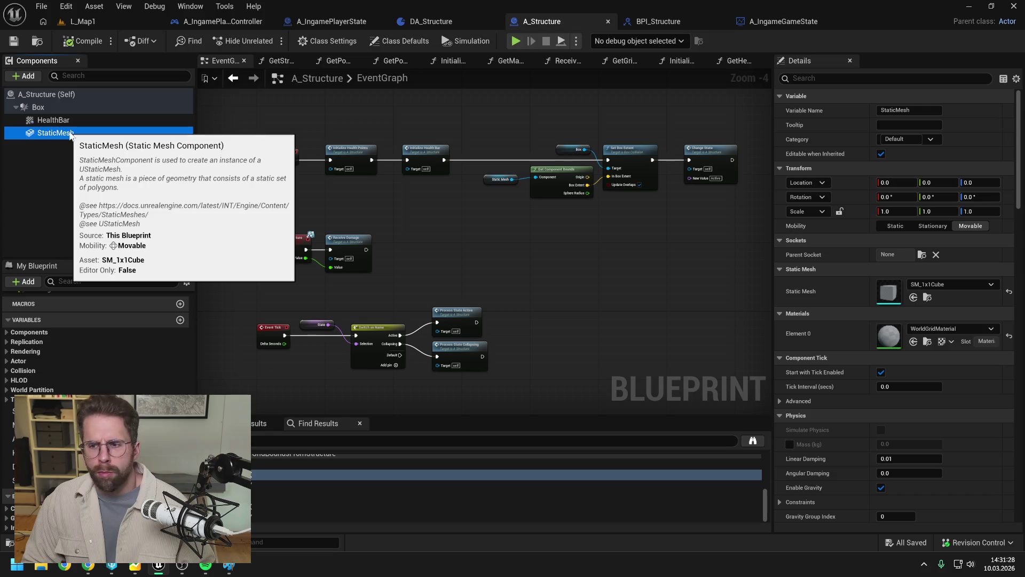
pyautogui.click(448, 106)
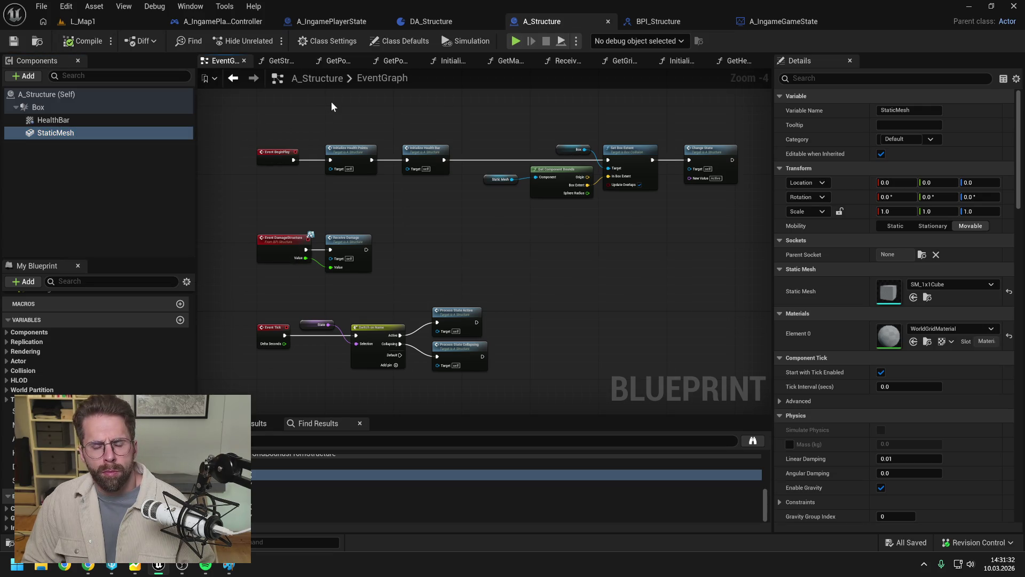
pyautogui.click(80, 20)
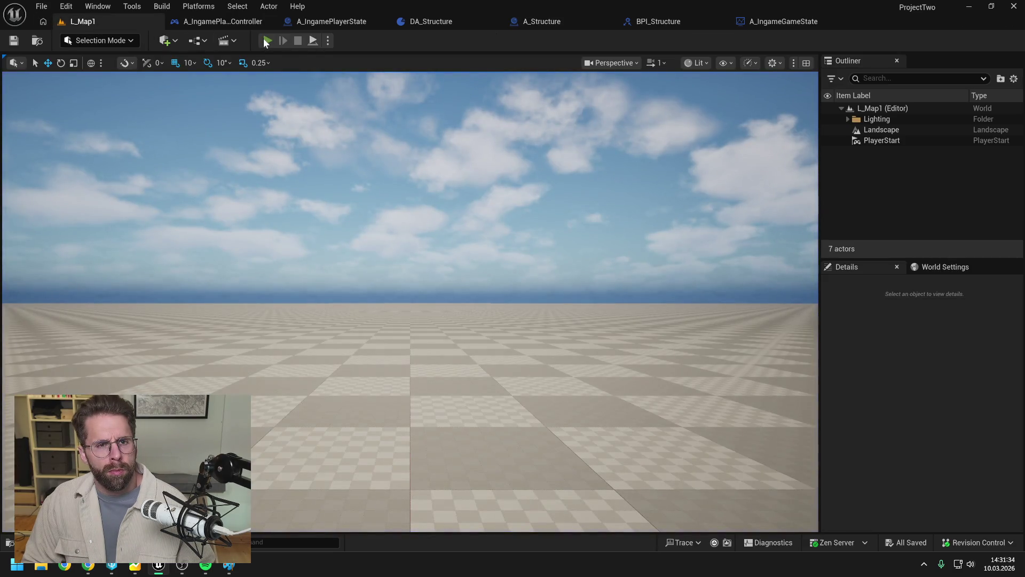
# - Play to the RegisterPowerStructure breakpoint and read the Middle Tile and Power Grid Radius values
pyautogui.hotkey('alt', 'p')
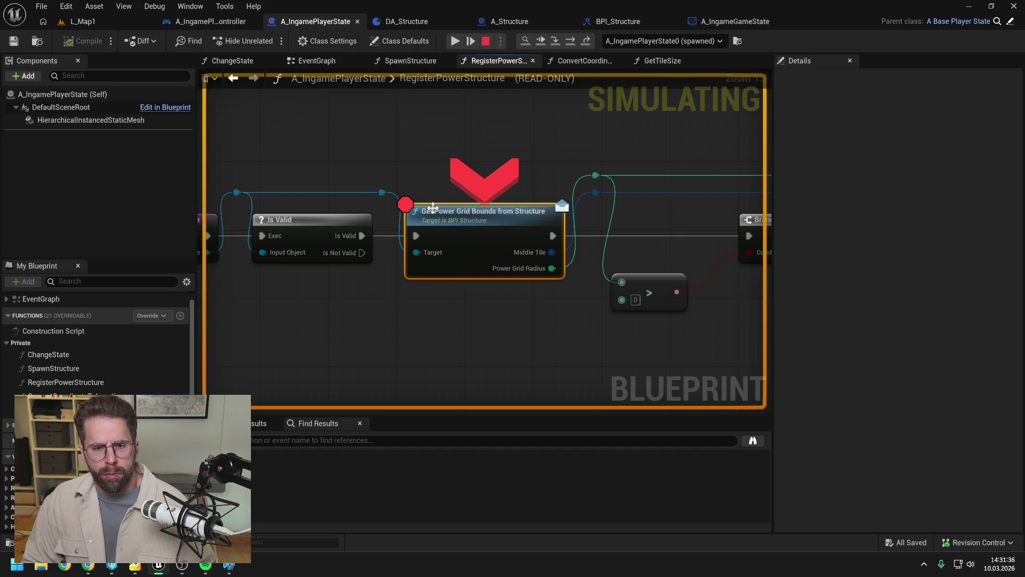
pyautogui.click(571, 43)
pyautogui.moveTo(498, 240)
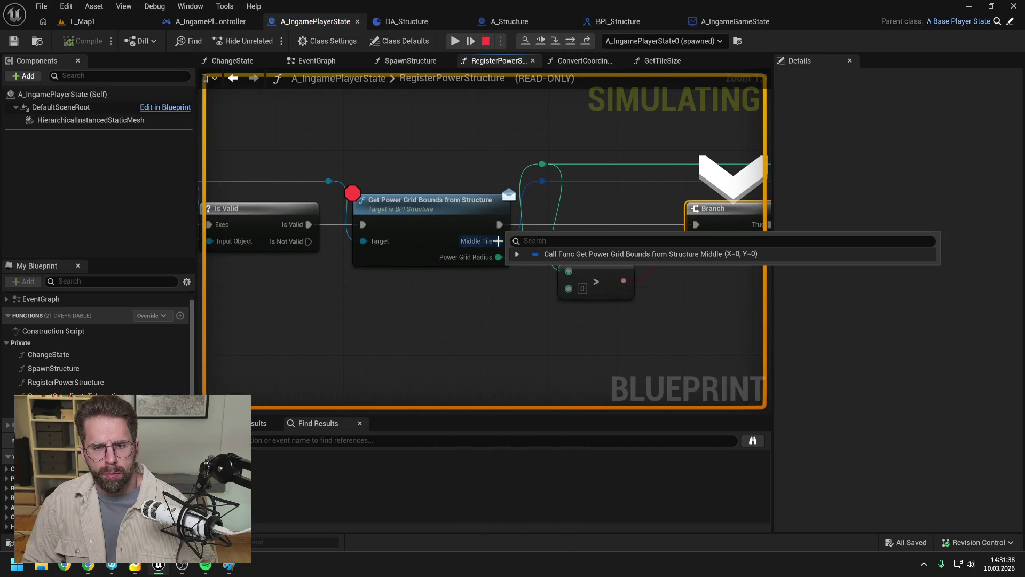
pyautogui.moveTo(500, 261)
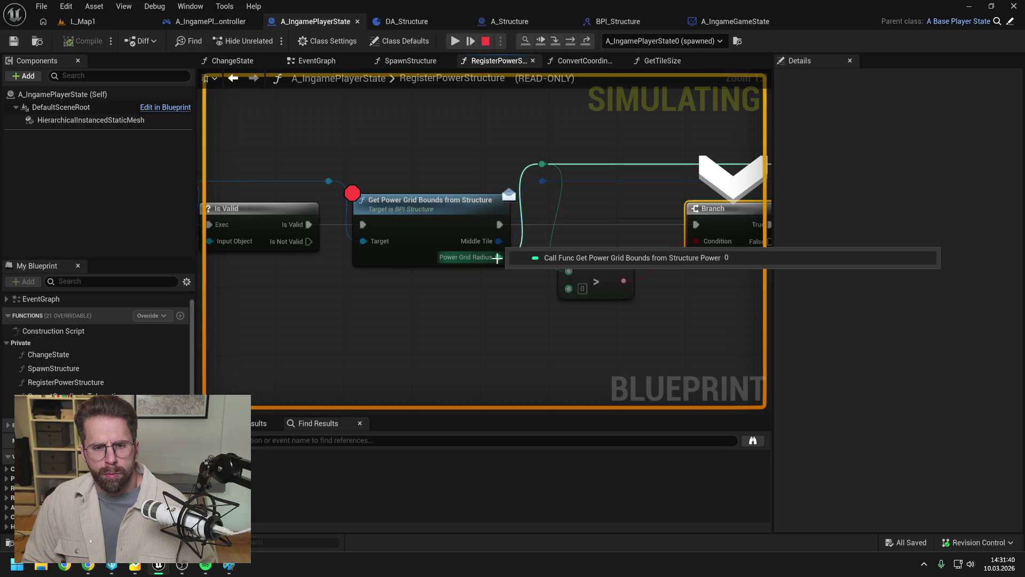
# - Resume, stop, replay, and step into GetPowerGridBoundsFromStructure
pyautogui.click(455, 42)
pyautogui.press('Escape')
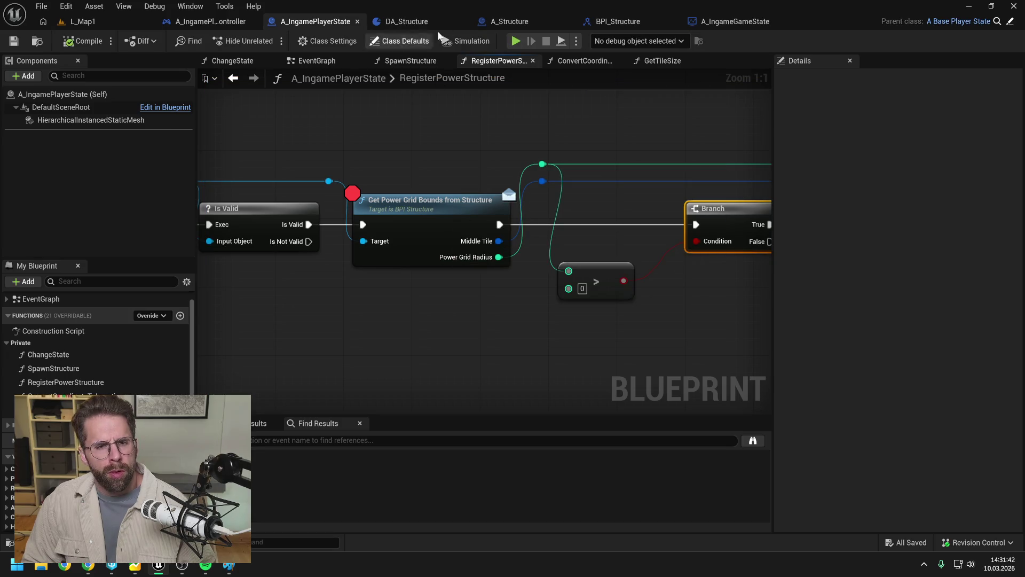
pyautogui.hotkey('alt', 'p')
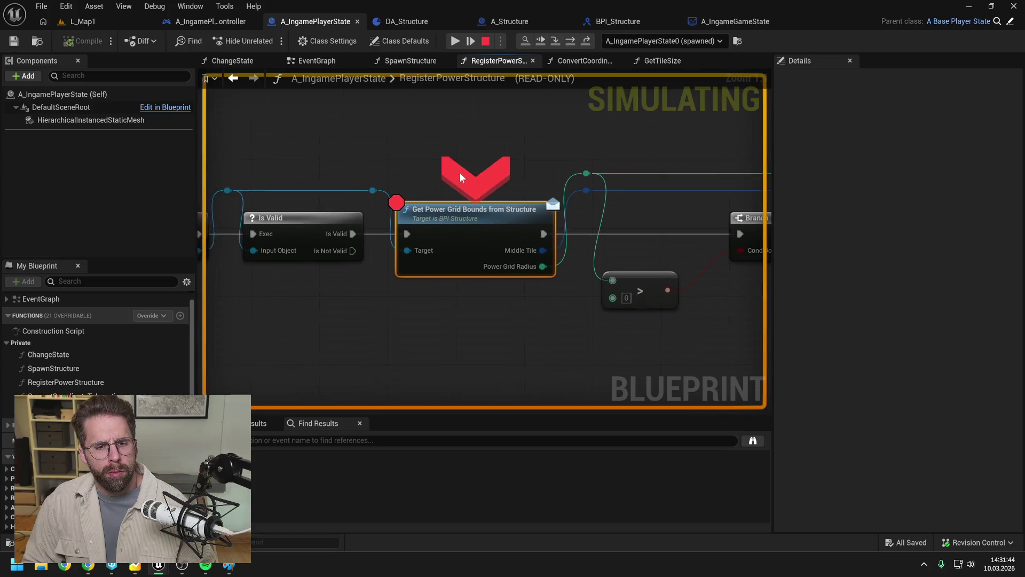
pyautogui.click(555, 42)
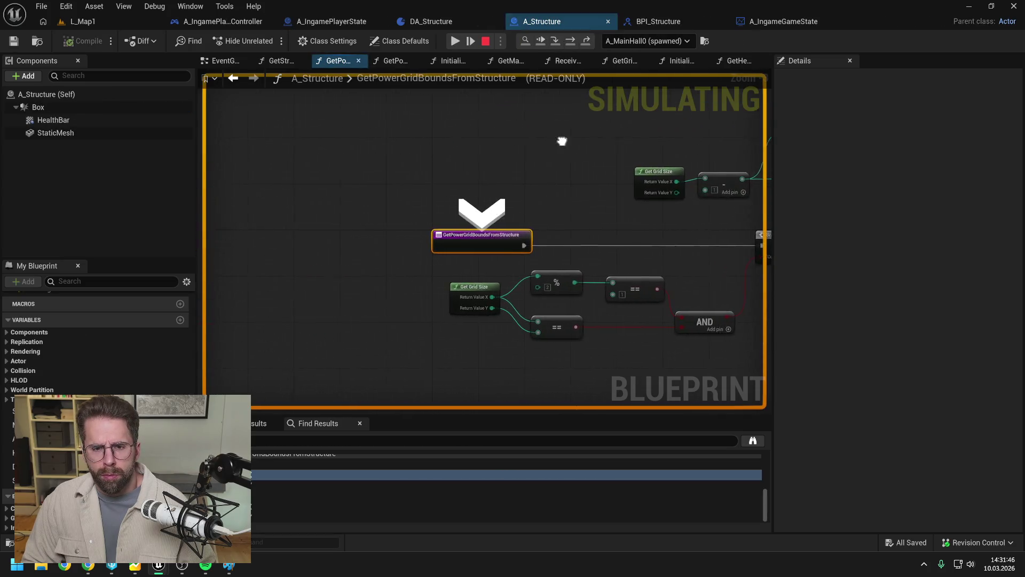
# - Step through GetPowerGridBoundsFromStructure to its Return Node, reading the Branch pin values
pyautogui.click(571, 41)
pyautogui.moveTo(570, 203); pyautogui.dragTo(585, 197)
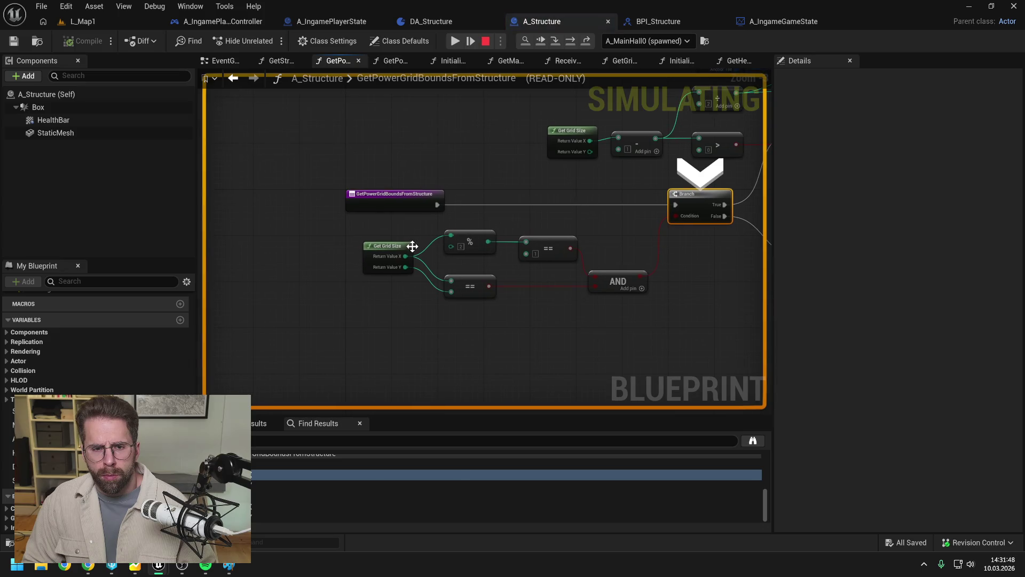
pyautogui.moveTo(405, 267)
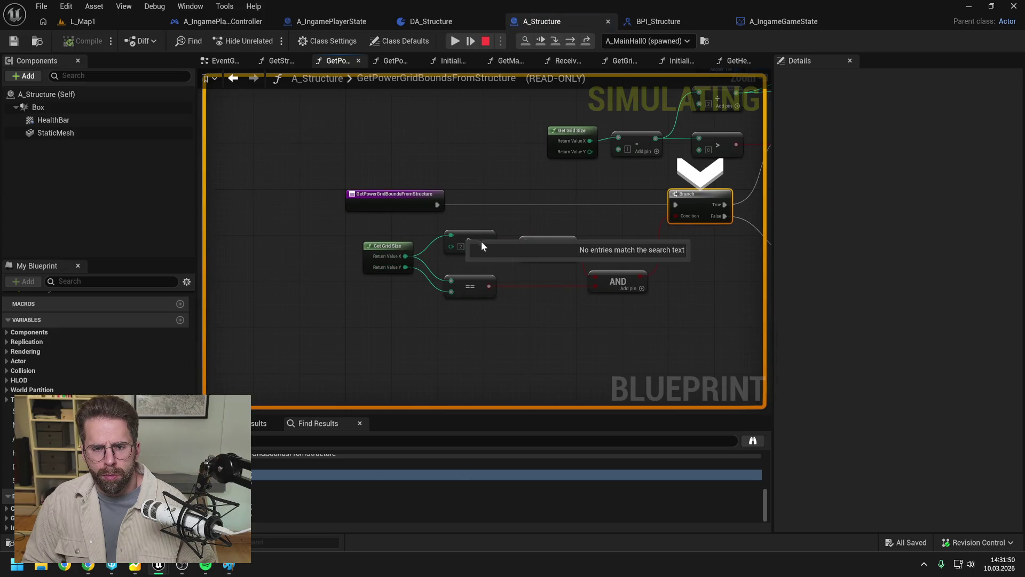
pyautogui.moveTo(539, 216); pyautogui.dragTo(453, 213)
pyautogui.click(576, 41)
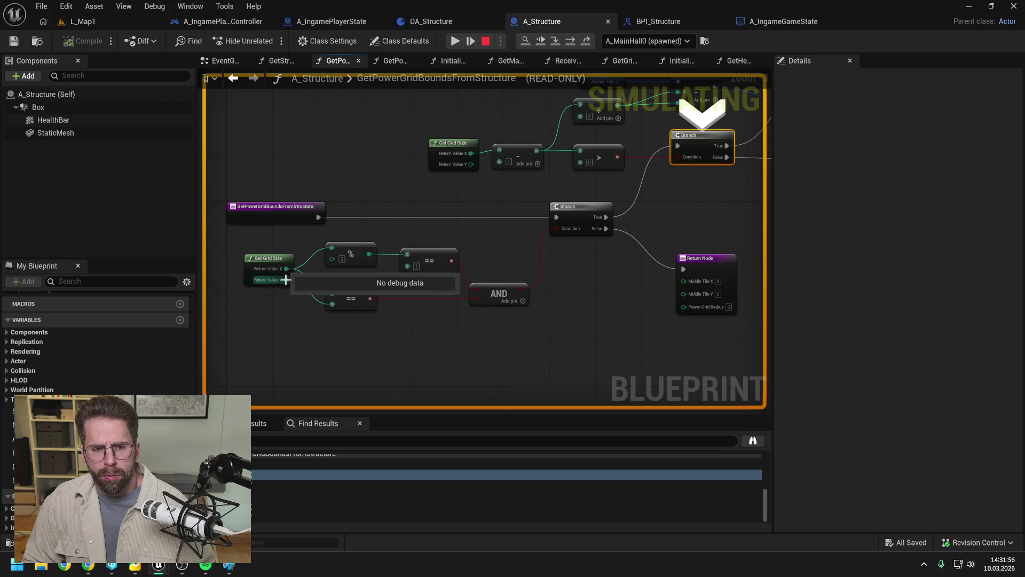
pyautogui.moveTo(372, 256)
pyautogui.moveTo(370, 301)
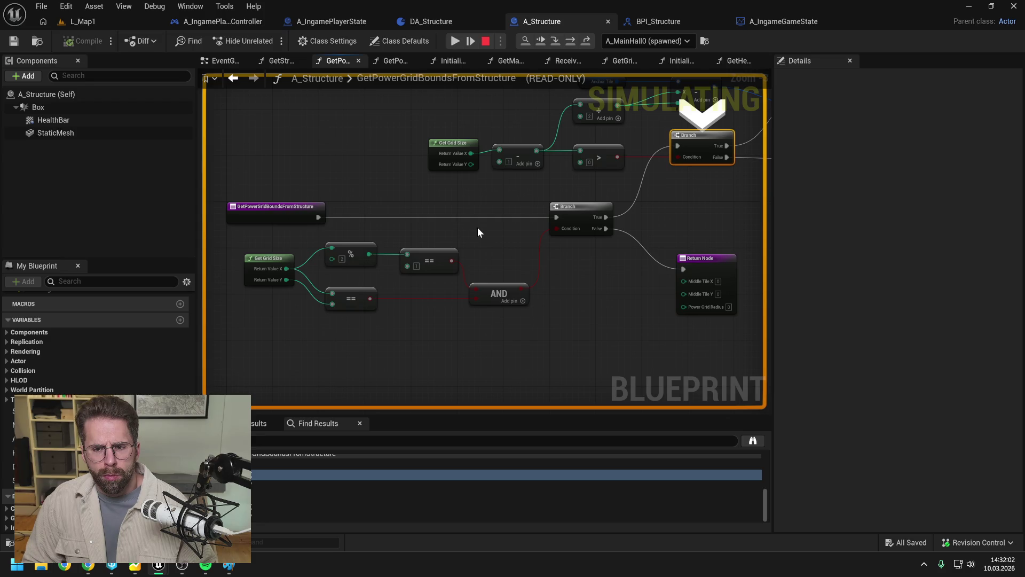
pyautogui.moveTo(477, 232)
pyautogui.mouseDown()
pyautogui.moveTo(458, 246)
pyautogui.moveTo(447, 242)
pyautogui.mouseUp()
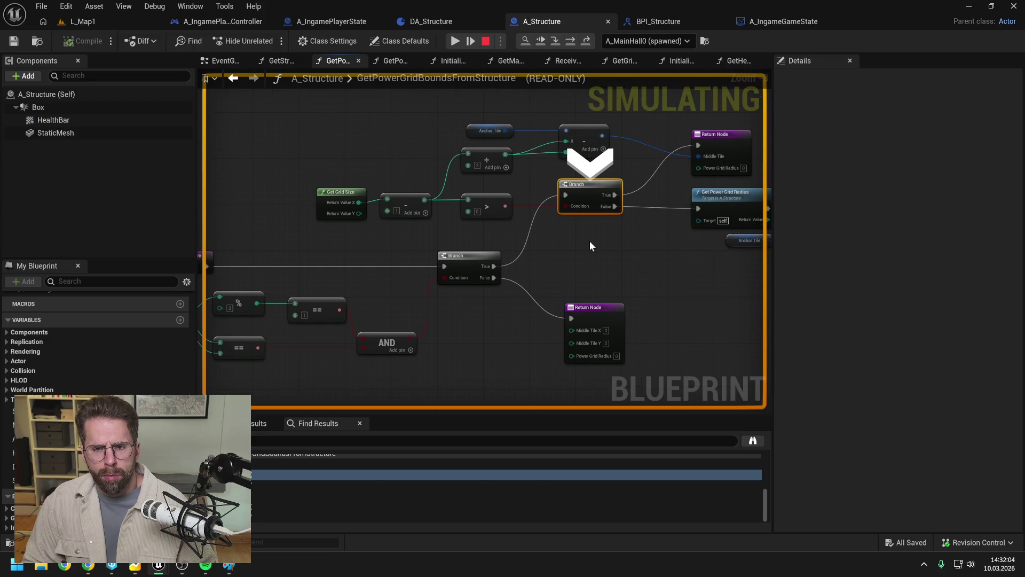
pyautogui.moveTo(592, 241); pyautogui.dragTo(531, 255)
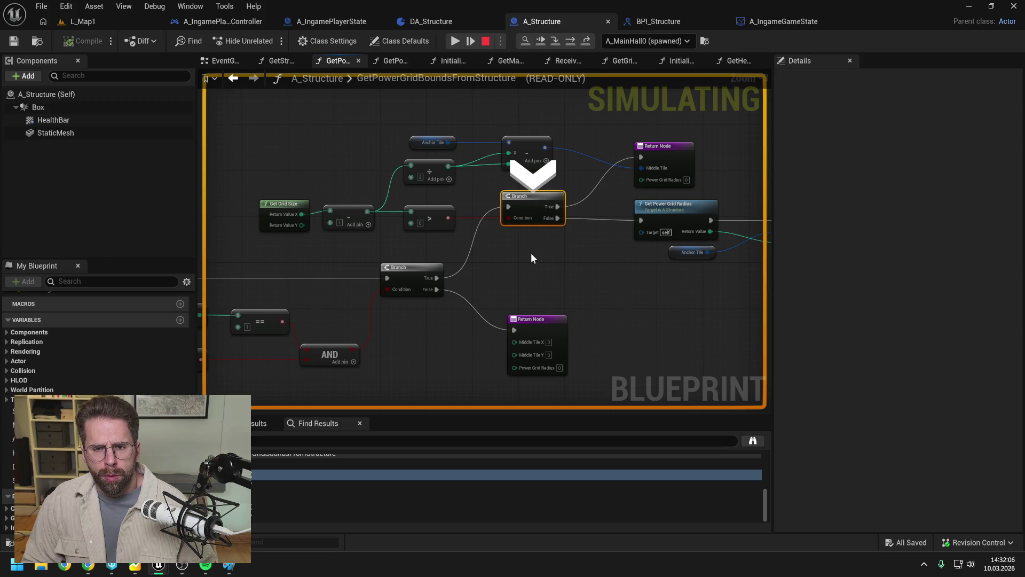
pyautogui.click(584, 40)
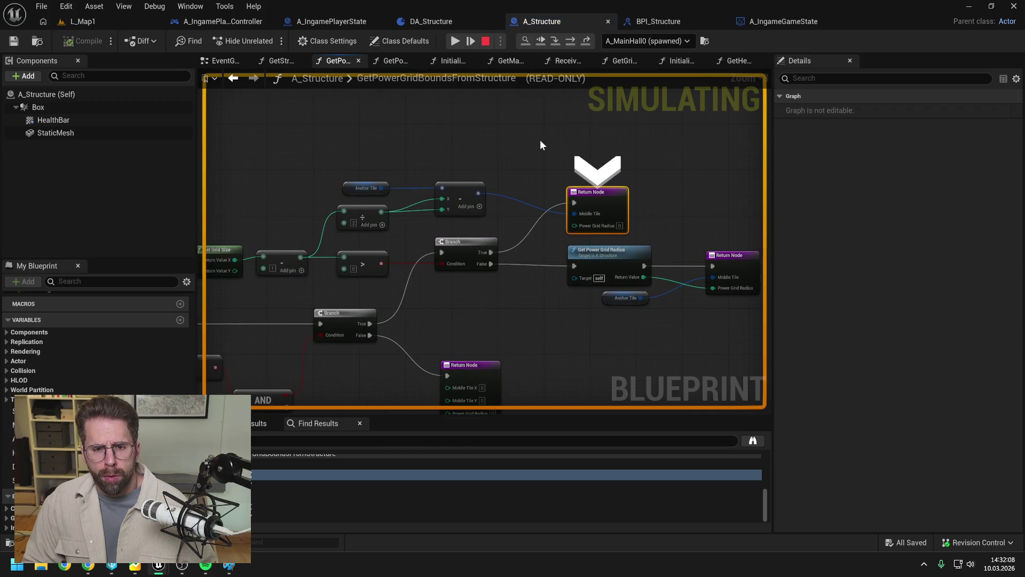
# - Check the divide and Get Grid Size debug values, then stop the simulation
pyautogui.moveTo(534, 146); pyautogui.dragTo(616, 122)
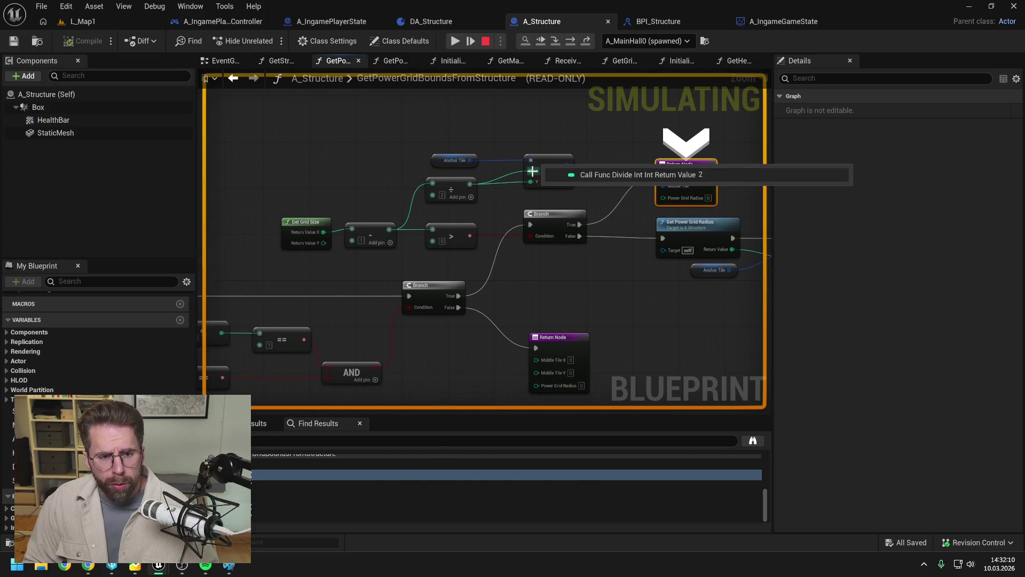
pyautogui.moveTo(324, 233)
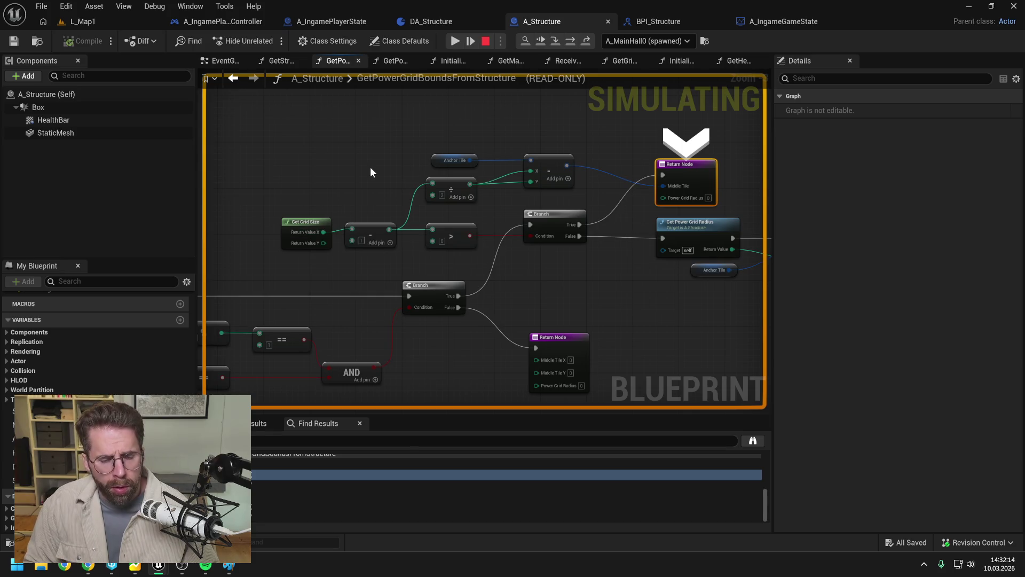
pyautogui.moveTo(389, 229)
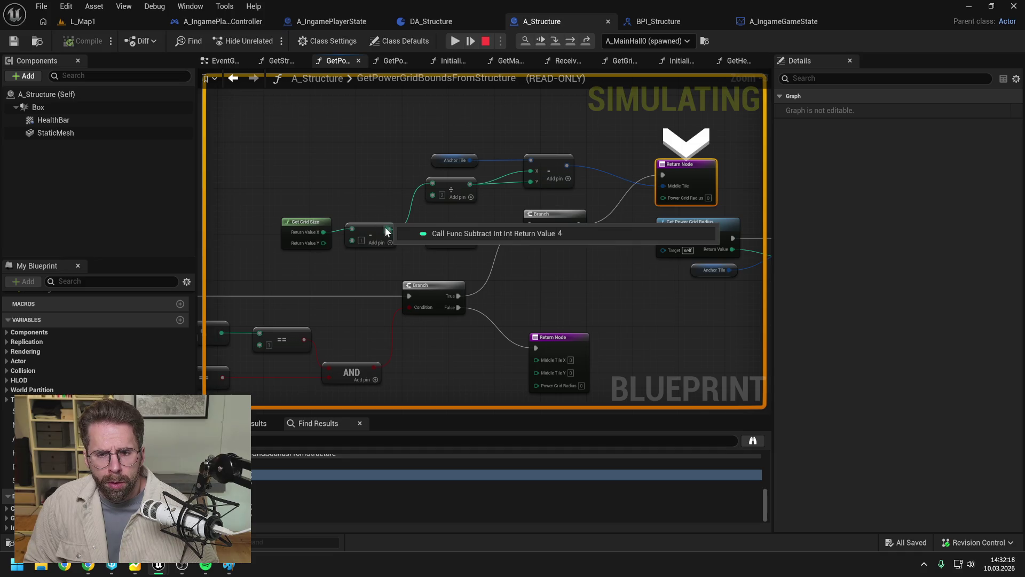
pyautogui.moveTo(544, 283); pyautogui.dragTo(503, 268)
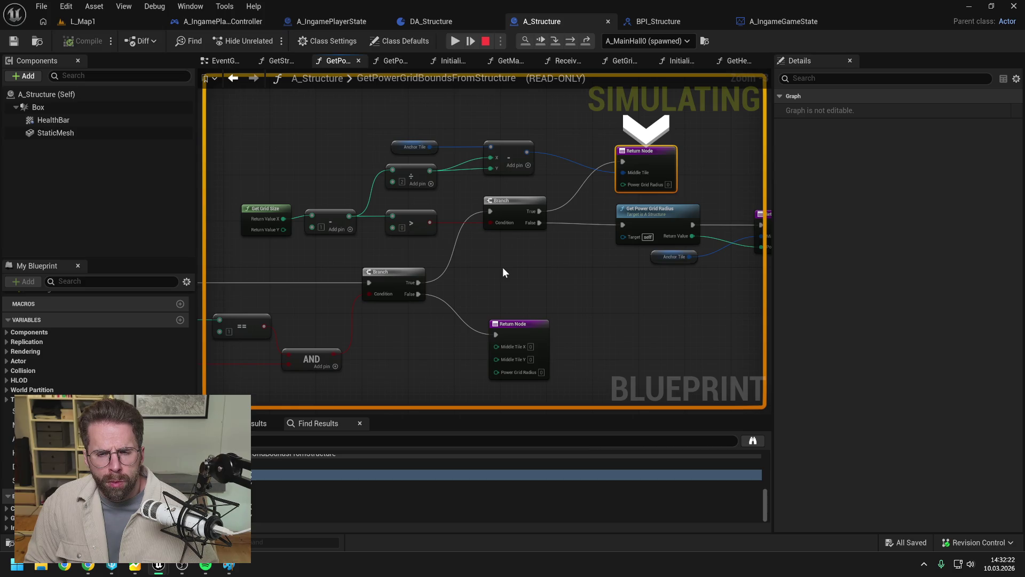
pyautogui.moveTo(517, 256)
pyautogui.mouseDown()
pyautogui.moveTo(373, 248)
pyautogui.moveTo(521, 249)
pyautogui.mouseUp()
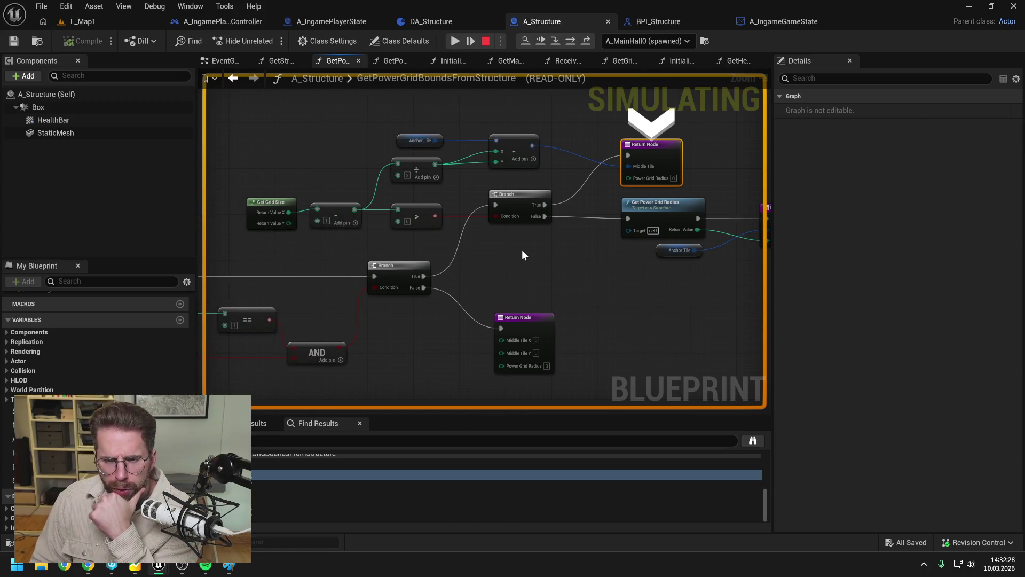
pyautogui.moveTo(547, 255); pyautogui.dragTo(518, 226)
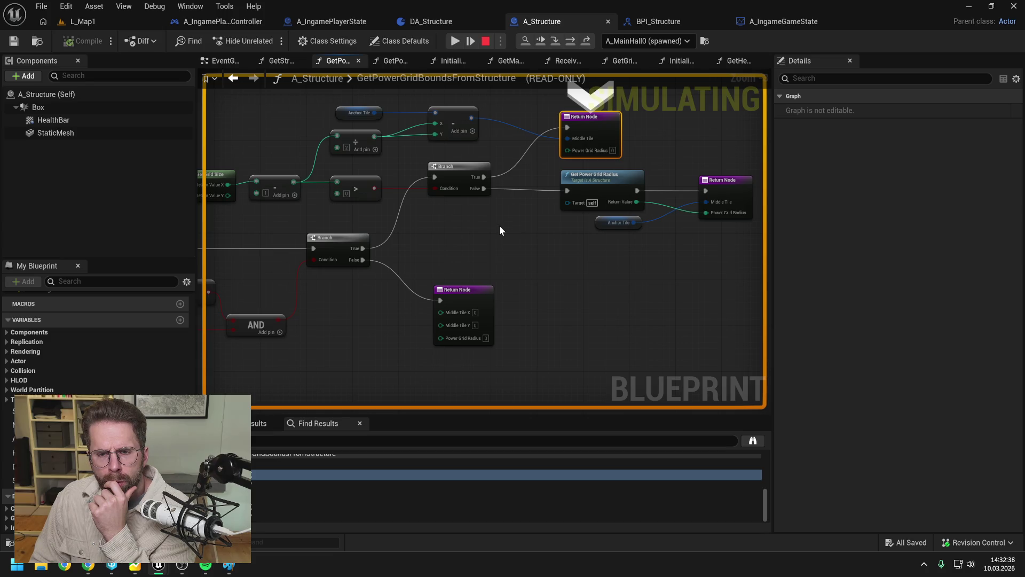
pyautogui.moveTo(488, 230); pyautogui.dragTo(615, 238)
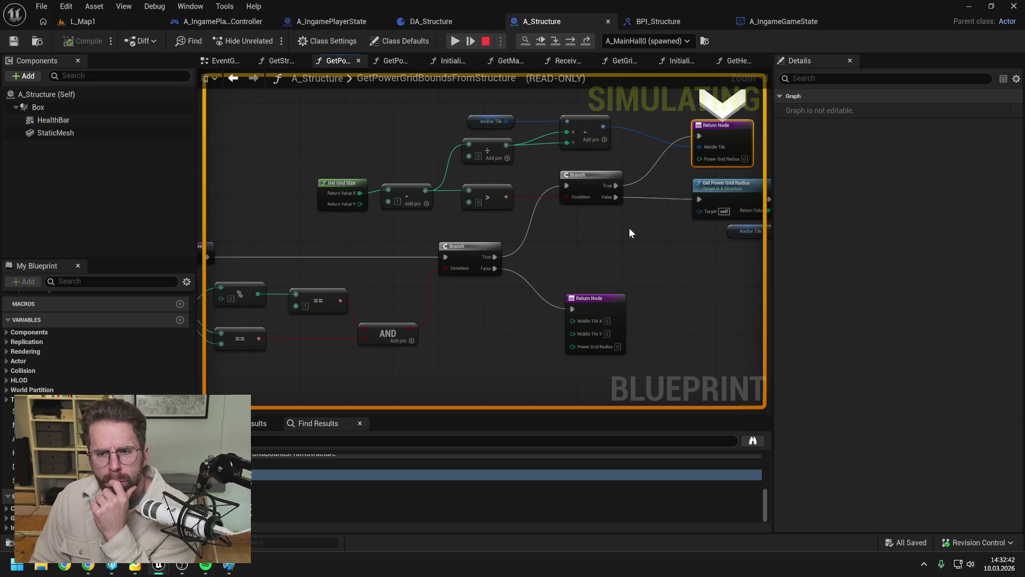
pyautogui.moveTo(633, 230)
pyautogui.mouseDown()
pyautogui.moveTo(557, 246)
pyautogui.moveTo(597, 243)
pyautogui.mouseUp()
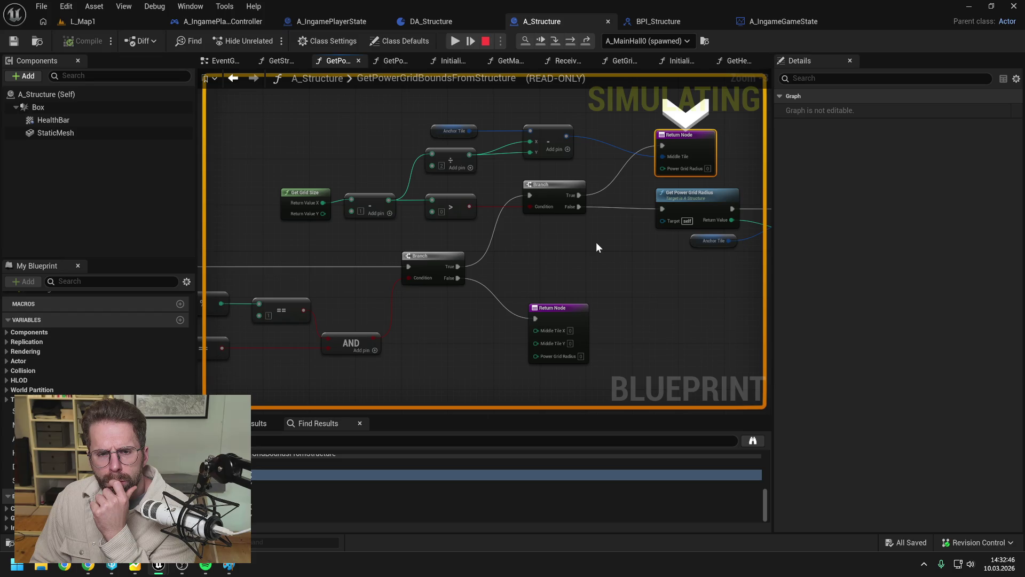
pyautogui.moveTo(564, 136)
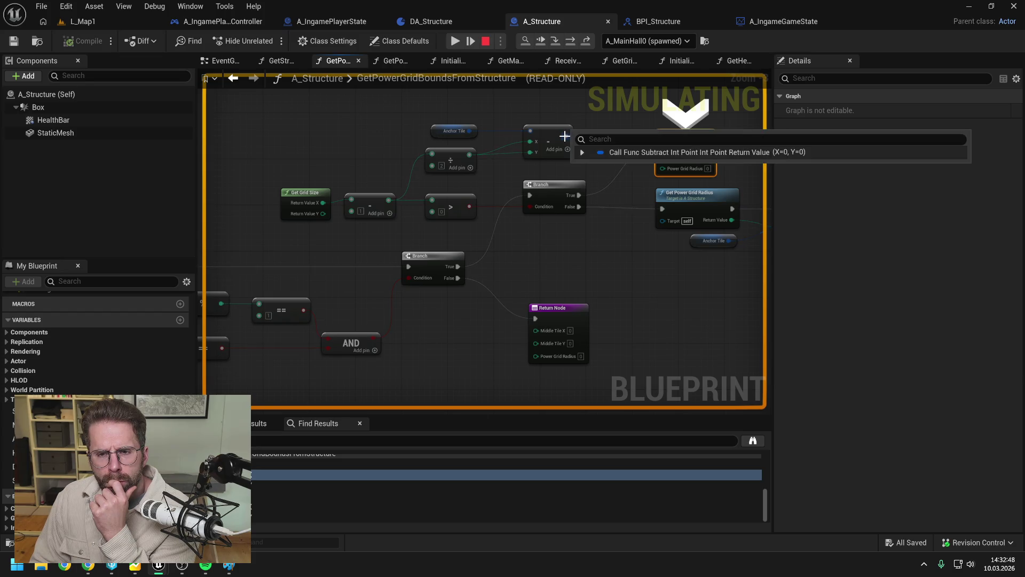
pyautogui.moveTo(616, 265); pyautogui.dragTo(526, 256)
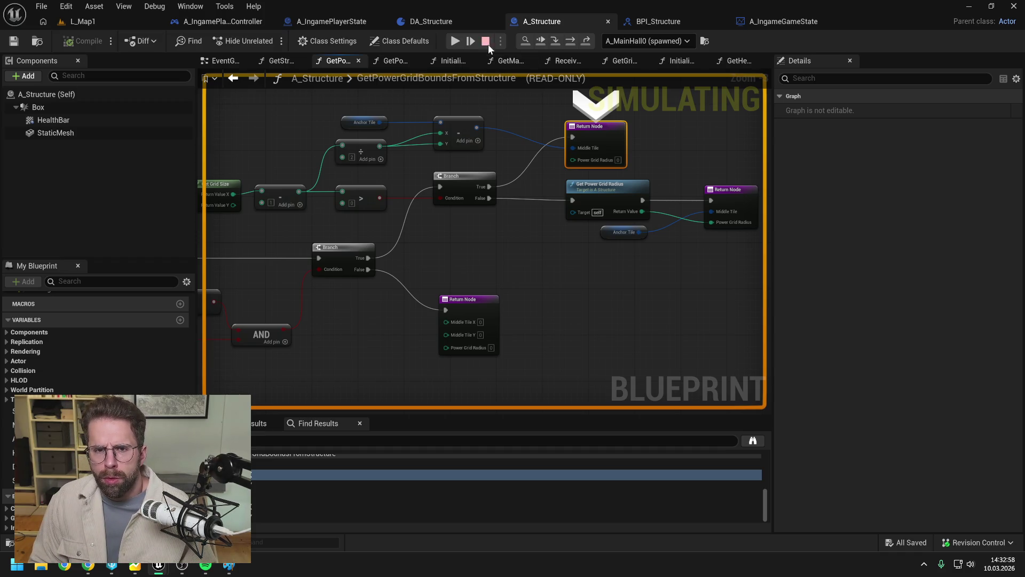
pyautogui.click(486, 42)
pyautogui.click(540, 244)
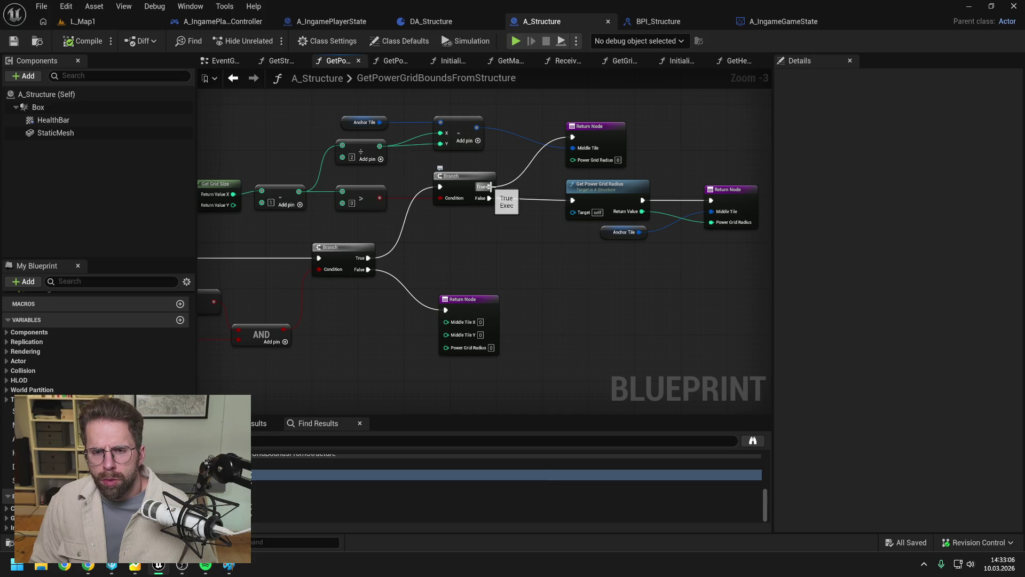
# - Set GetPowerGridRadius to Private access, file it under the Private category, and mark it Pure
pyautogui.moveTo(608, 197); pyautogui.dragTo(568, 197)
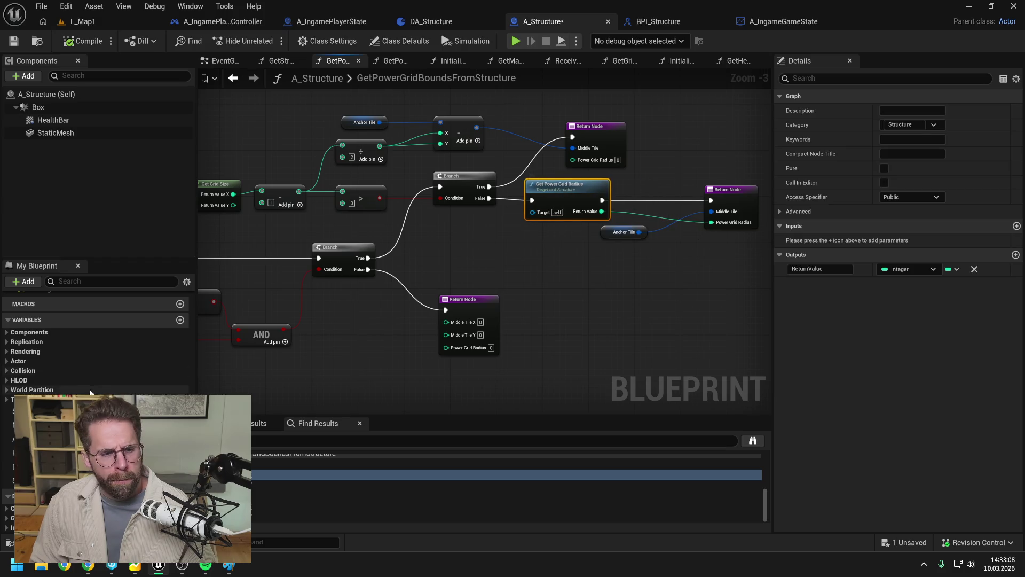
pyautogui.scroll(5, 110, 376)
pyautogui.scroll(5, 122, 373)
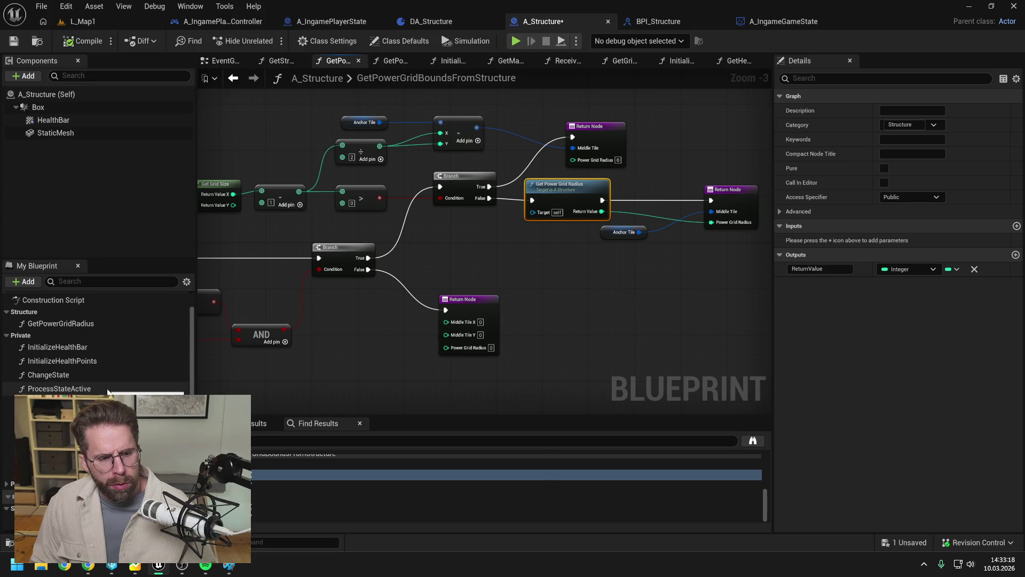
pyautogui.click(63, 322)
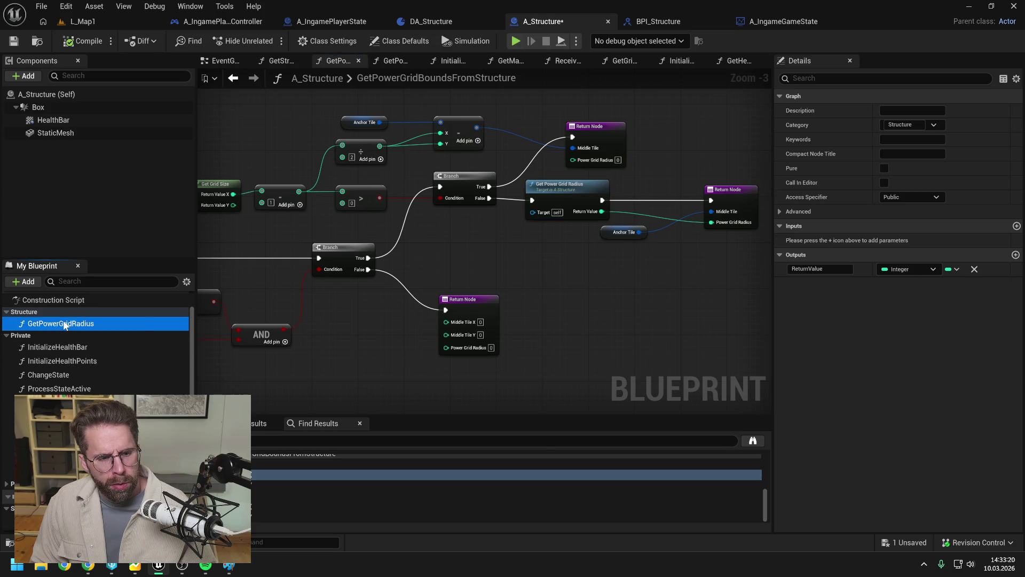
pyautogui.click(900, 195)
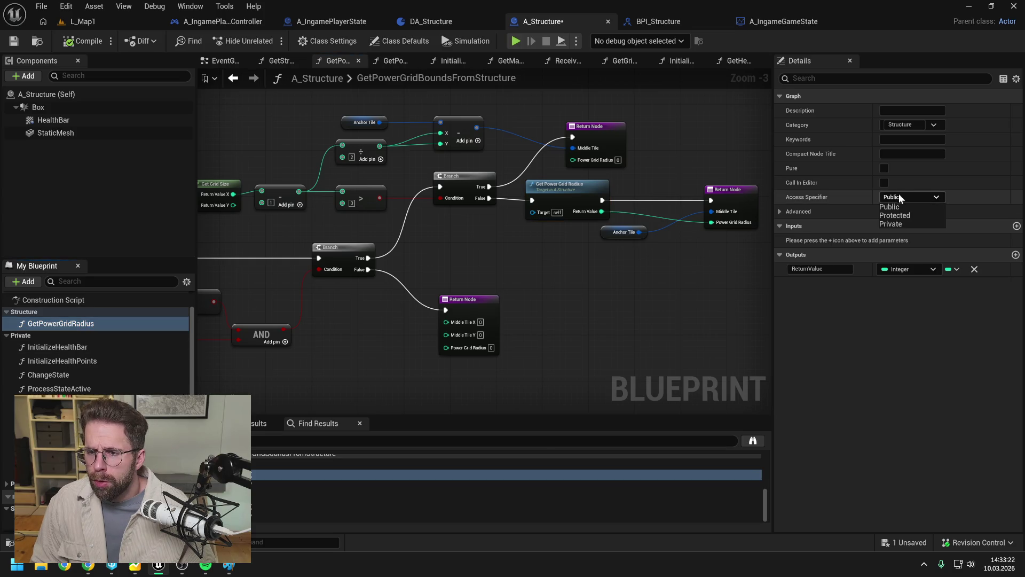
pyautogui.click(898, 221)
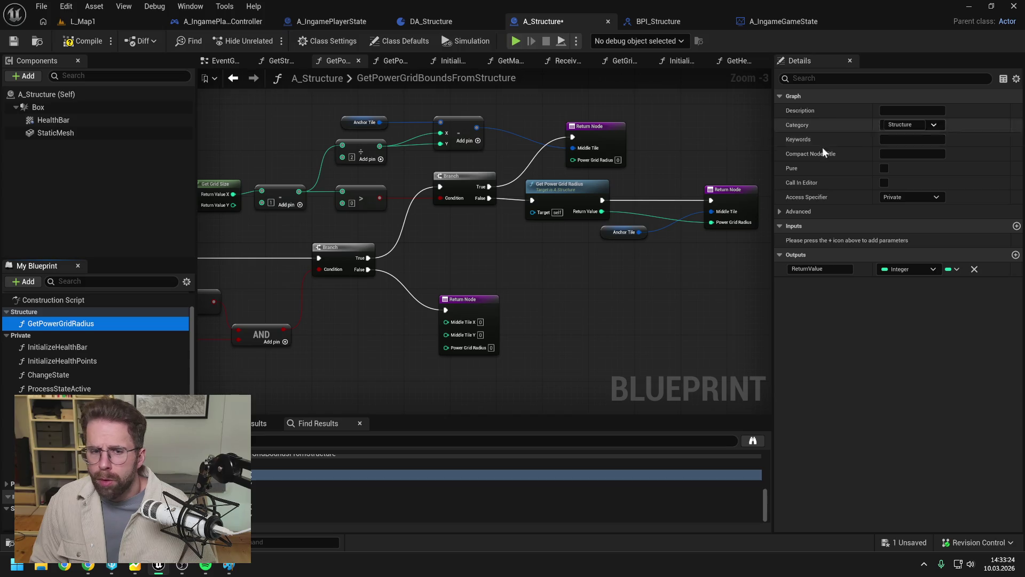
pyautogui.moveTo(82, 325)
pyautogui.mouseDown()
pyautogui.moveTo(50, 355)
pyautogui.moveTo(23, 335)
pyautogui.mouseUp()
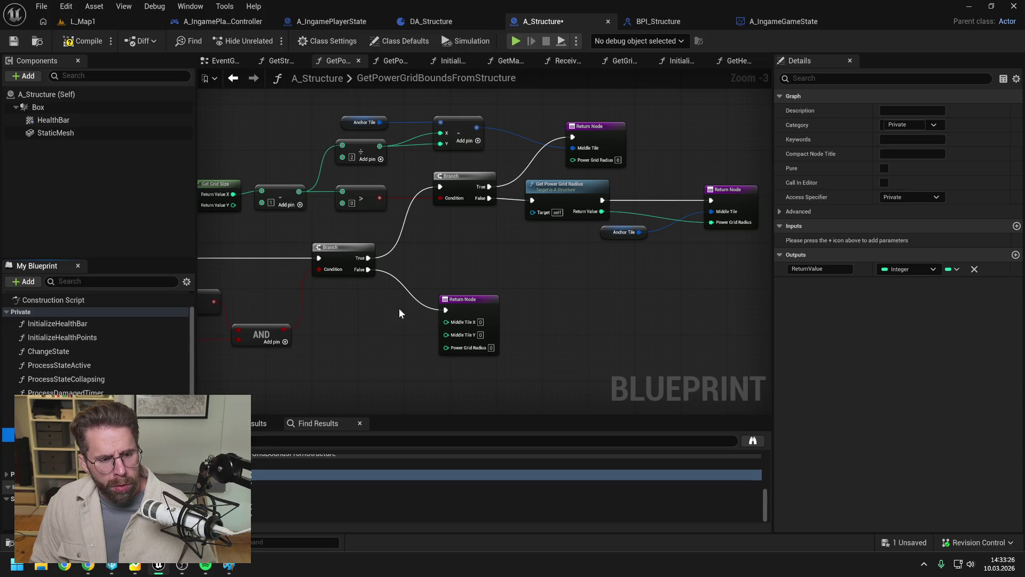
pyautogui.click(570, 186)
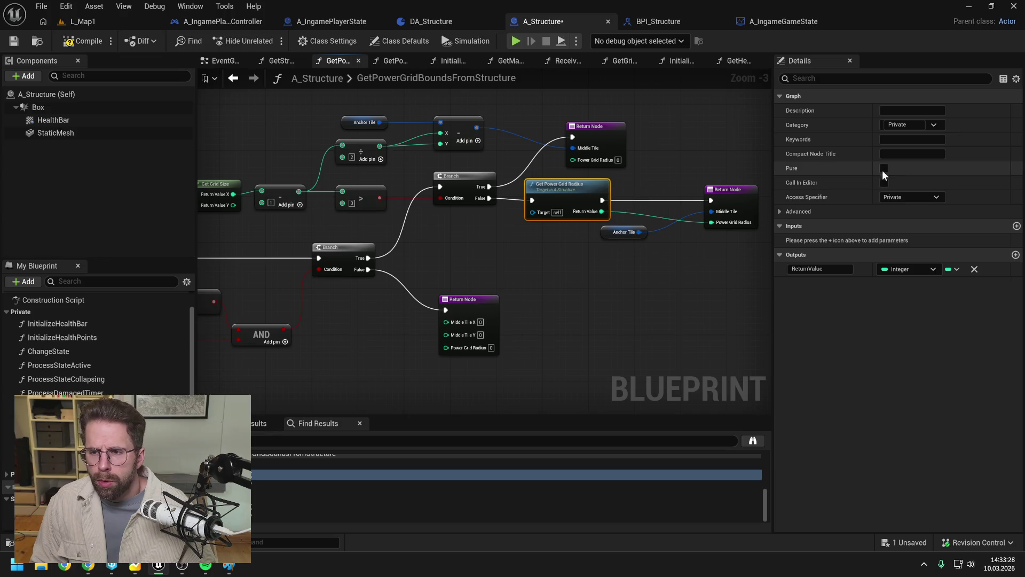
pyautogui.click(884, 169)
pyautogui.click(548, 275)
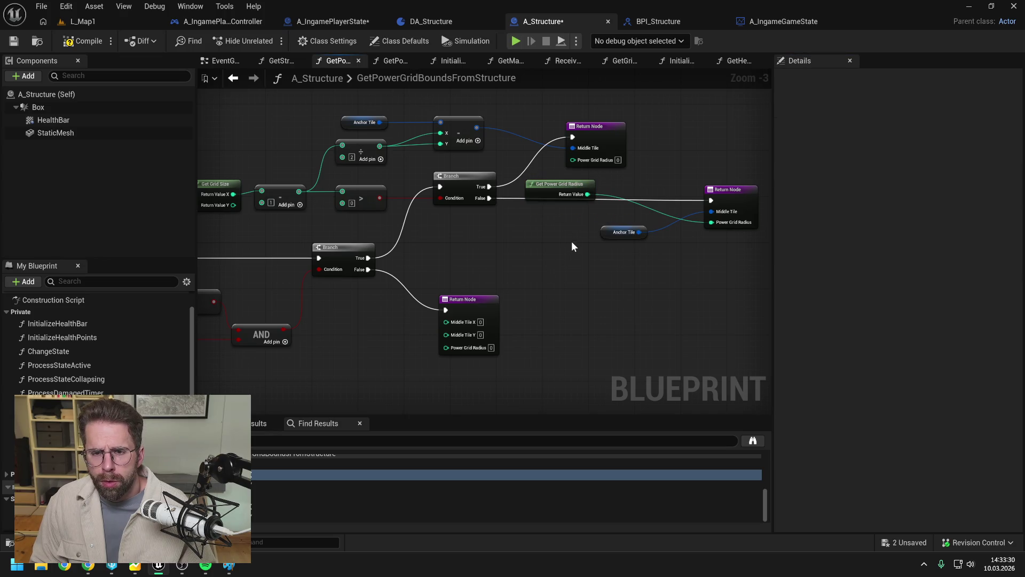
# - Save, then reposition Get Power Grid Radius, a reroute point and the upper Return Node
pyautogui.hotkey('ctrl', 's')
pyautogui.moveTo(572, 241)
pyautogui.mouseDown()
pyautogui.moveTo(609, 288)
pyautogui.moveTo(598, 224)
pyautogui.moveTo(614, 194)
pyautogui.moveTo(601, 191)
pyautogui.mouseUp()
pyautogui.moveTo(642, 143)
pyautogui.mouseDown()
pyautogui.moveTo(602, 166)
pyautogui.moveTo(643, 165)
pyautogui.mouseUp()
pyautogui.doubleClick(556, 179)
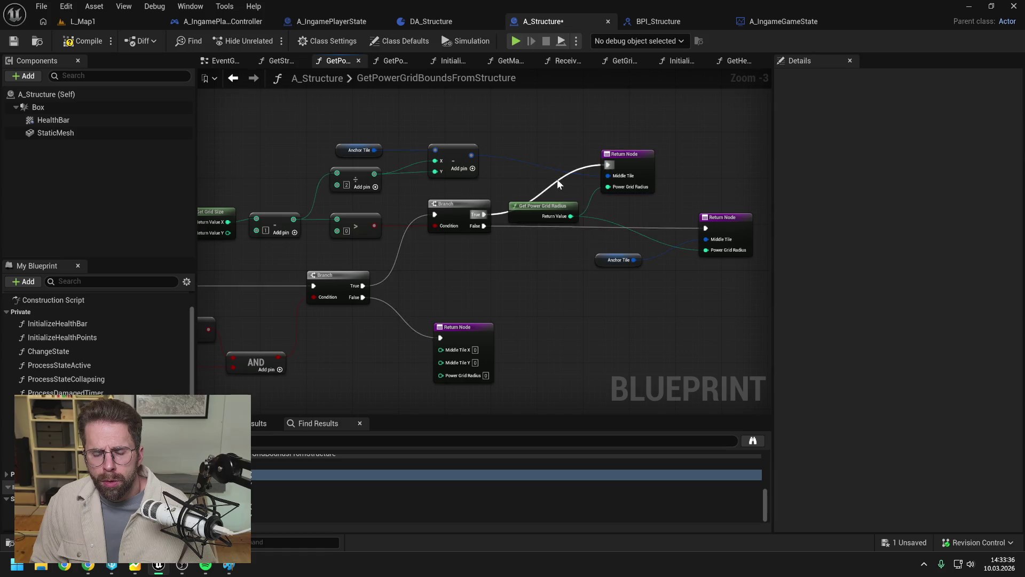
pyautogui.moveTo(557, 179); pyautogui.dragTo(515, 161)
pyautogui.moveTo(553, 212); pyautogui.dragTo(556, 190)
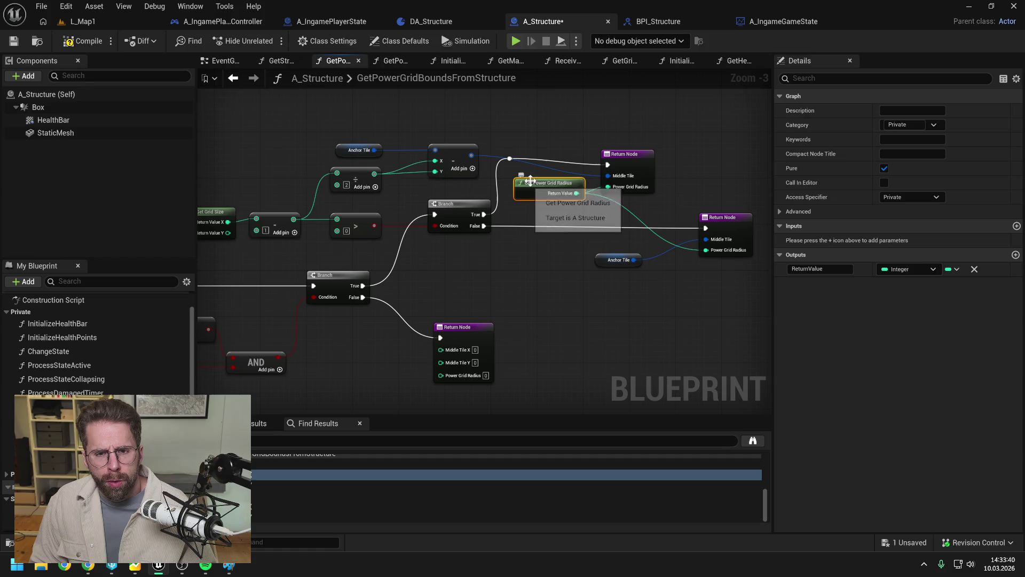
pyautogui.click(601, 233)
pyautogui.moveTo(635, 161); pyautogui.dragTo(726, 160)
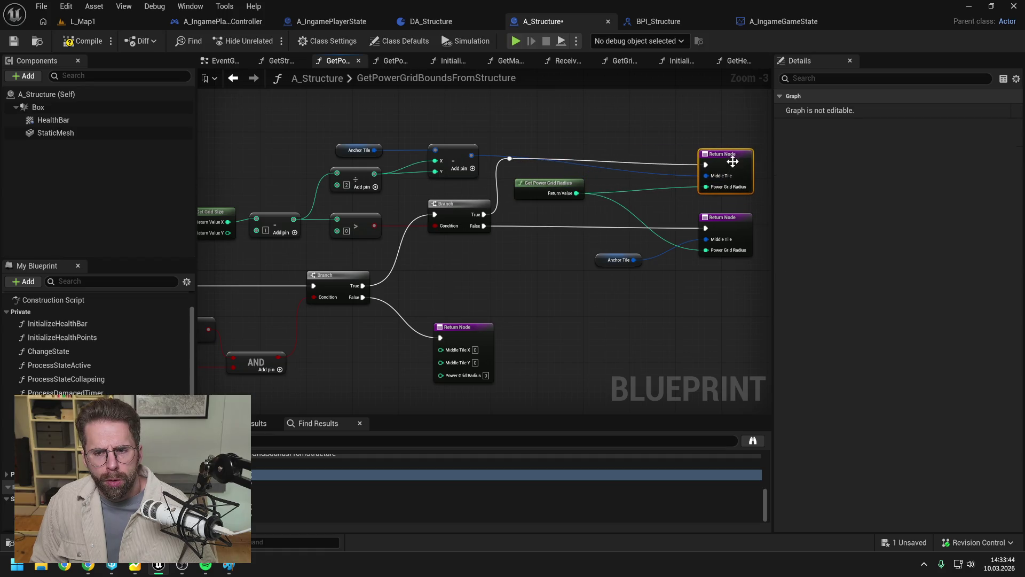
pyautogui.moveTo(555, 179); pyautogui.dragTo(636, 196)
pyautogui.click(638, 187)
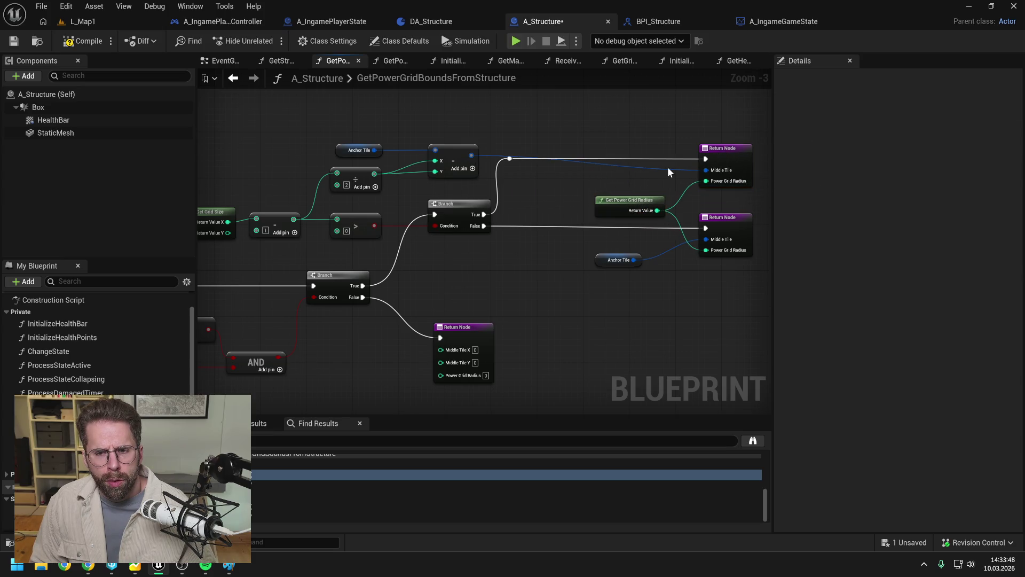
# - Lower Anchor Tile and the math nodes, wire Branch True into the upper Return Node, and delete the reroute
pyautogui.moveTo(347, 127)
pyautogui.mouseDown()
pyautogui.moveTo(439, 179)
pyautogui.moveTo(461, 144)
pyautogui.moveTo(465, 155)
pyautogui.mouseUp()
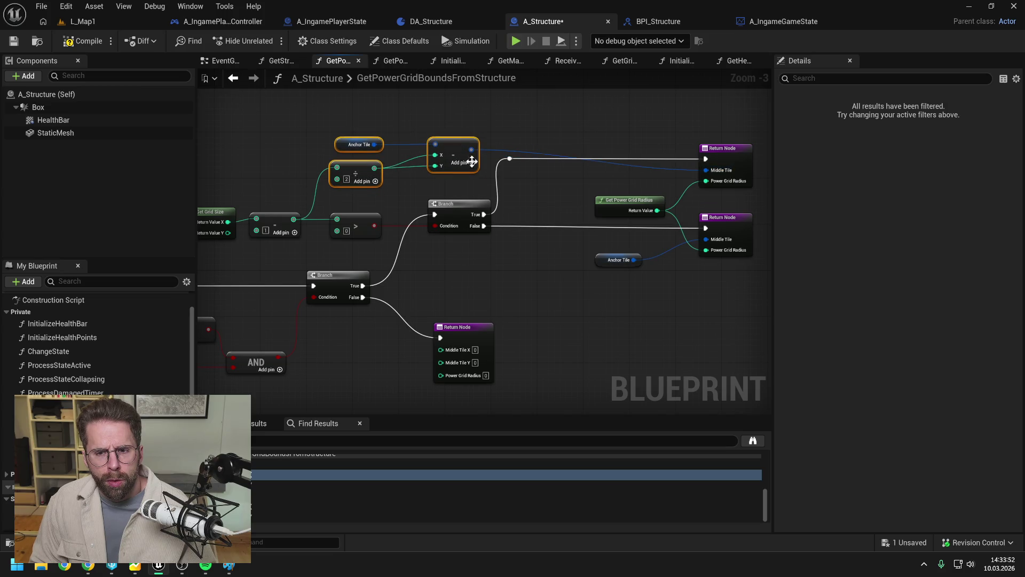
pyautogui.click(475, 187)
pyautogui.moveTo(483, 214); pyautogui.dragTo(705, 158)
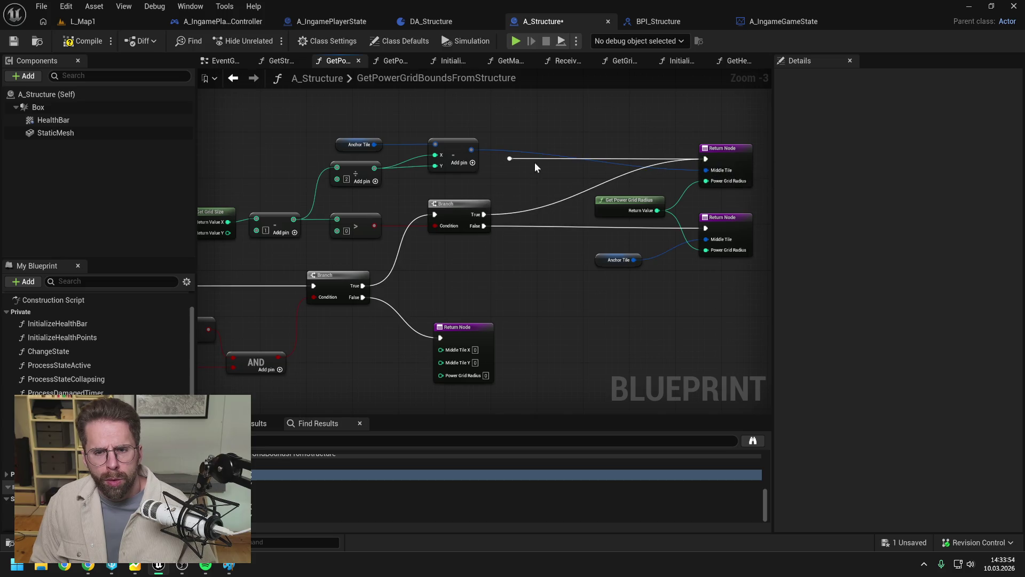
pyautogui.click(510, 159)
pyautogui.press('Delete')
# - Shift both Return Nodes left, place Get Power Grid Radius beside the lower one, and save
pyautogui.moveTo(569, 114); pyautogui.dragTo(744, 287)
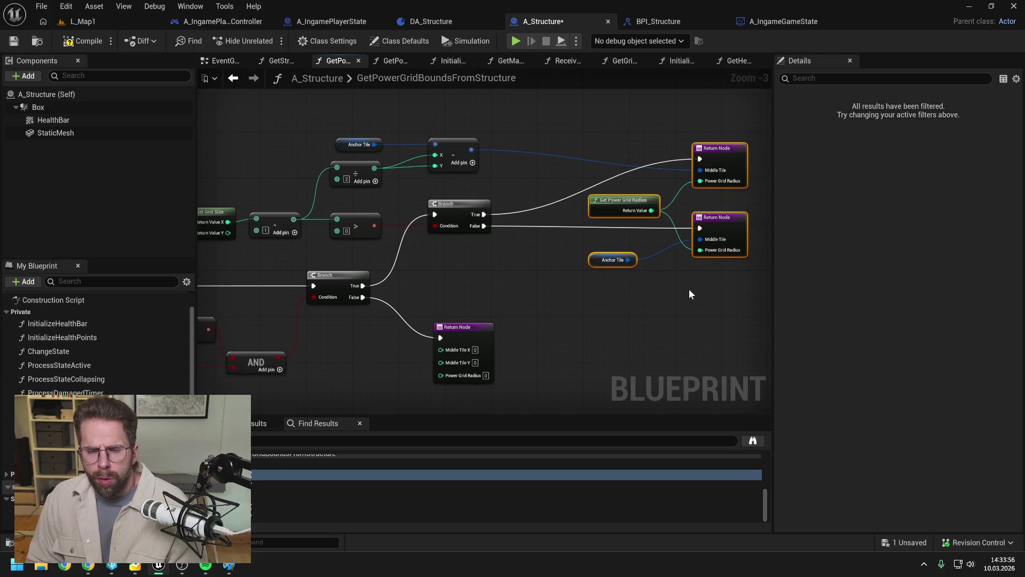
pyautogui.moveTo(726, 235); pyautogui.dragTo(657, 235)
pyautogui.click(627, 290)
pyautogui.moveTo(574, 210)
pyautogui.mouseDown()
pyautogui.moveTo(572, 241)
pyautogui.moveTo(548, 267)
pyautogui.moveTo(589, 269)
pyautogui.mouseUp()
pyautogui.click(548, 262)
pyautogui.click(492, 275)
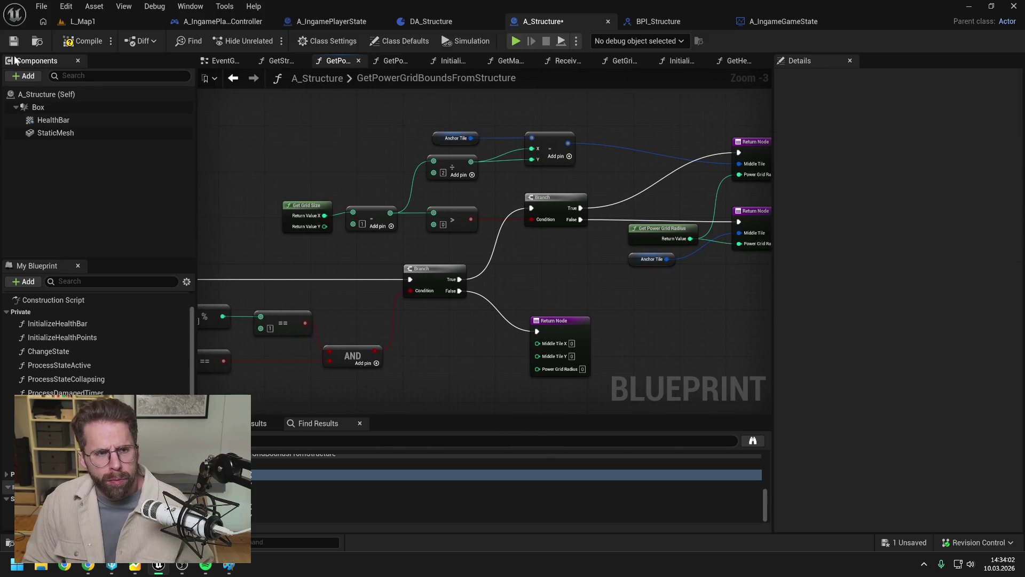
pyautogui.hotkey('ctrl', 's')
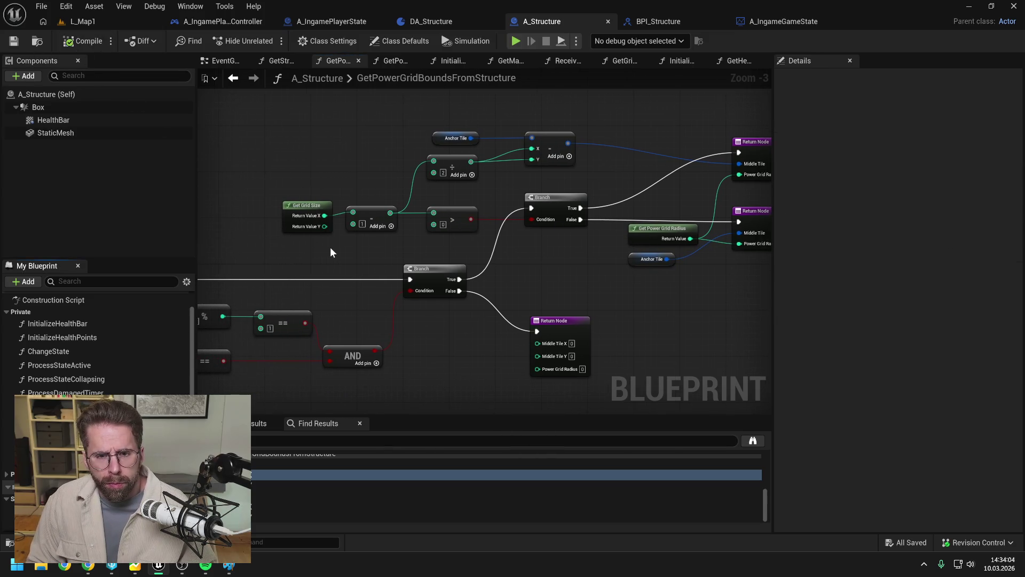
# - Find all references to GetPowerGridRadius and jump to its use in GetPowerGridBoundsFromStructure
pyautogui.rightClick(641, 236)
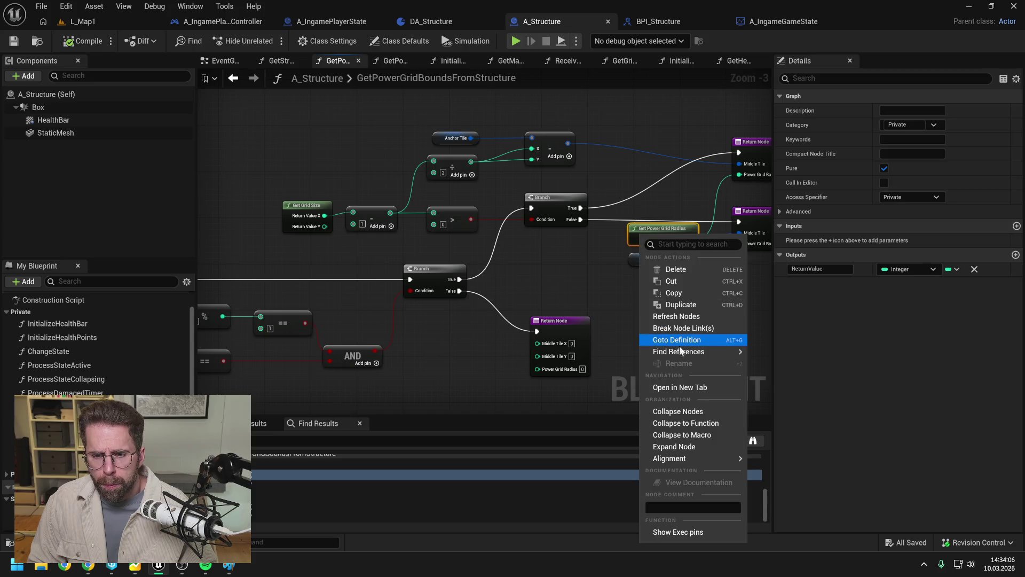
pyautogui.moveTo(703, 352)
pyautogui.click(764, 357)
pyautogui.doubleClick(278, 480)
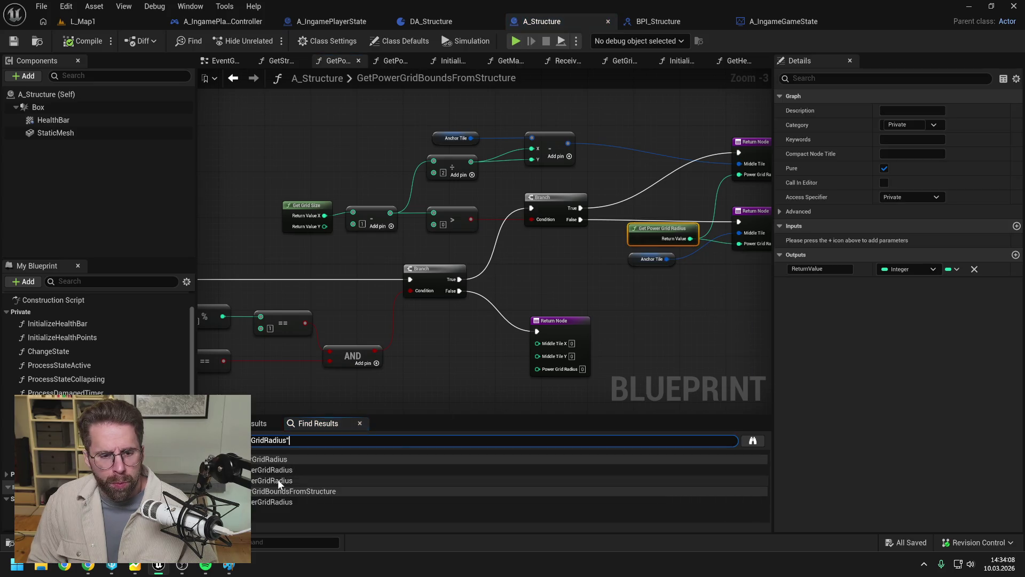
pyautogui.doubleClick(273, 502)
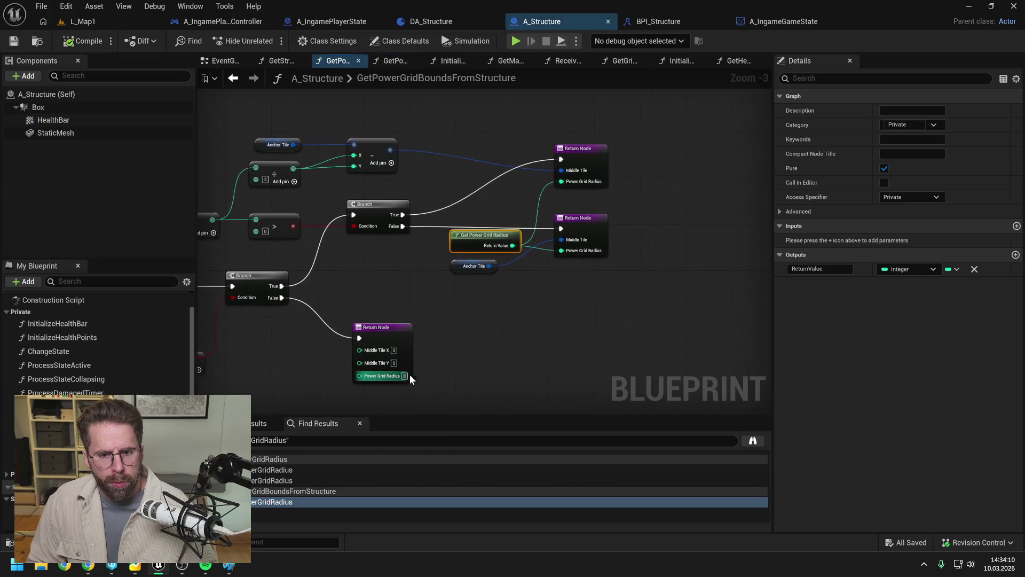
# - In L_Map1, resume execution from the breakpoint and stop the play session
pyautogui.click(80, 21)
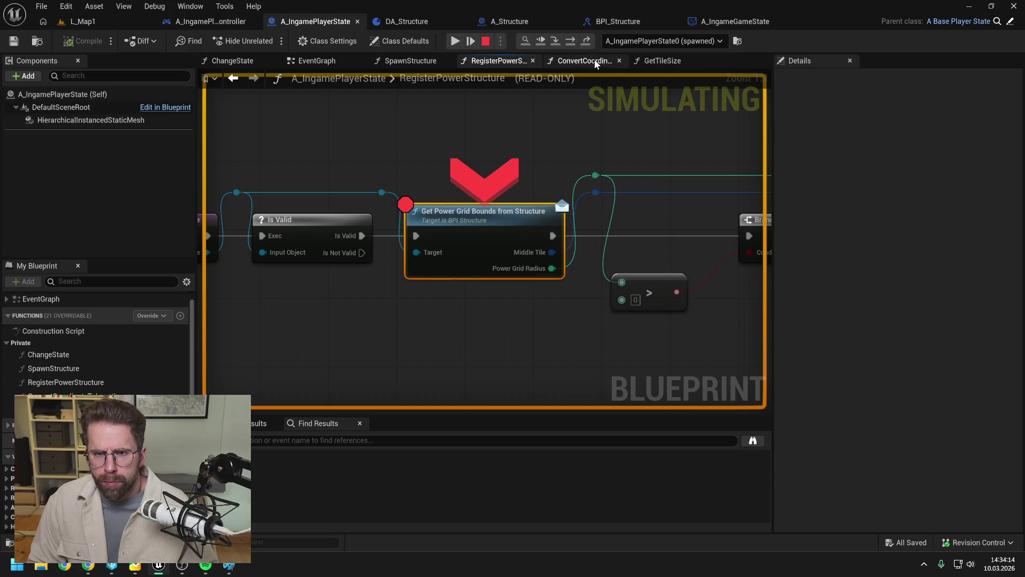
pyautogui.moveTo(473, 253)
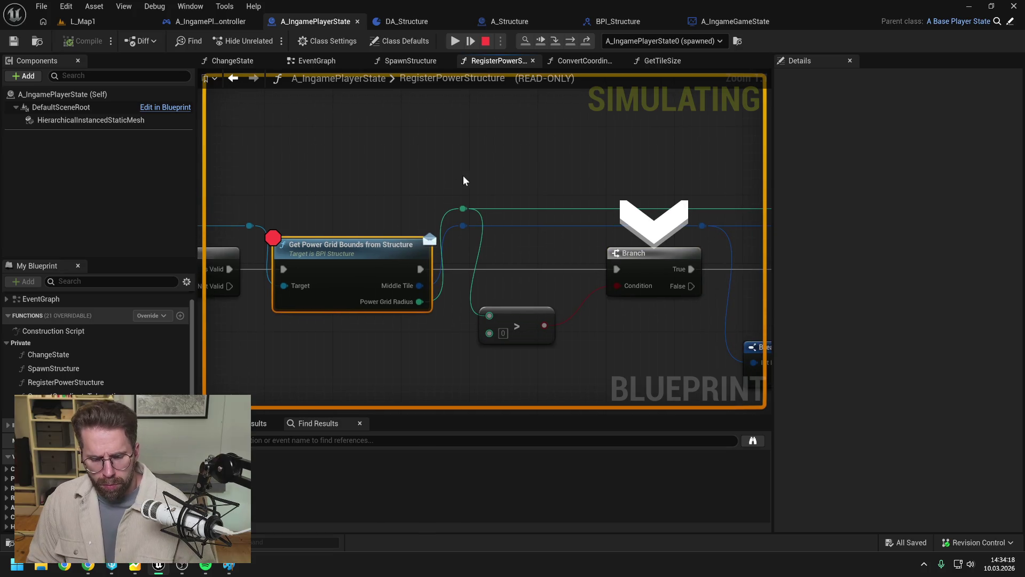
pyautogui.click(455, 41)
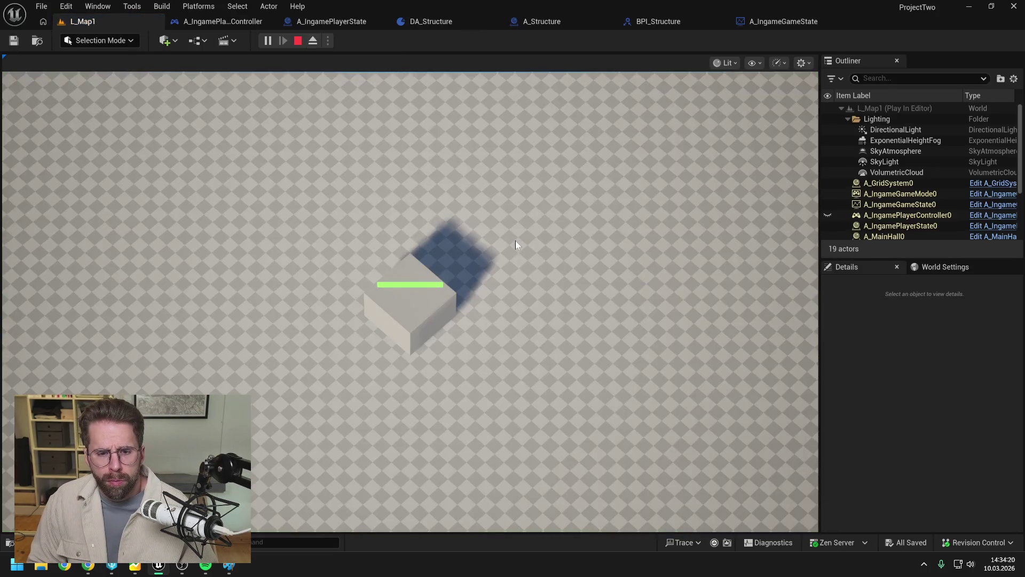
pyautogui.scroll(-1, 511, 244)
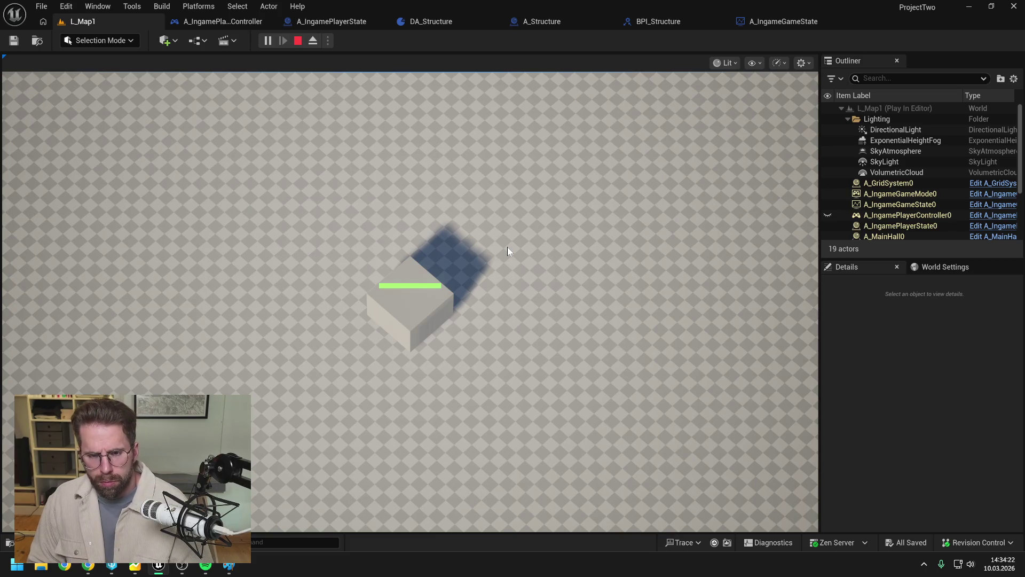
pyautogui.press('Escape')
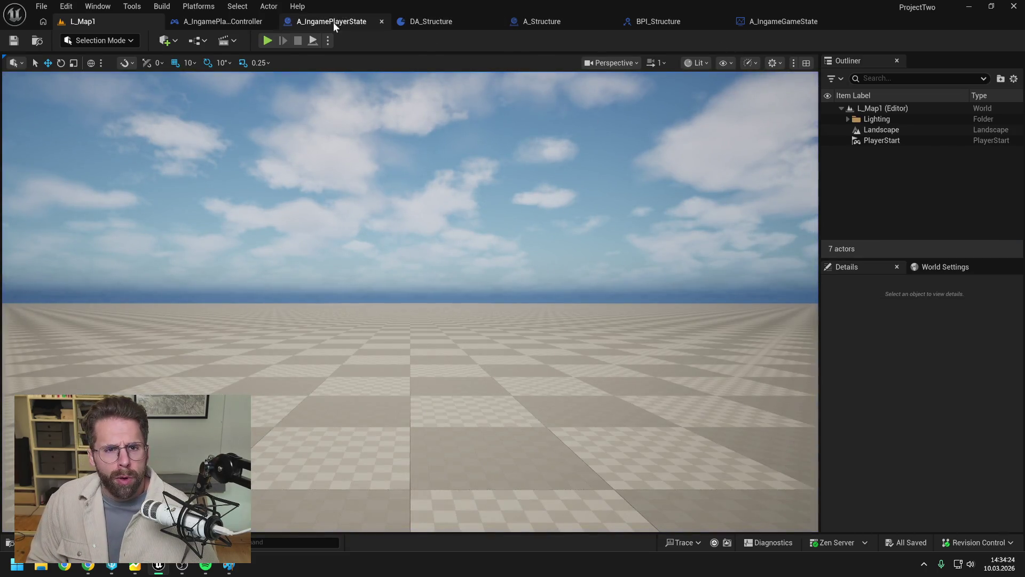
# - Set a breakpoint on the Branch after the bounds check in RegisterPowerStructure
pyautogui.click(331, 21)
pyautogui.click(476, 240)
pyautogui.scroll(-3, 558, 230)
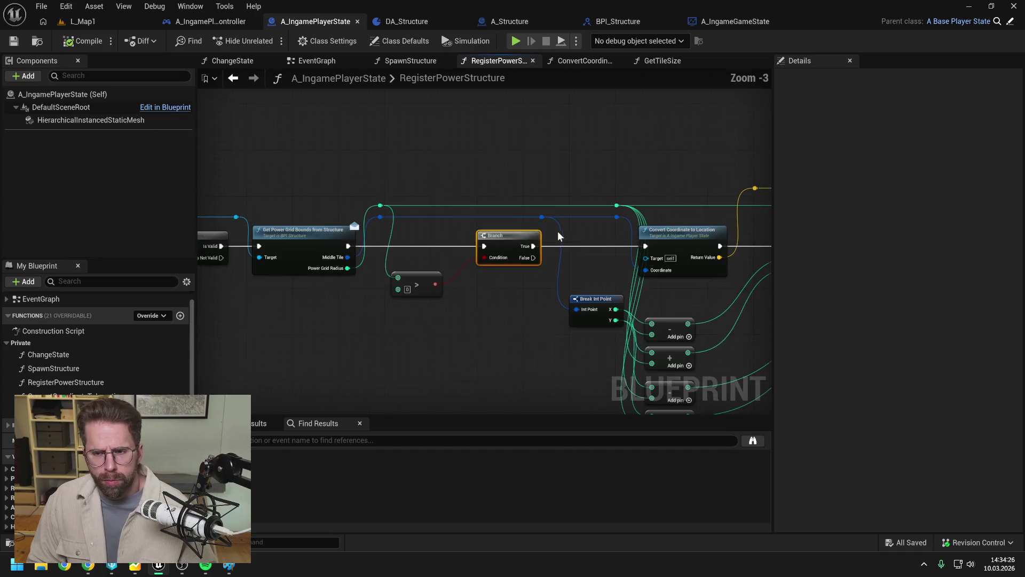
pyautogui.press('F9')
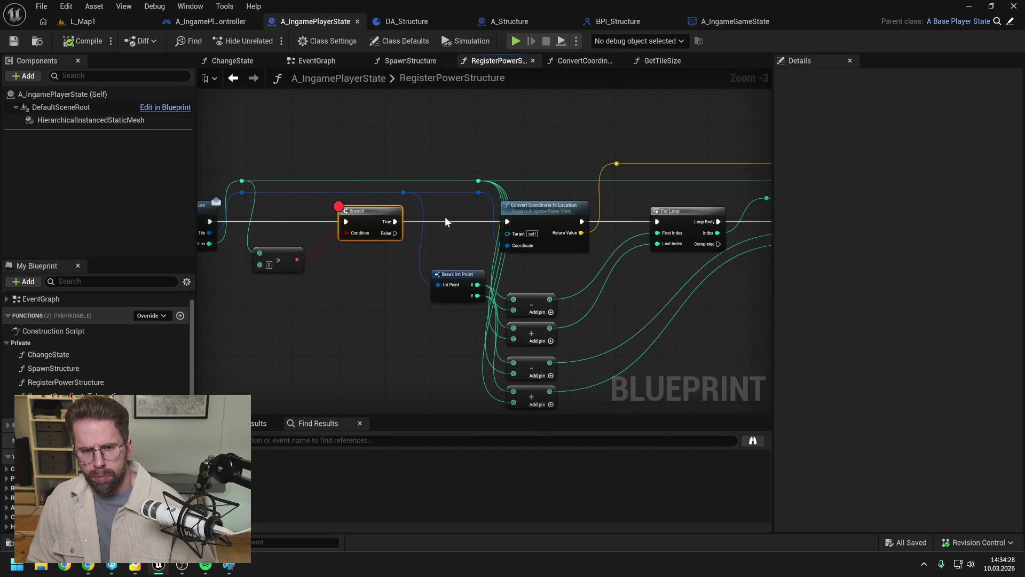
# - Restart the simulation, step once, and remove the breakpoint from the first Branch
pyautogui.click(74, 21)
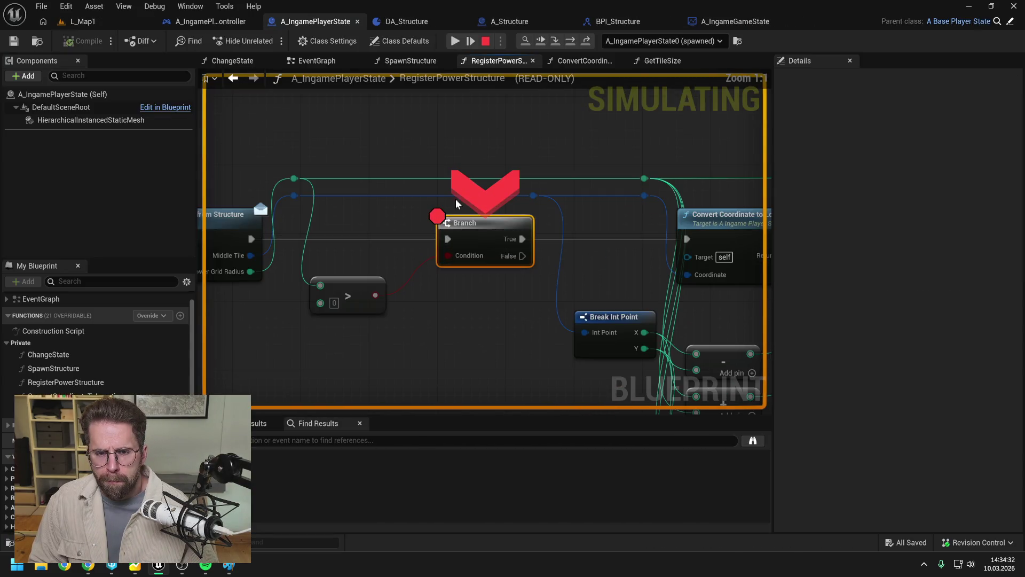
pyautogui.click(557, 43)
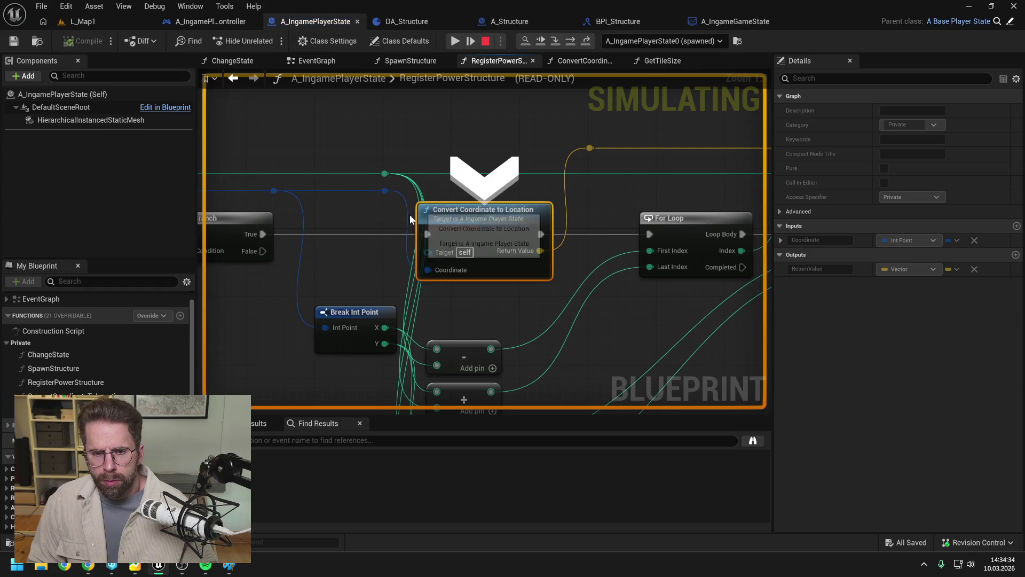
pyautogui.click(376, 210)
pyautogui.scroll(-2, 479, 204)
pyautogui.press('F9')
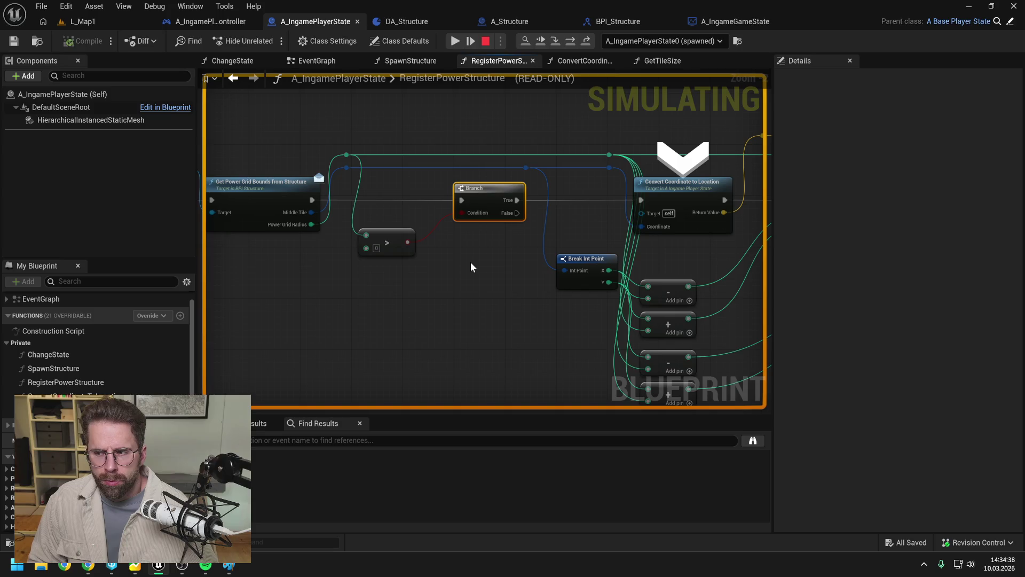
pyautogui.moveTo(380, 214)
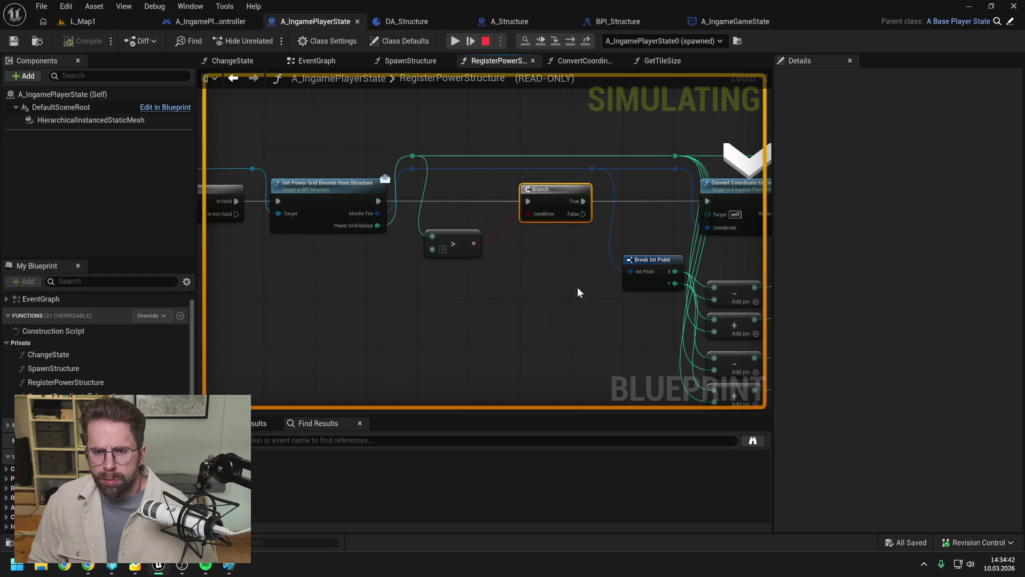
# - Step into both For Loops, checking the pin values on the Subtract and Add nodes
pyautogui.click(569, 39)
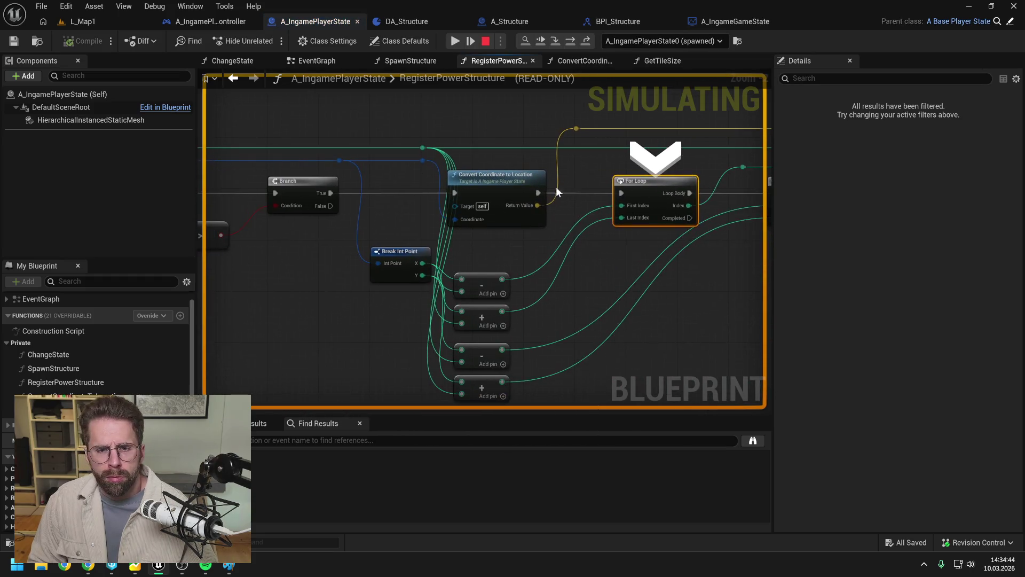
pyautogui.moveTo(537, 205)
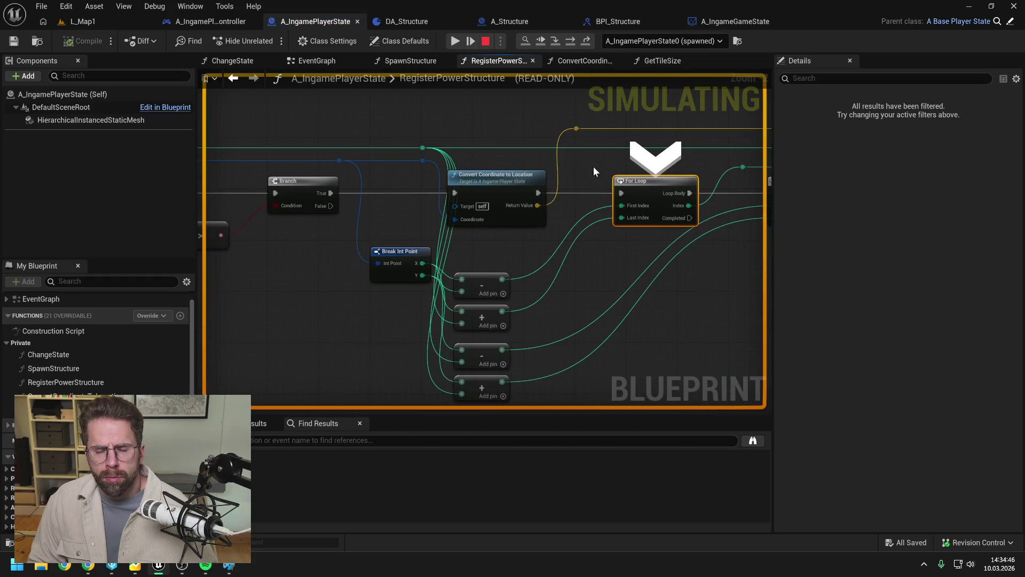
pyautogui.moveTo(546, 149)
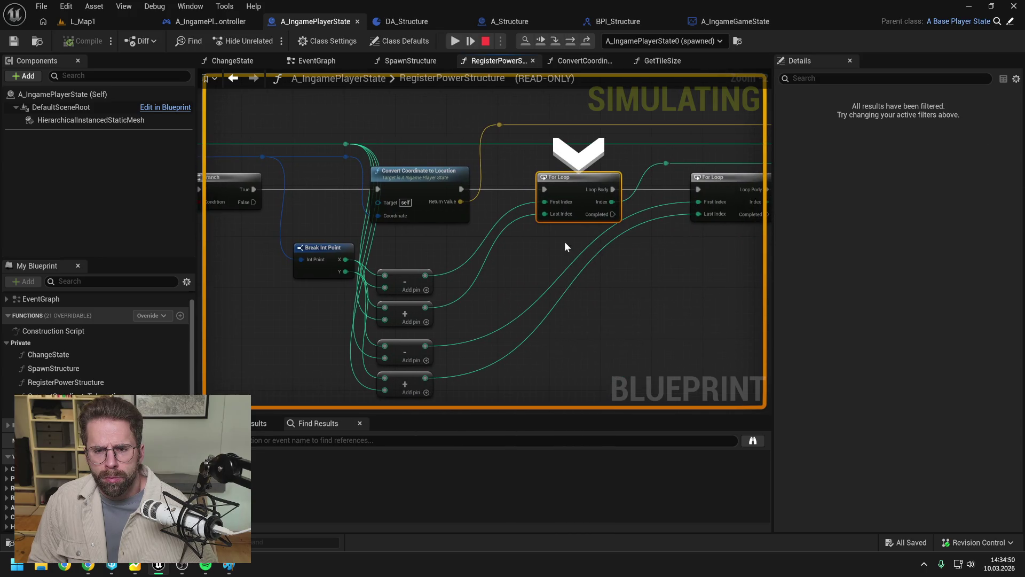
pyautogui.click(570, 41)
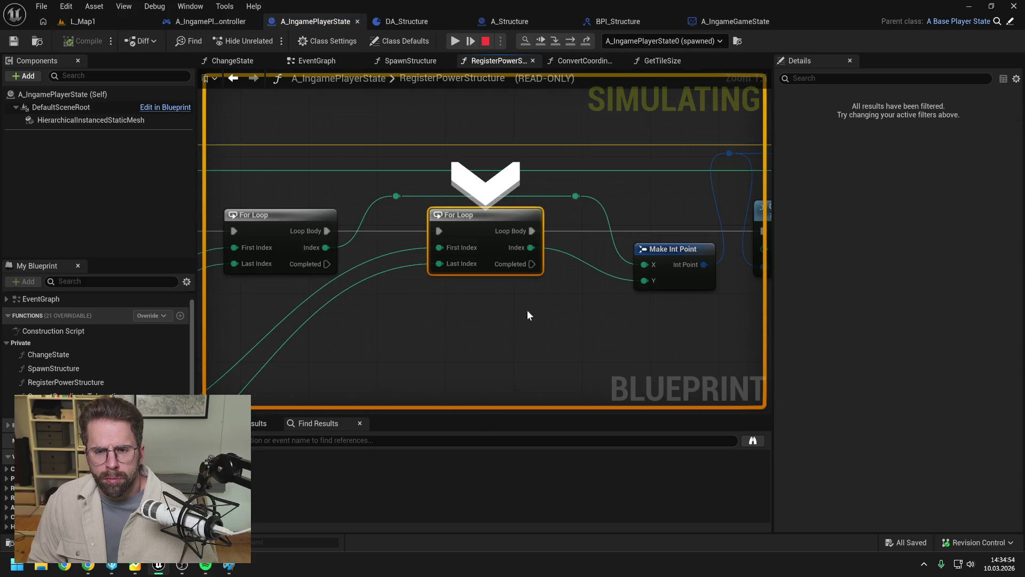
pyautogui.scroll(-4, 516, 313)
pyautogui.moveTo(511, 309); pyautogui.dragTo(648, 267)
pyautogui.moveTo(377, 282)
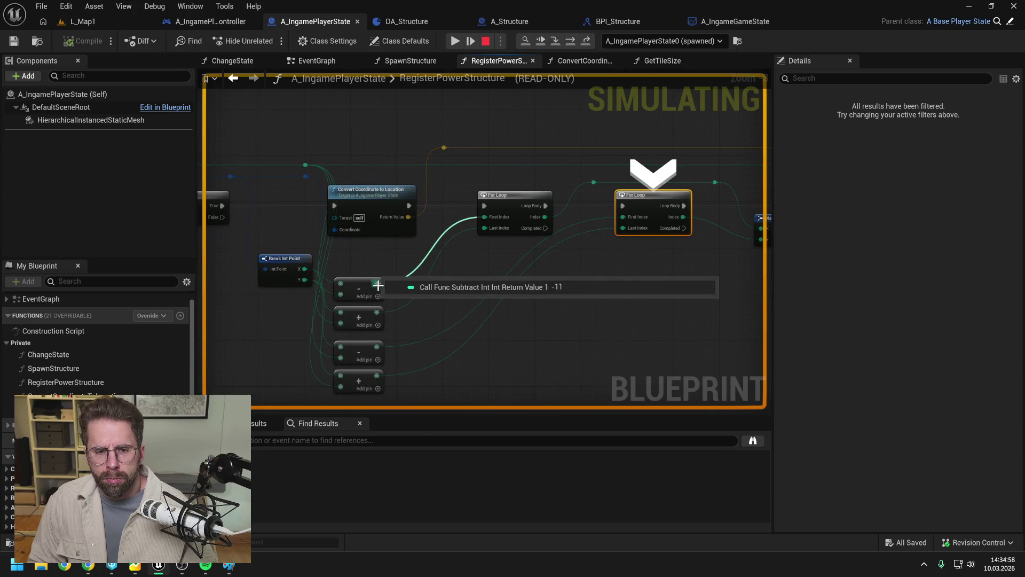
pyautogui.moveTo(376, 349)
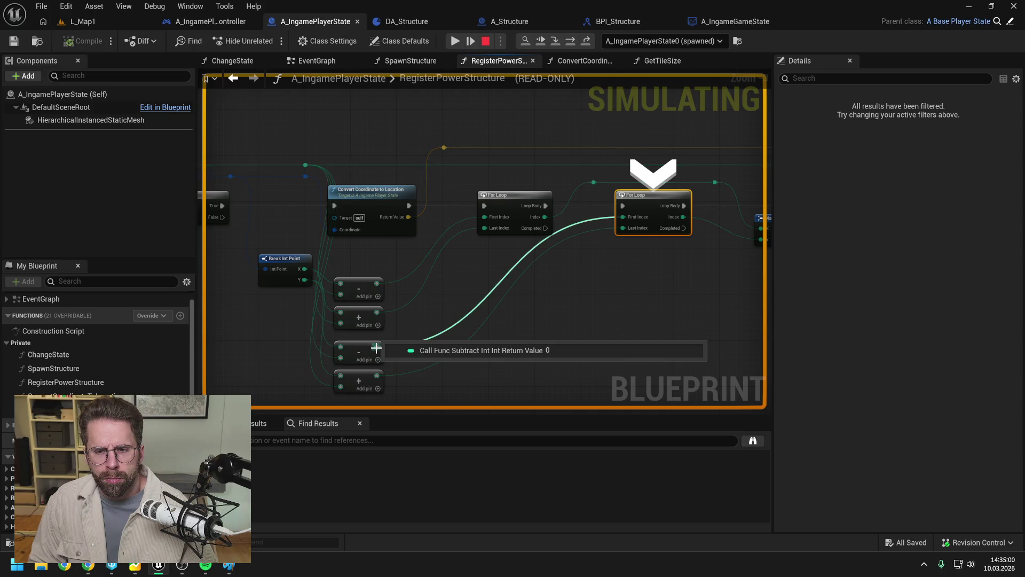
pyautogui.moveTo(377, 378)
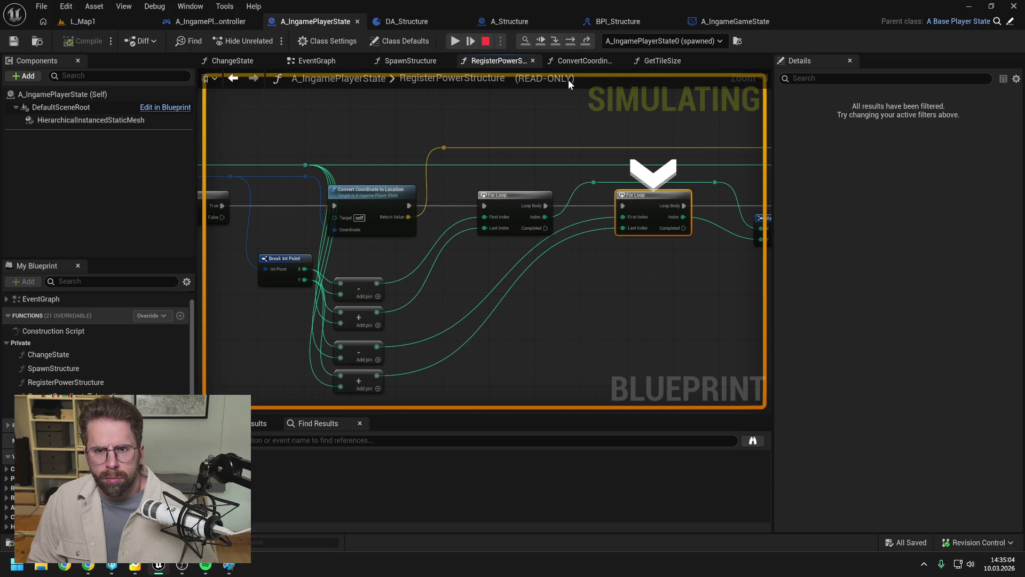
# - Step past Convert Coordinate to Location to the distance-check Branch, confirming Get Tile Size returns 100
pyautogui.click(570, 41)
pyautogui.moveTo(353, 361)
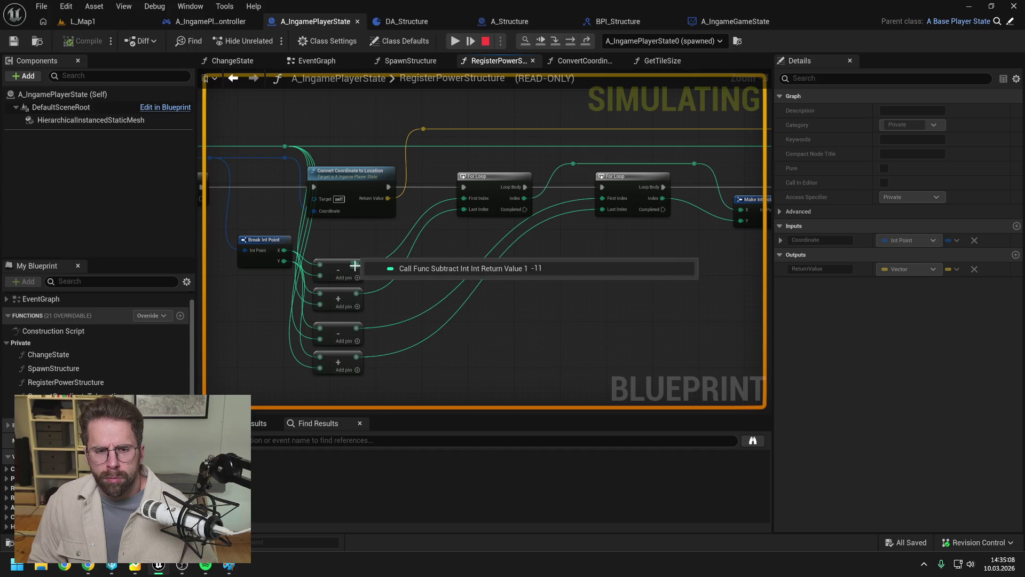
pyautogui.press('F10')
pyautogui.moveTo(577, 249)
pyautogui.mouseDown()
pyautogui.moveTo(485, 257)
pyautogui.moveTo(426, 247)
pyautogui.moveTo(422, 261)
pyautogui.mouseUp()
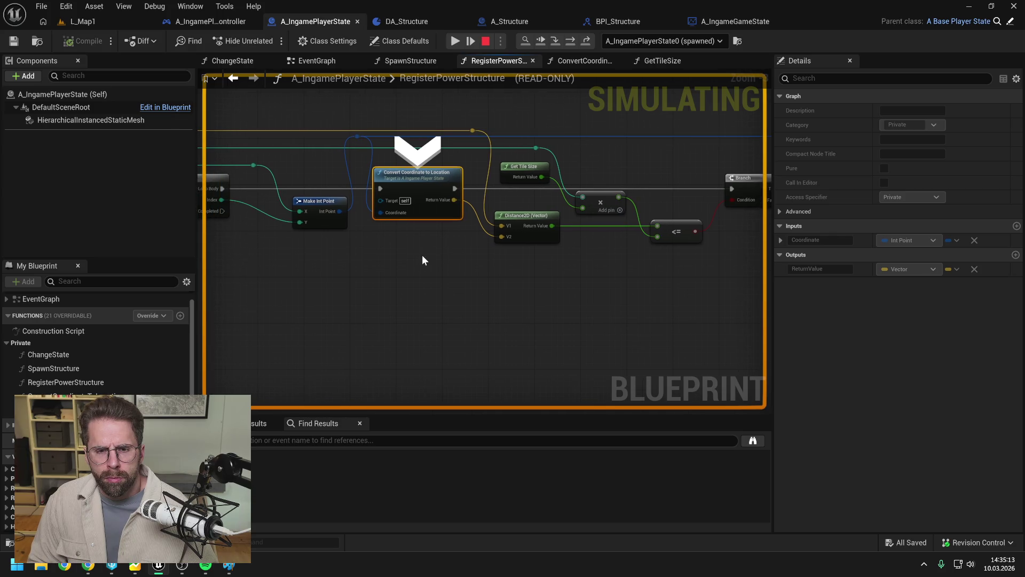
pyautogui.click(576, 40)
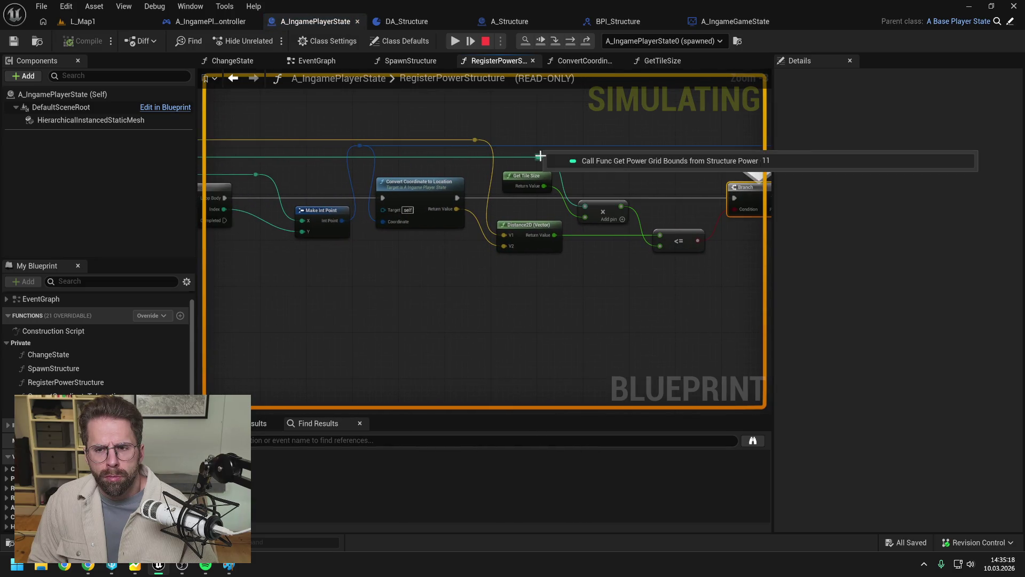
pyautogui.moveTo(550, 188)
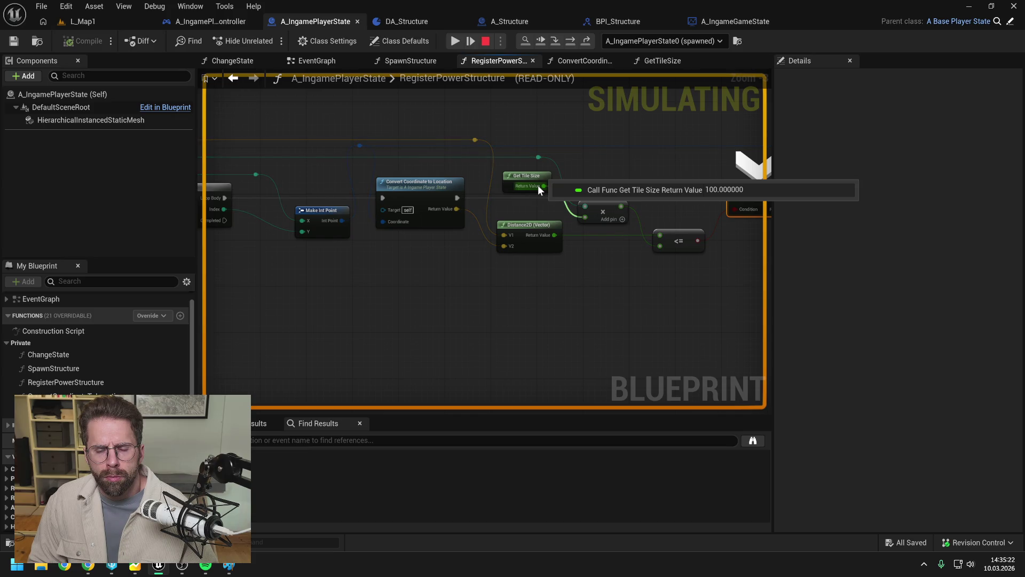
pyautogui.moveTo(537, 185); pyautogui.dragTo(429, 194)
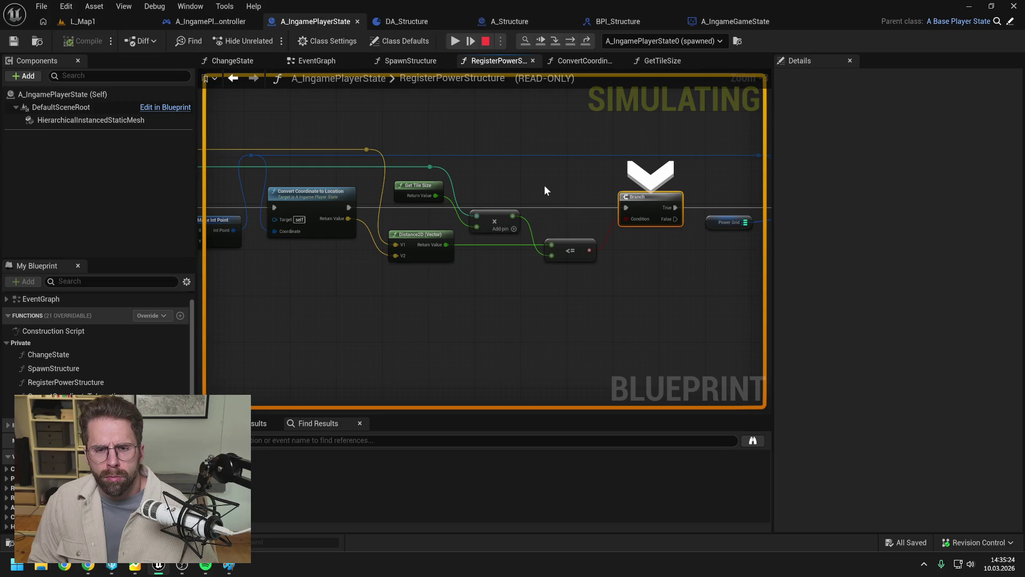
pyautogui.moveTo(532, 189); pyautogui.dragTo(589, 191)
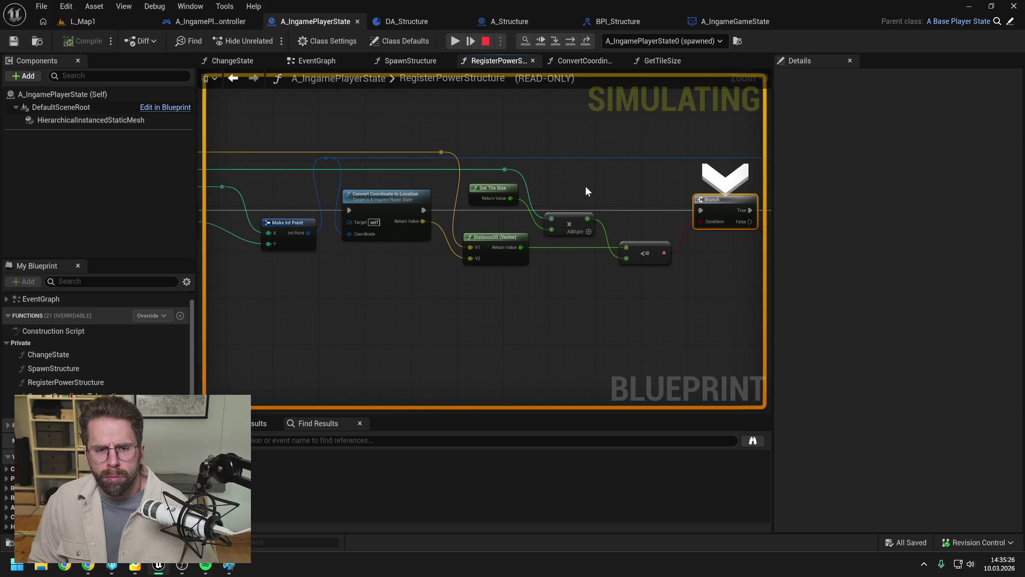
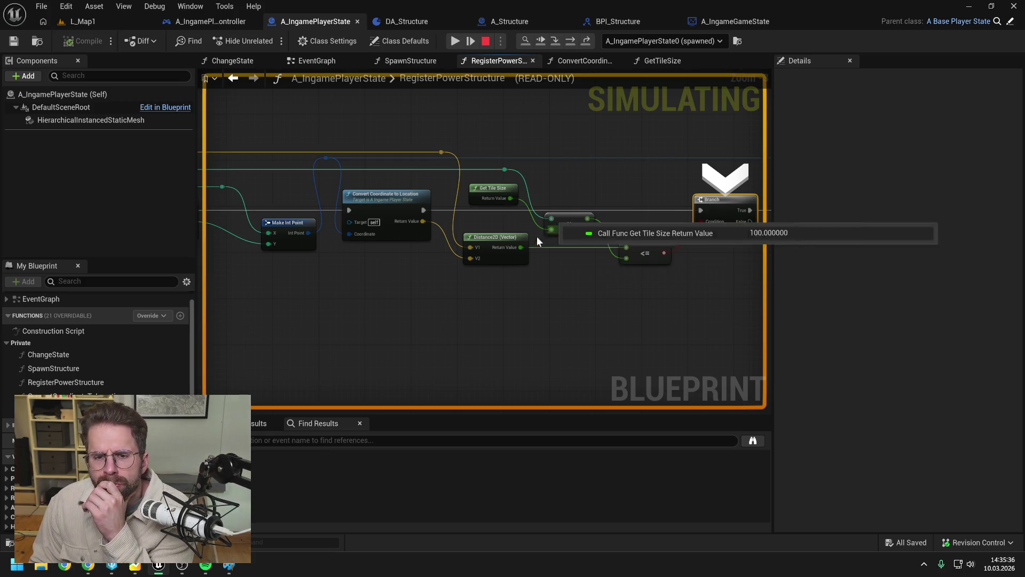
# - Step past the Branch check and inspect pin values around Convert Coordinate to Location
pyautogui.moveTo(521, 250)
pyautogui.press('F10')
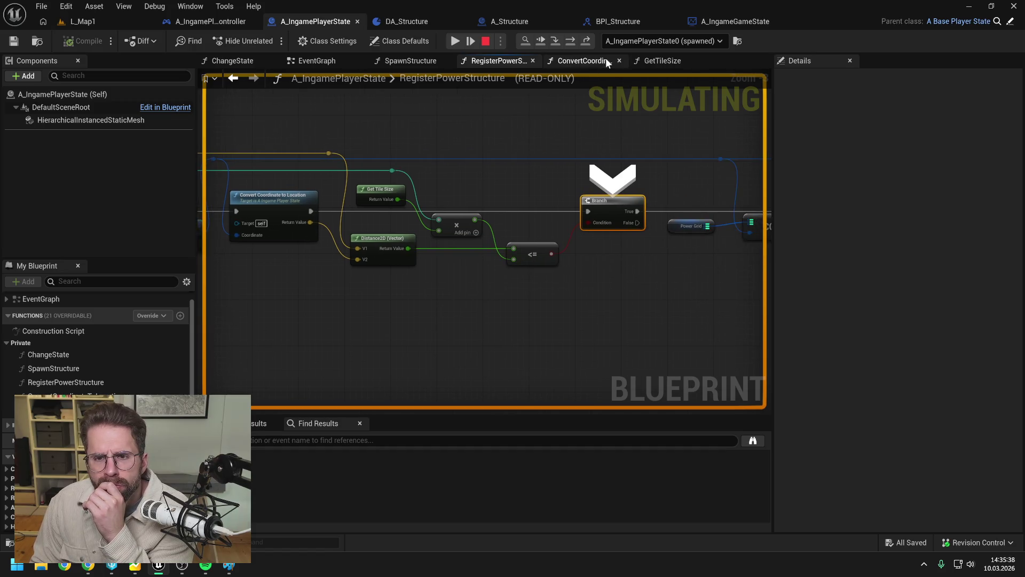
pyautogui.click(569, 40)
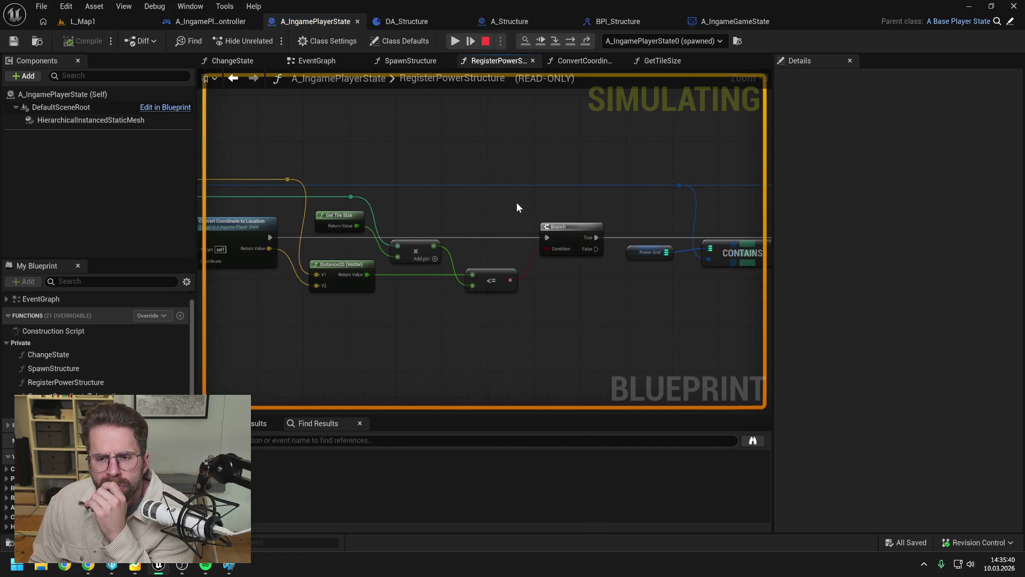
pyautogui.moveTo(426, 270)
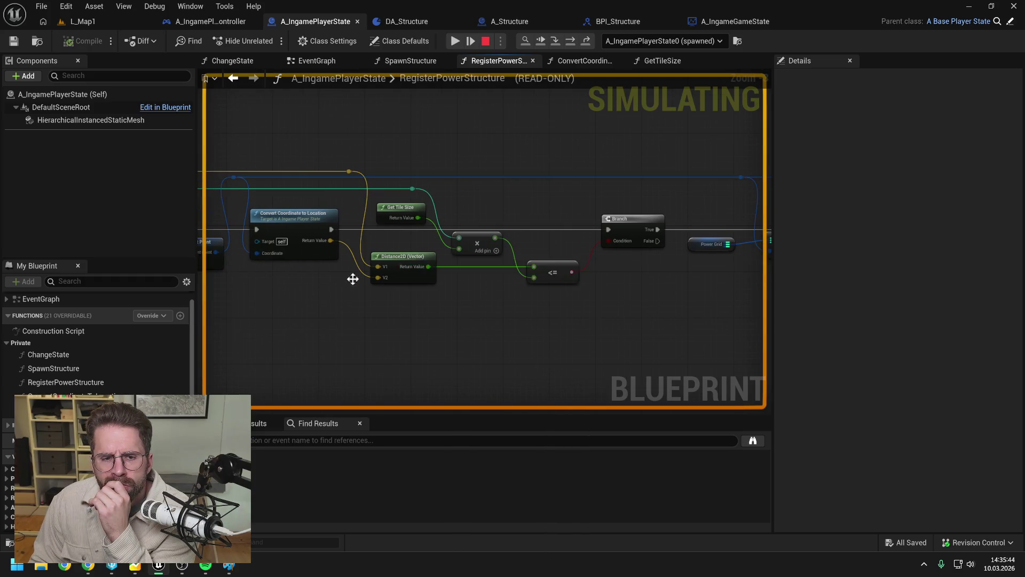
pyautogui.moveTo(371, 274); pyautogui.dragTo(483, 280)
pyautogui.moveTo(406, 250)
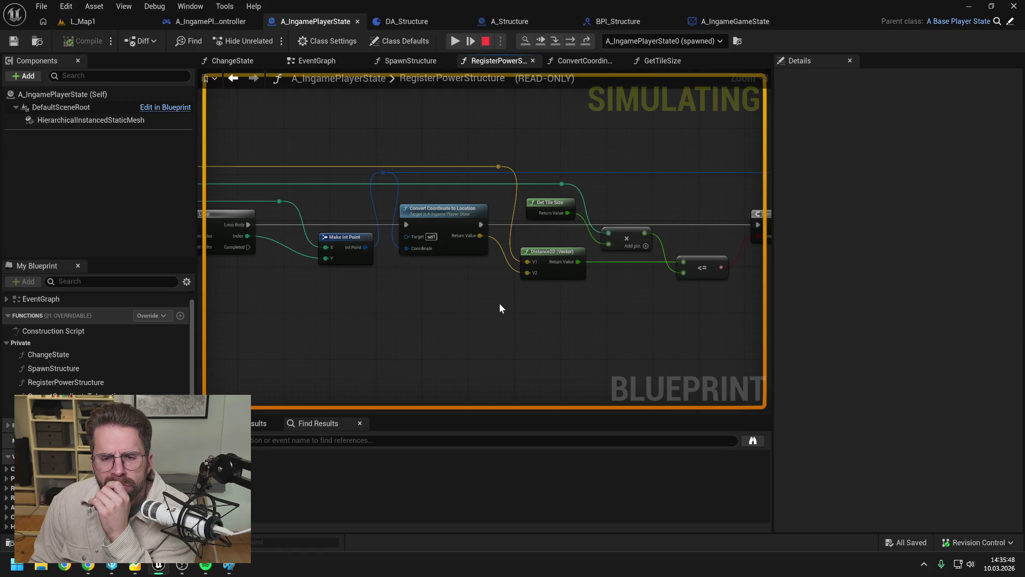
pyautogui.moveTo(575, 261)
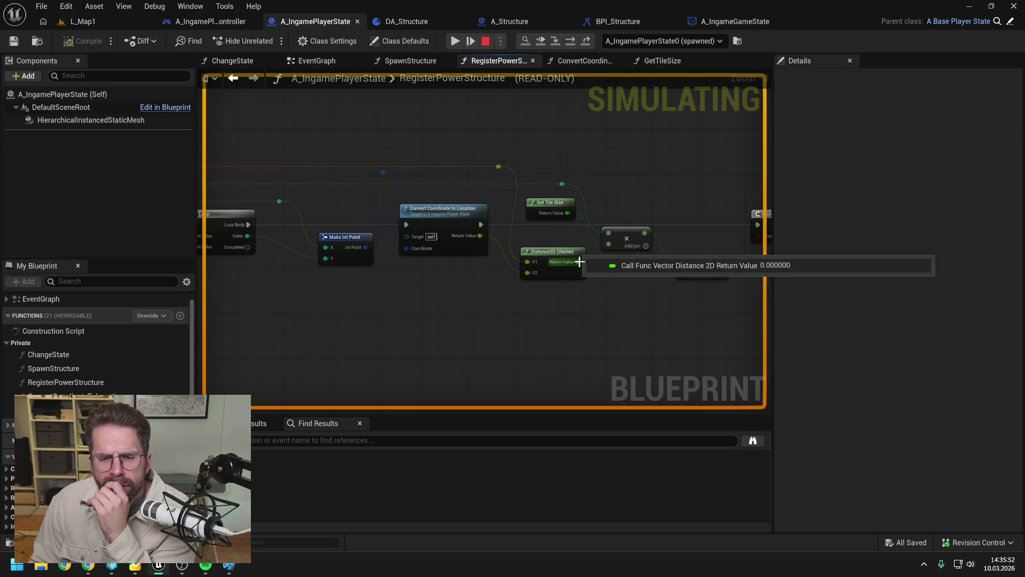
pyautogui.moveTo(483, 234)
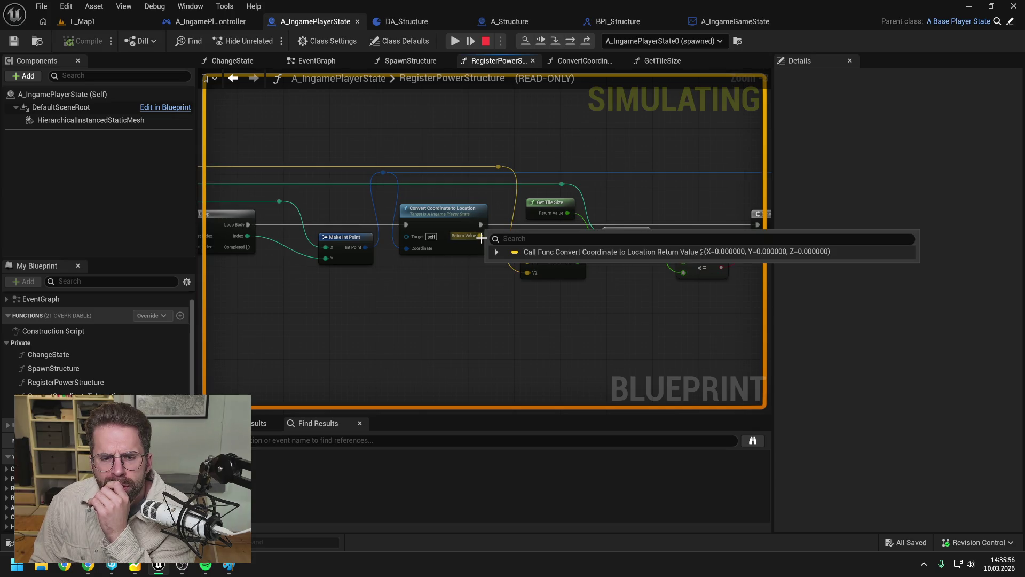
pyautogui.moveTo(498, 166)
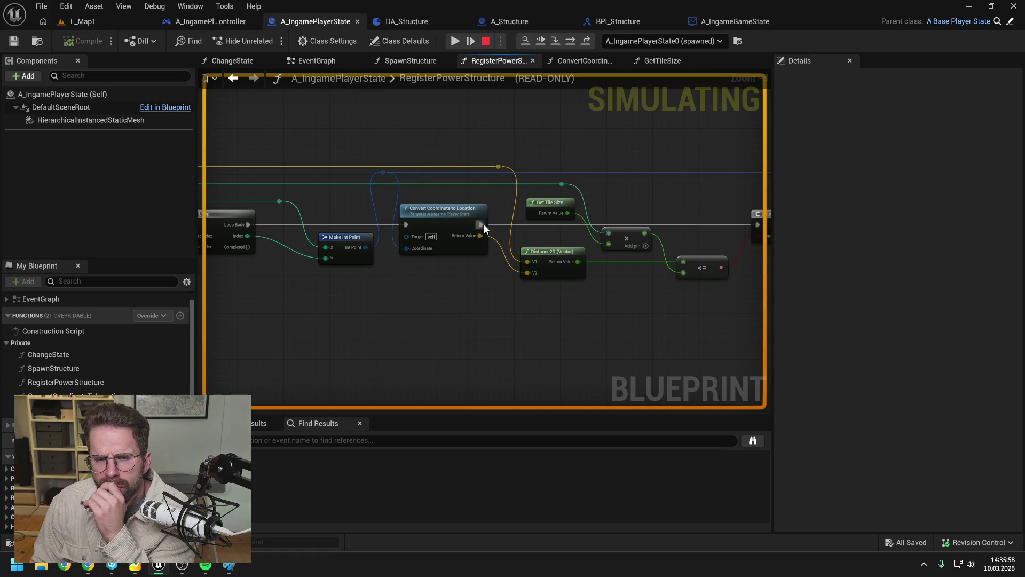
pyautogui.moveTo(378, 261); pyautogui.dragTo(437, 251)
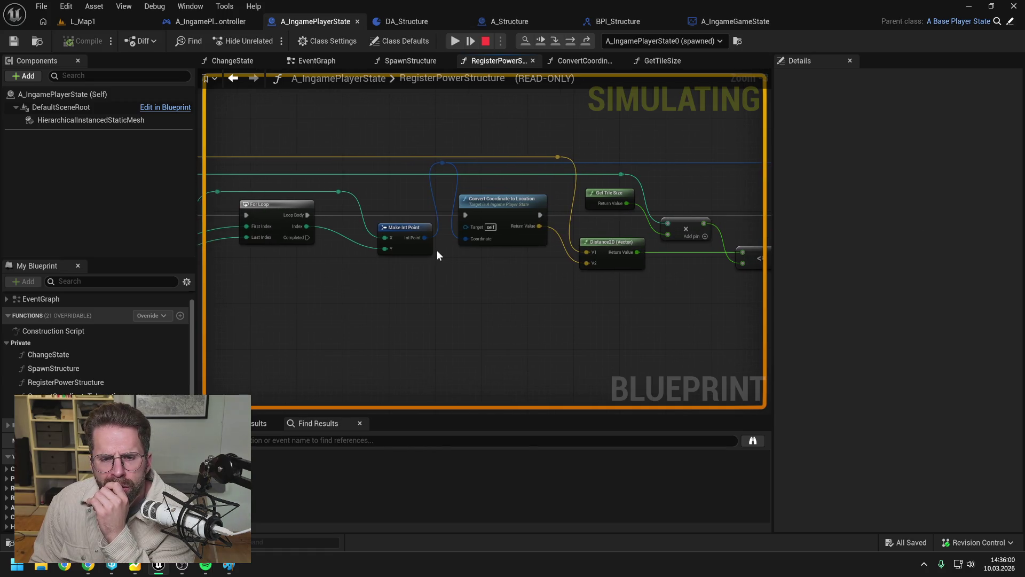
# - Step through the CONTAINS branch to the Add Instance node, then stop the simulation
pyautogui.press('F10')
pyautogui.press('F10')
pyautogui.press('F10')
pyautogui.moveTo(427, 229)
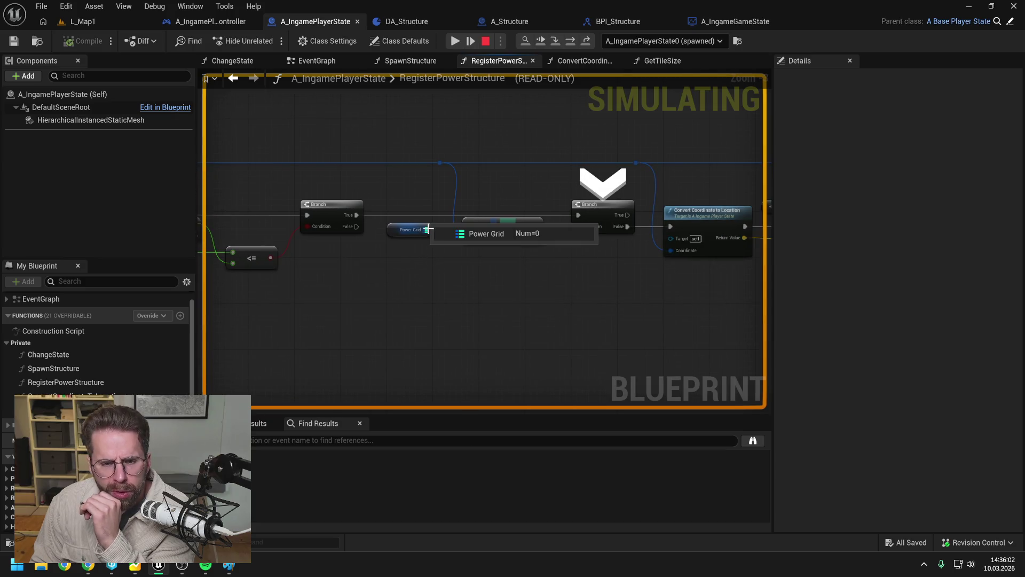
pyautogui.moveTo(427, 230); pyautogui.dragTo(491, 288)
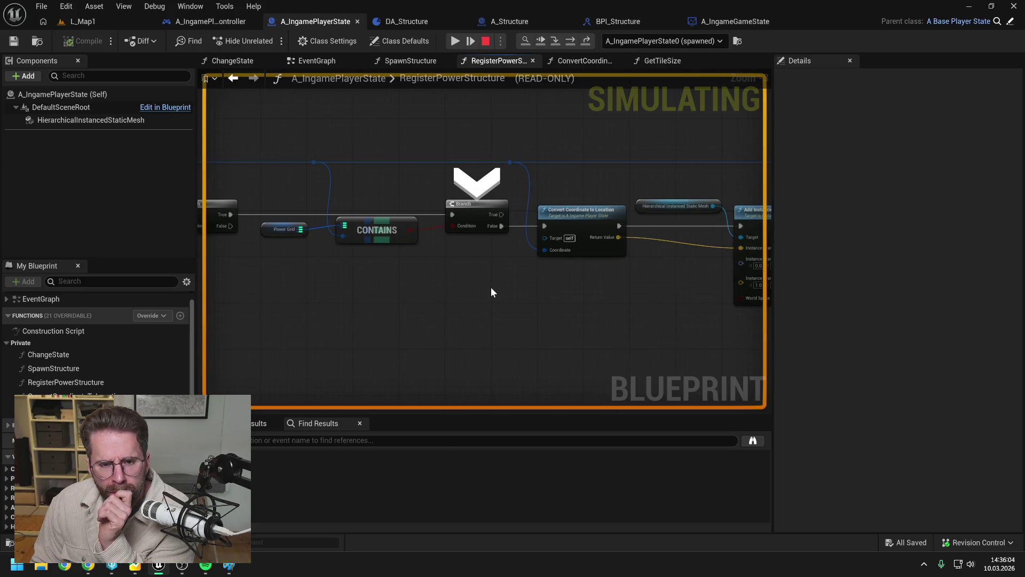
pyautogui.click(570, 41)
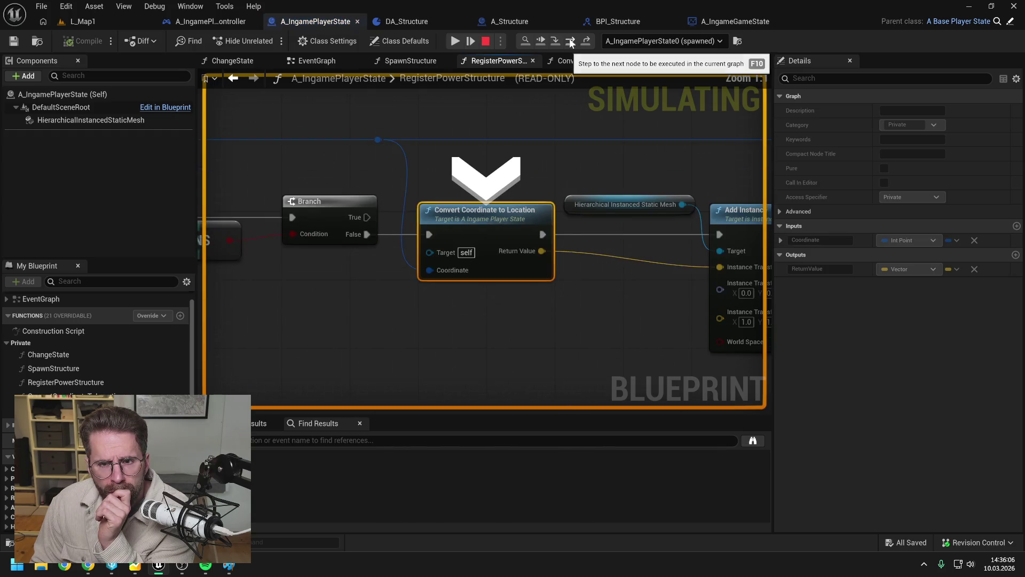
pyautogui.click(571, 41)
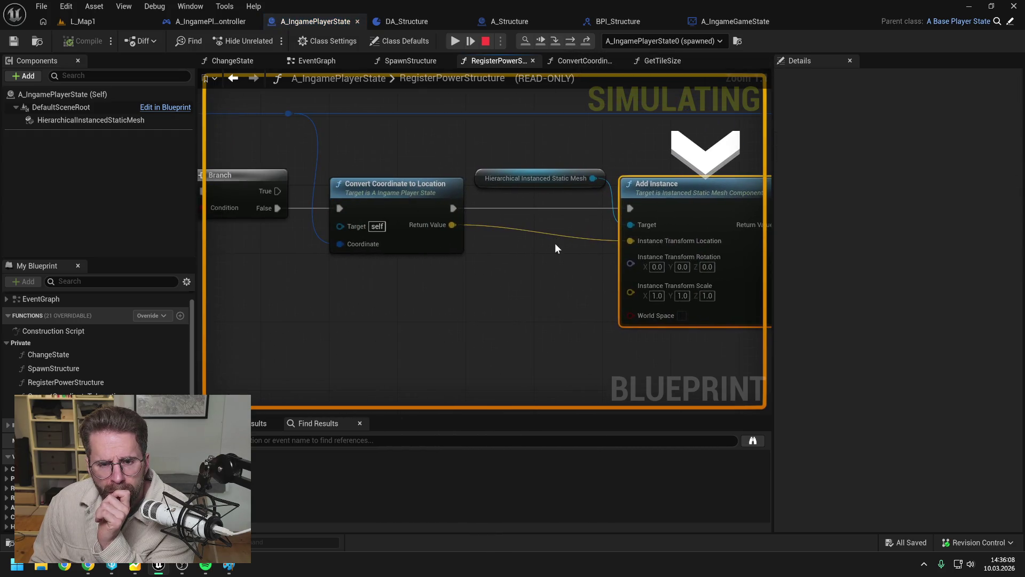
pyautogui.click(486, 41)
# - Open ConvertCoordinateToLocation and delete both greater-than comparison nodes
pyautogui.doubleClick(409, 198)
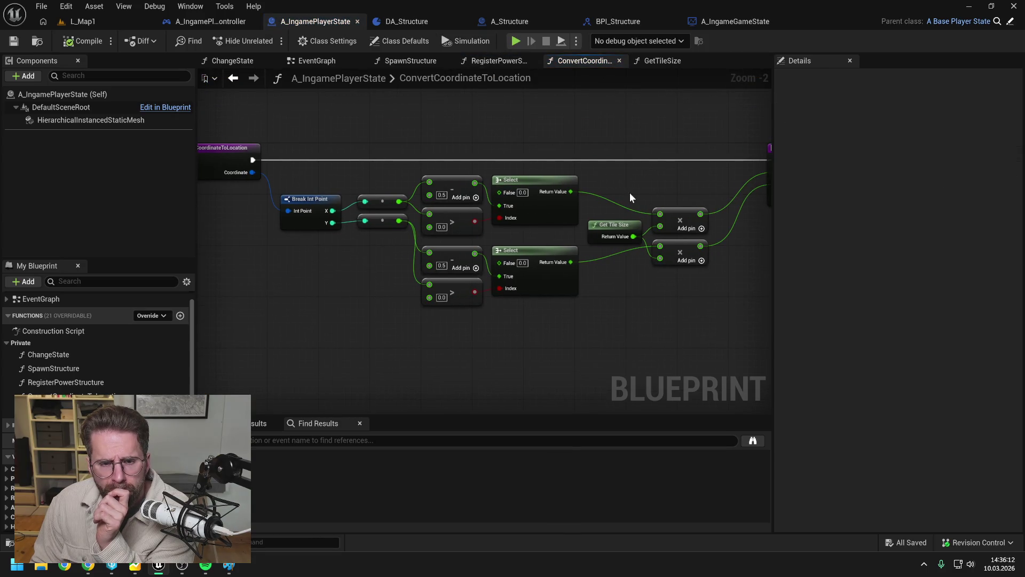
pyautogui.scroll(-1, 630, 197)
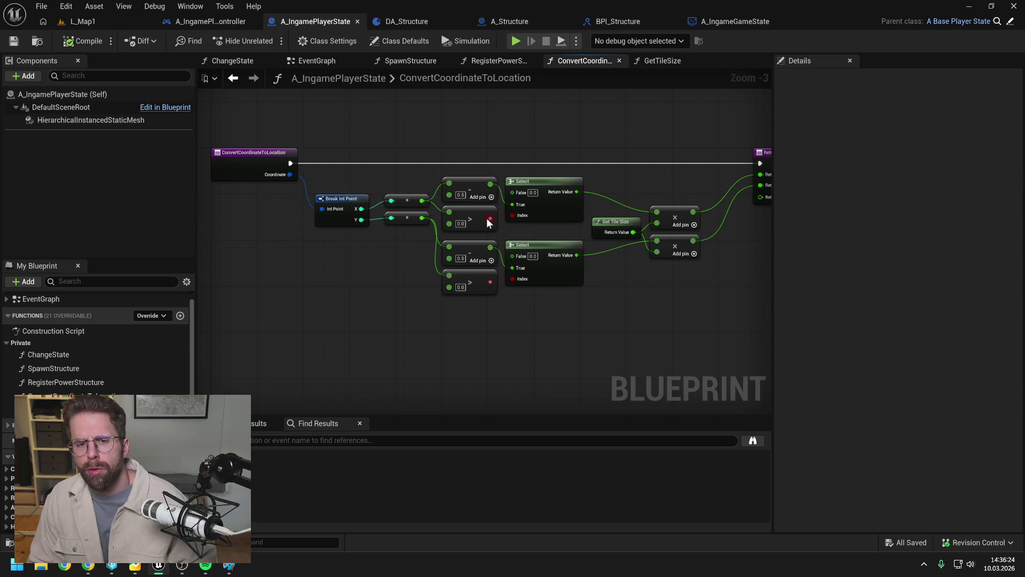
pyautogui.click(473, 218)
pyautogui.keyDown('ctrl'); pyautogui.click(476, 283); pyautogui.keyUp('ctrl')
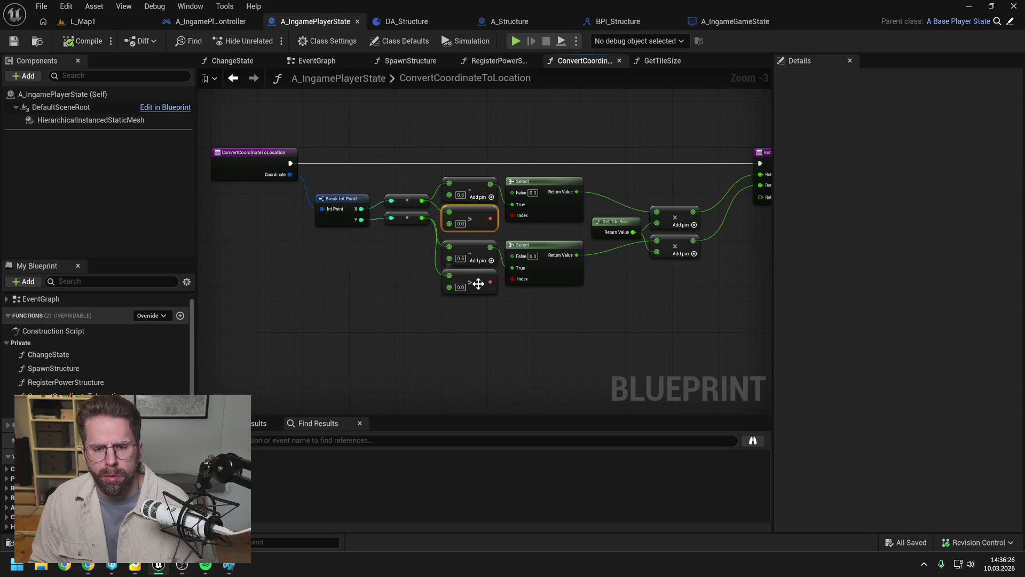
pyautogui.press('Delete')
# - Wire != checks on X and Y into each Select's Index, compile, and return to L_Map1
pyautogui.moveTo(422, 200); pyautogui.dragTo(460, 219)
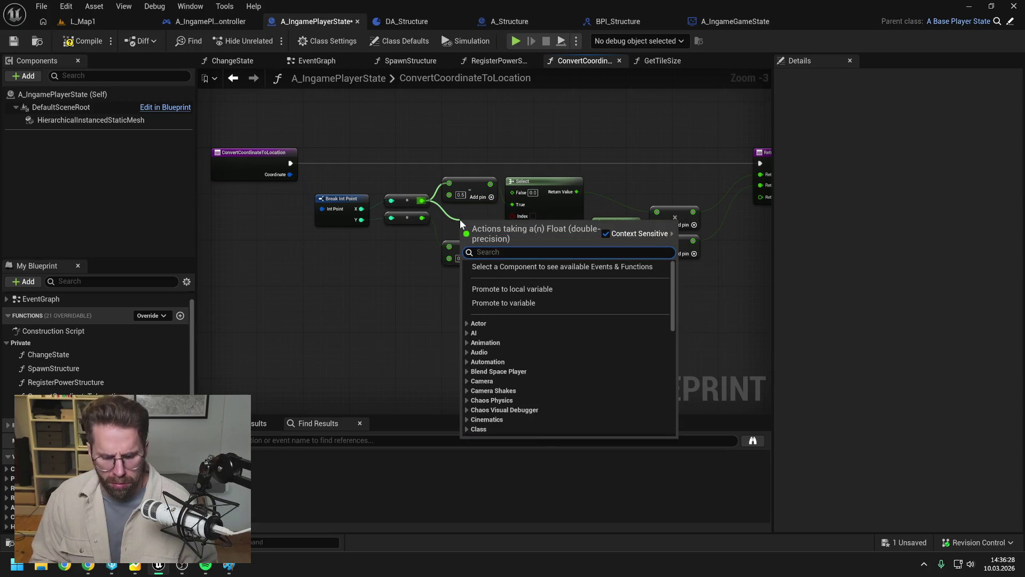
pyautogui.write('!=')
pyautogui.click(513, 285)
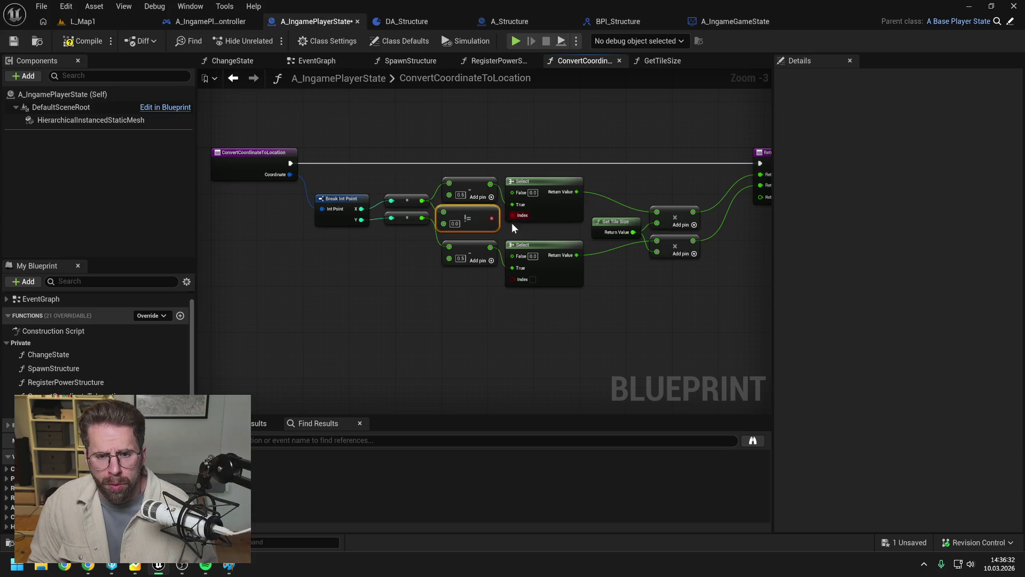
pyautogui.moveTo(492, 218)
pyautogui.mouseDown()
pyautogui.moveTo(511, 277)
pyautogui.moveTo(505, 232)
pyautogui.mouseUp()
pyautogui.hotkey('ctrl', 'c')
pyautogui.hotkey('ctrl', 'v')
pyautogui.moveTo(422, 218)
pyautogui.mouseDown()
pyautogui.moveTo(480, 293)
pyautogui.moveTo(444, 281)
pyautogui.moveTo(512, 279)
pyautogui.mouseUp()
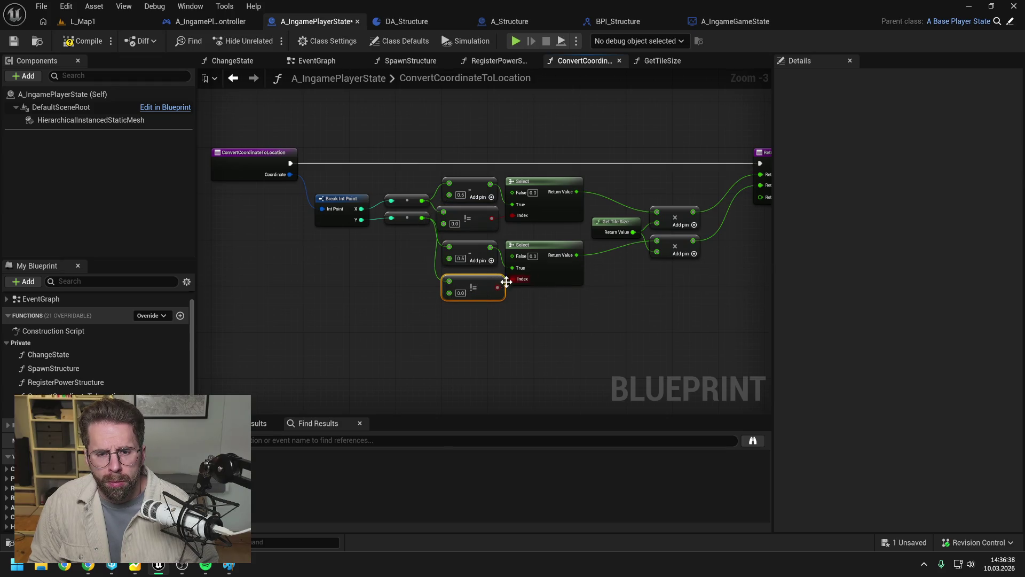
pyautogui.click(504, 325)
pyautogui.click(87, 44)
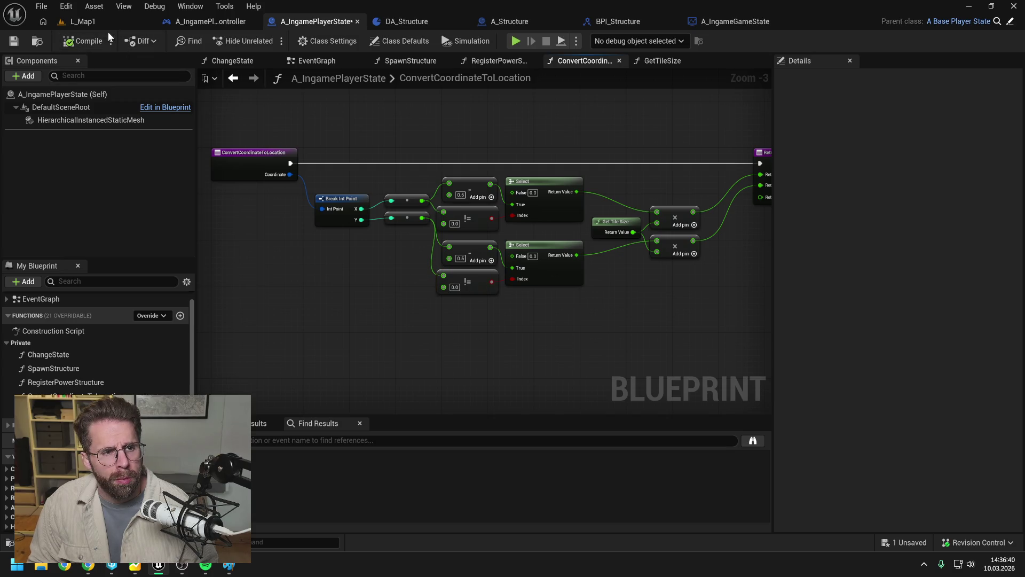
pyautogui.click(105, 21)
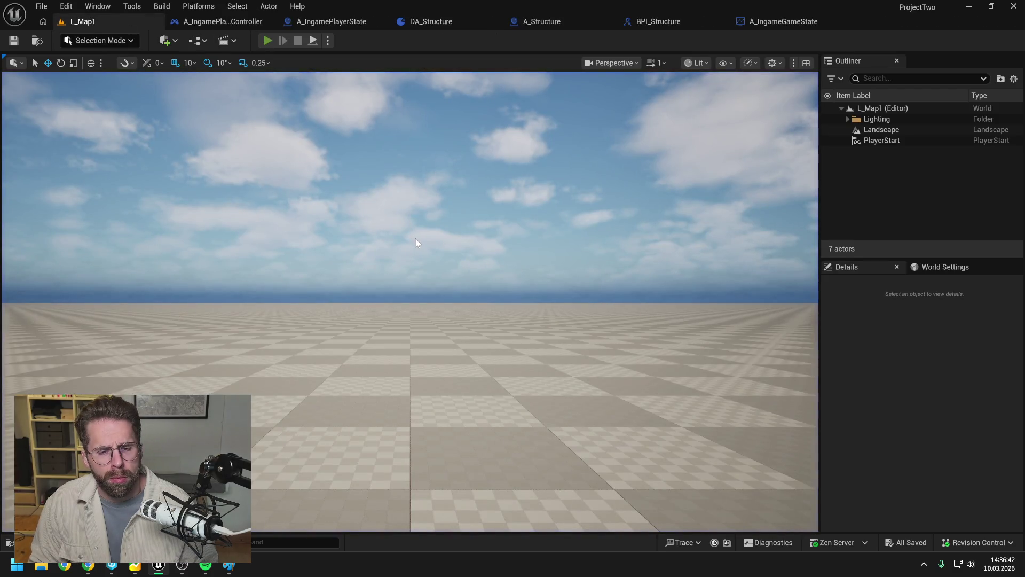
# - Play and stop the level, select the ConvertCoordinateToLocation entry node, and return to L_Map1
pyautogui.hotkey('alt', 'p')
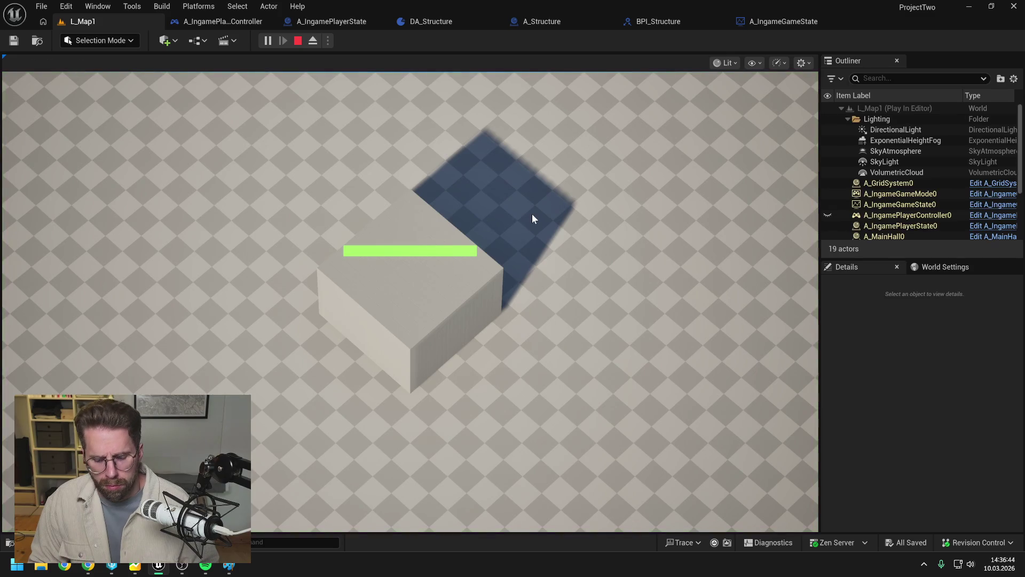
pyautogui.scroll(-5, 535, 219)
pyautogui.click(298, 41)
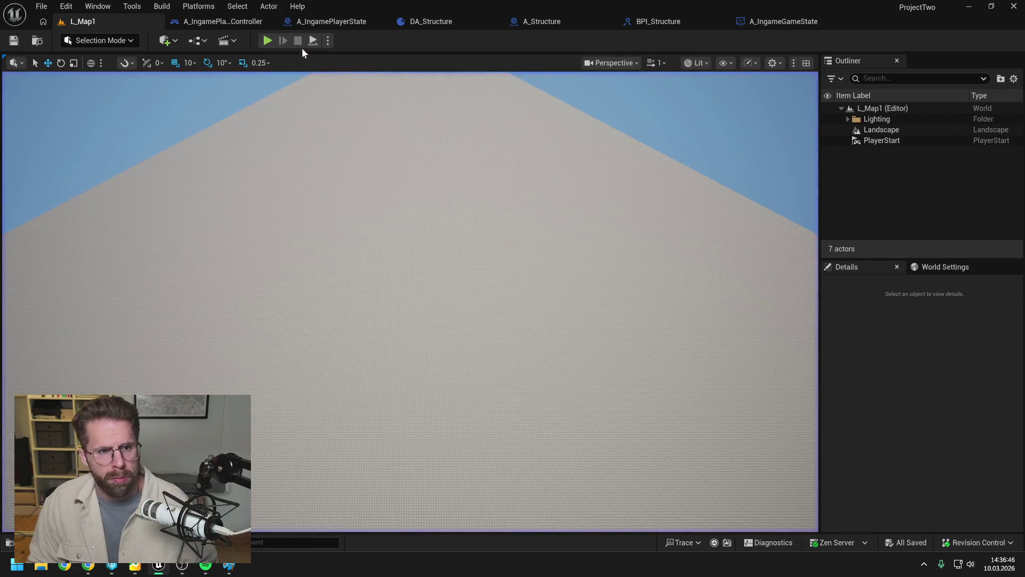
pyautogui.click(336, 21)
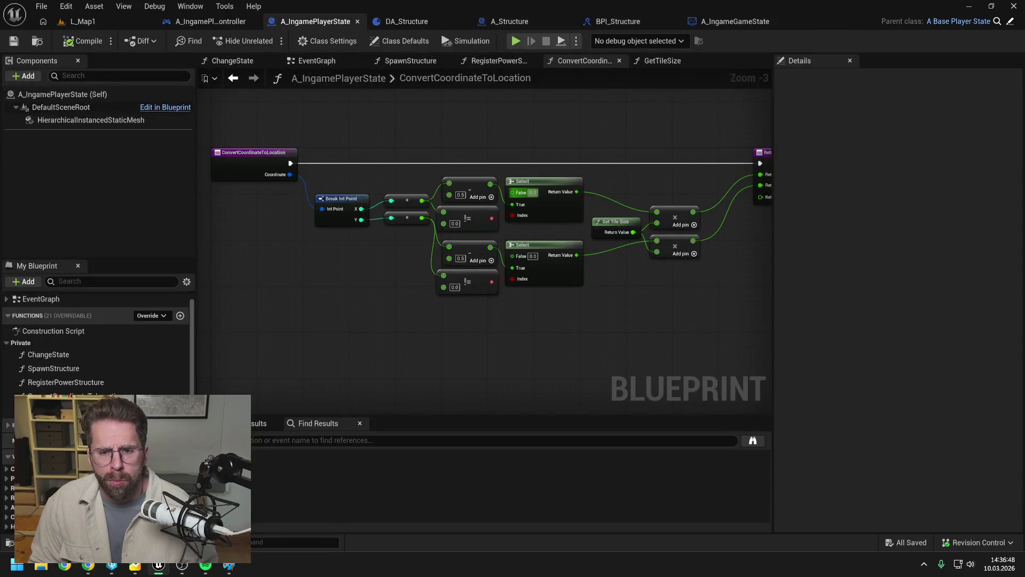
pyautogui.click(251, 152)
pyautogui.click(105, 23)
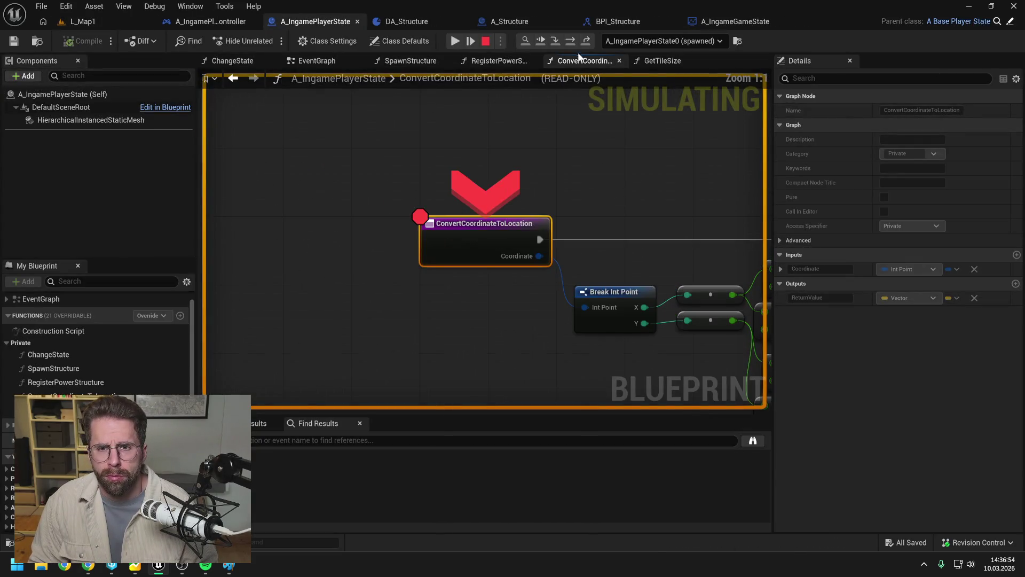
# - Step into ConvertCoordinateToLocation and read -1150 on both multiply outputs
pyautogui.moveTo(418, 229)
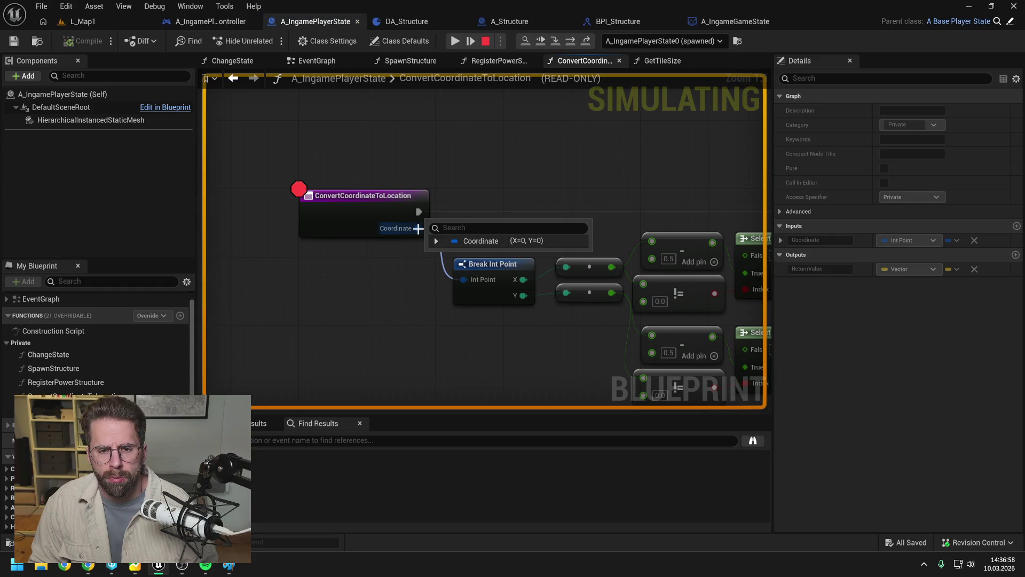
pyautogui.scroll(-5, 537, 176)
pyautogui.press('F10')
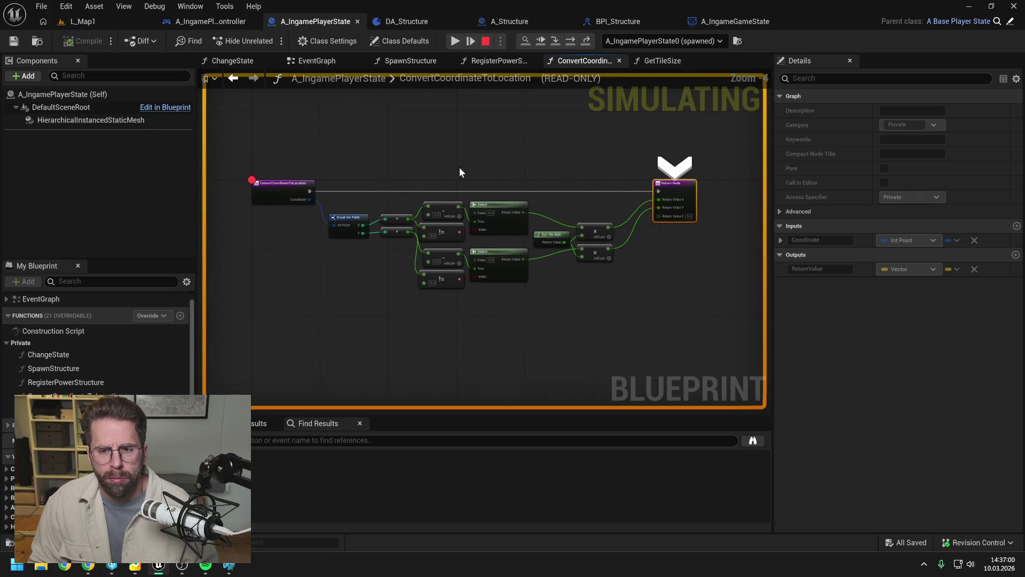
pyautogui.moveTo(608, 230)
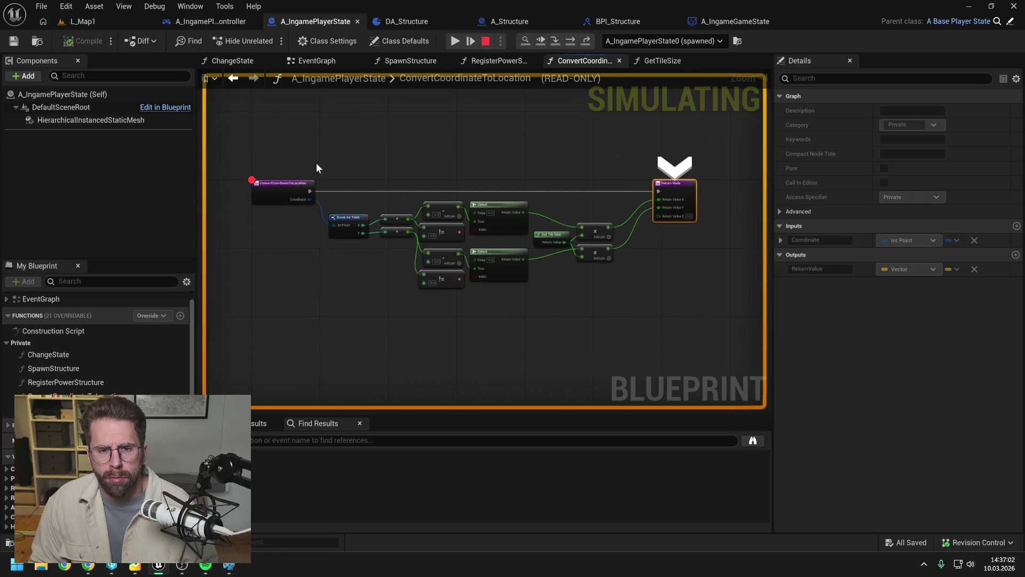
pyautogui.click(587, 40)
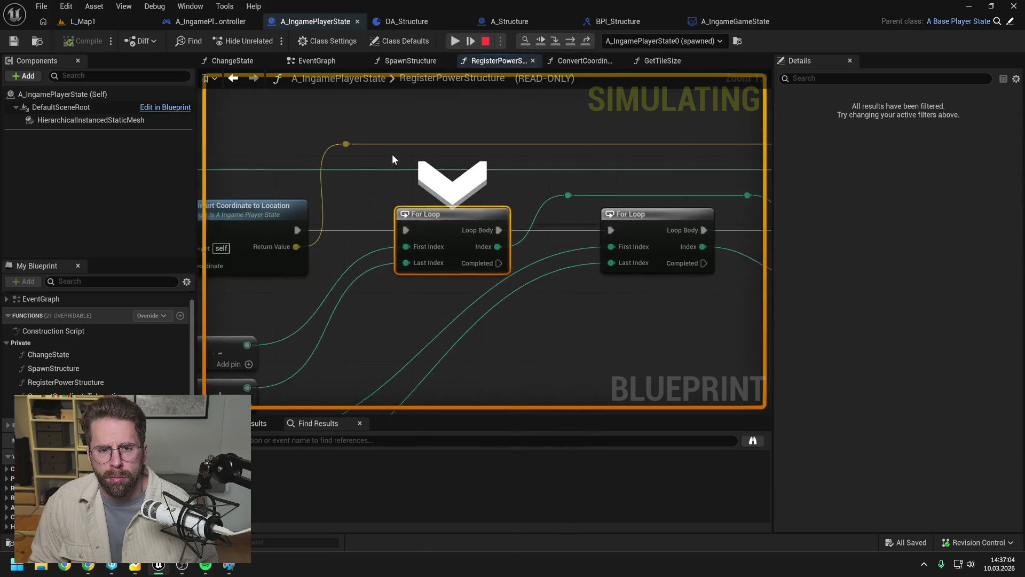
pyautogui.press('F11')
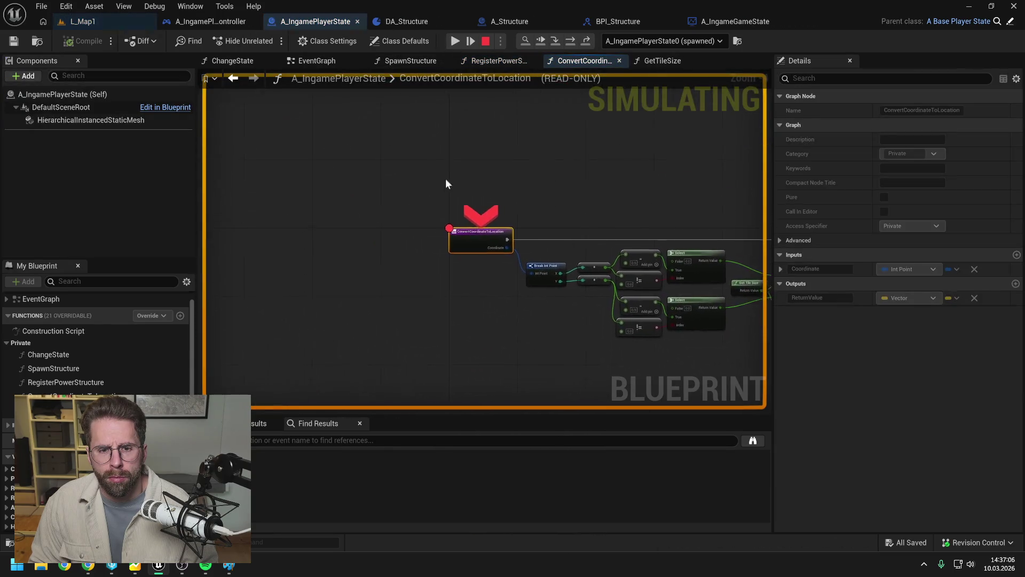
pyautogui.press('F10')
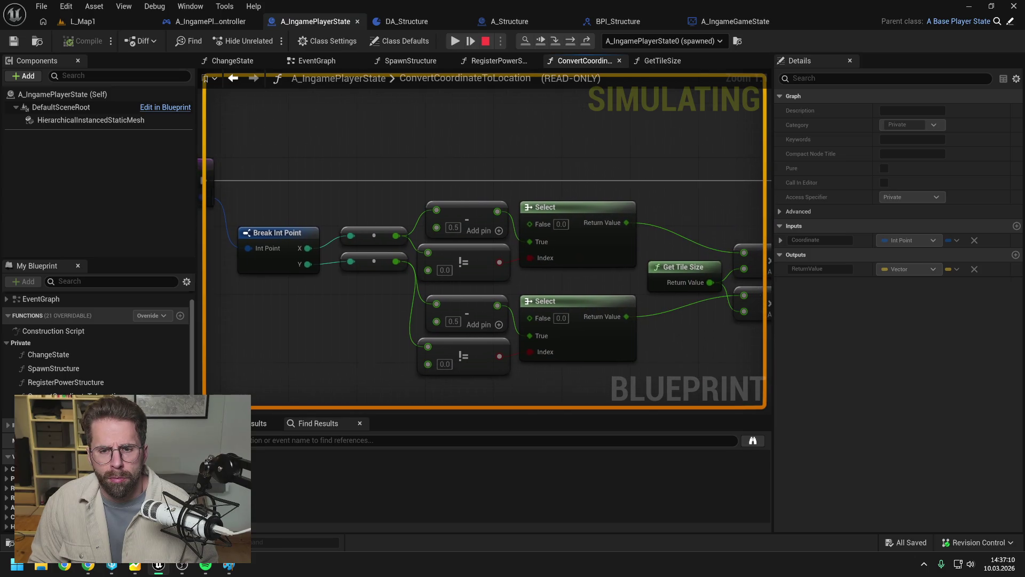
pyautogui.moveTo(668, 251)
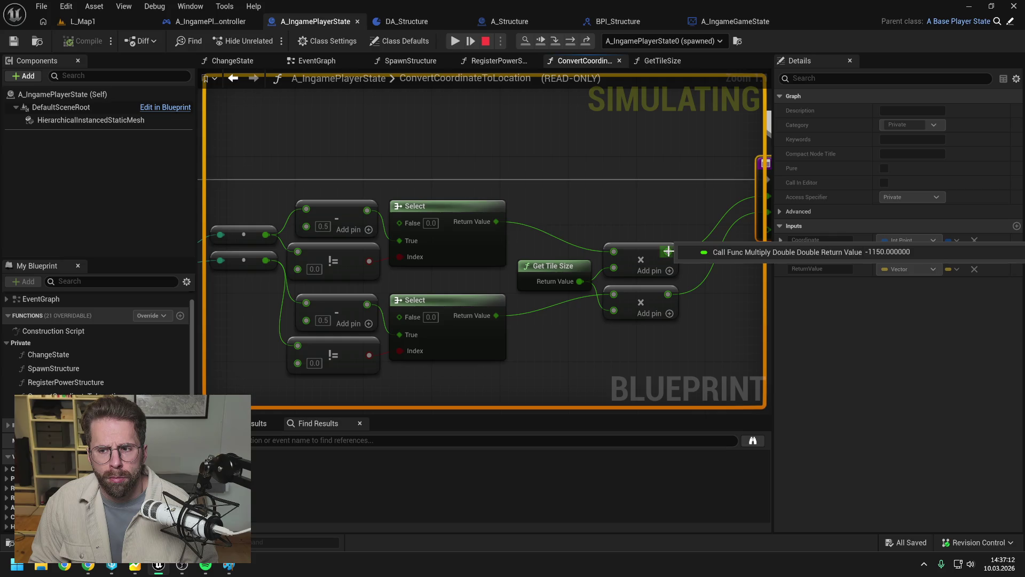
pyautogui.moveTo(668, 297)
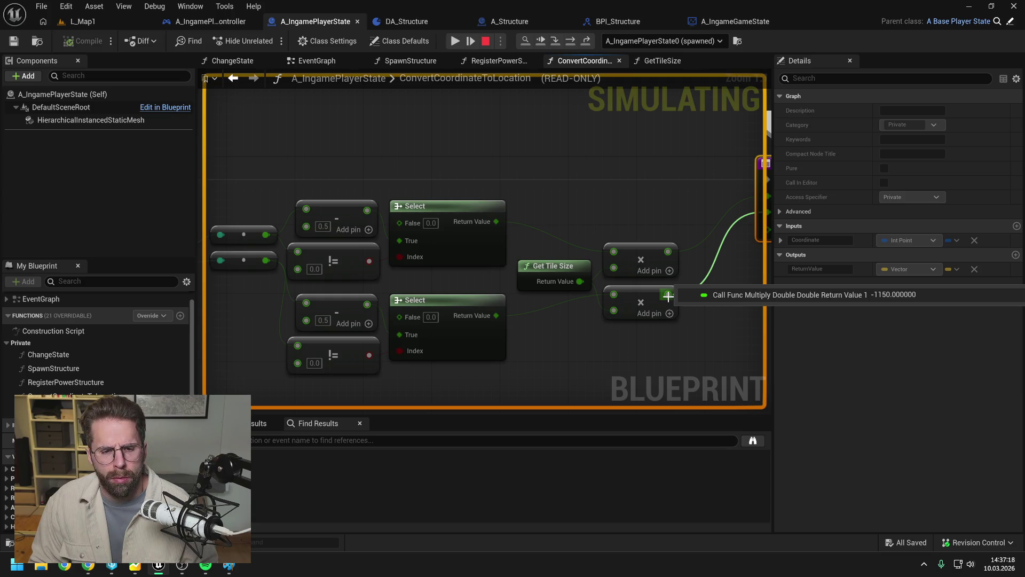
# - Stop simulating, delete the lower subtract, != and Select nodes, and make room in the graph
pyautogui.click(489, 44)
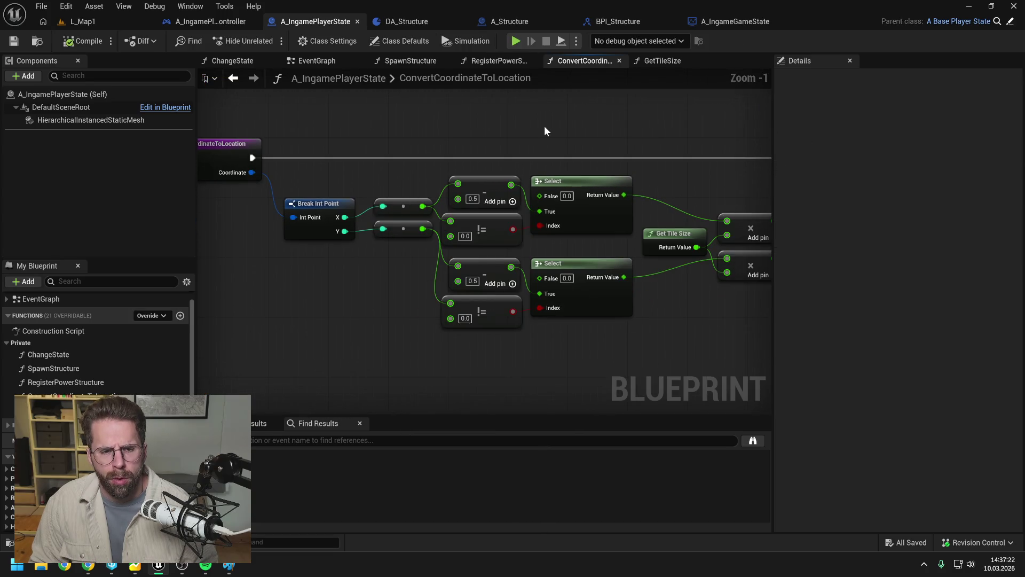
pyautogui.scroll(-1, 544, 128)
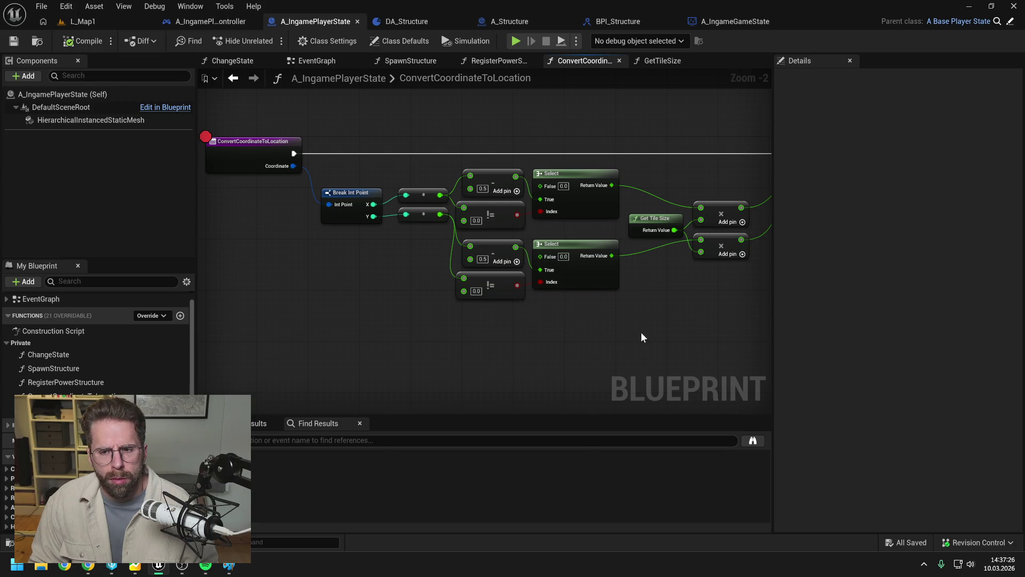
pyautogui.moveTo(640, 333); pyautogui.dragTo(582, 331)
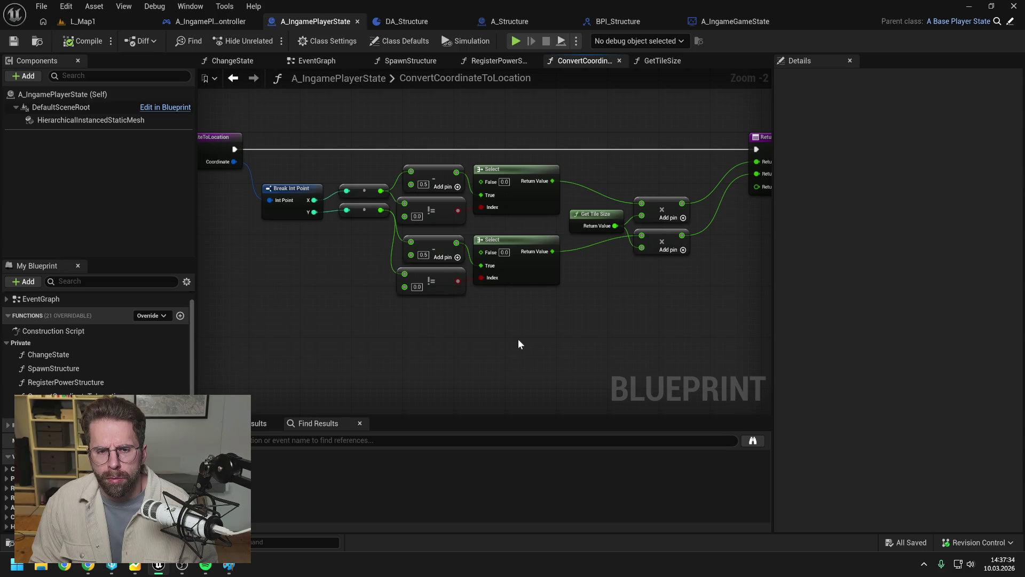
pyautogui.moveTo(514, 339)
pyautogui.mouseDown()
pyautogui.moveTo(438, 276)
pyautogui.moveTo(451, 261)
pyautogui.mouseUp()
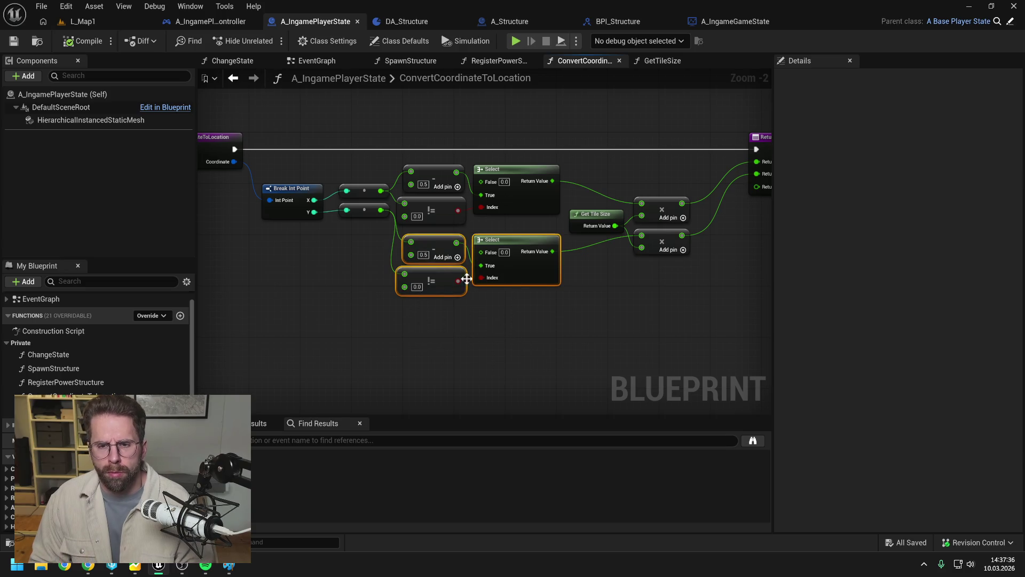
pyautogui.press('Delete')
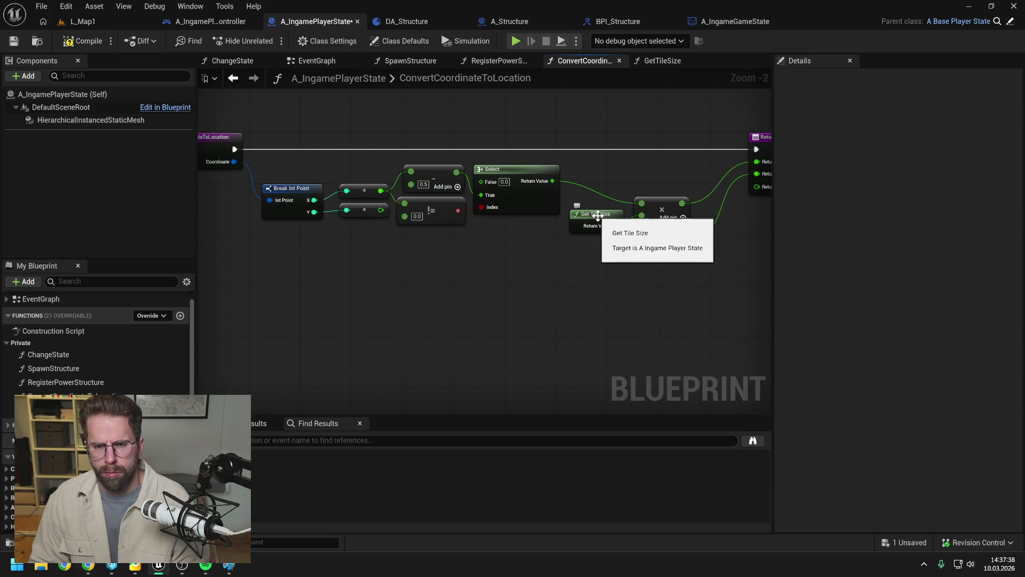
pyautogui.moveTo(595, 190); pyautogui.dragTo(660, 250)
pyautogui.moveTo(651, 206); pyautogui.dragTo(656, 272)
pyautogui.click(509, 245)
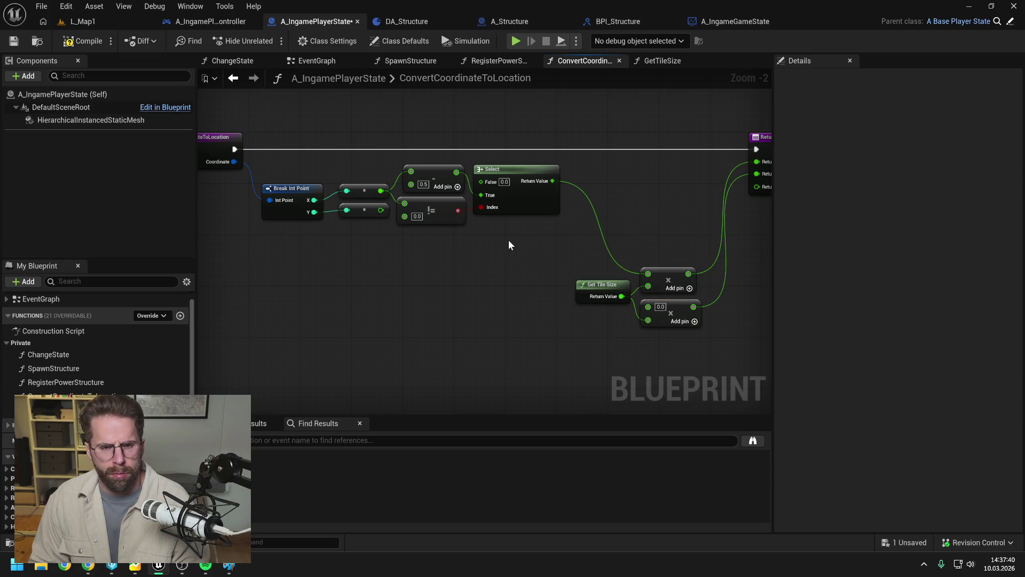
pyautogui.moveTo(518, 208); pyautogui.dragTo(569, 208)
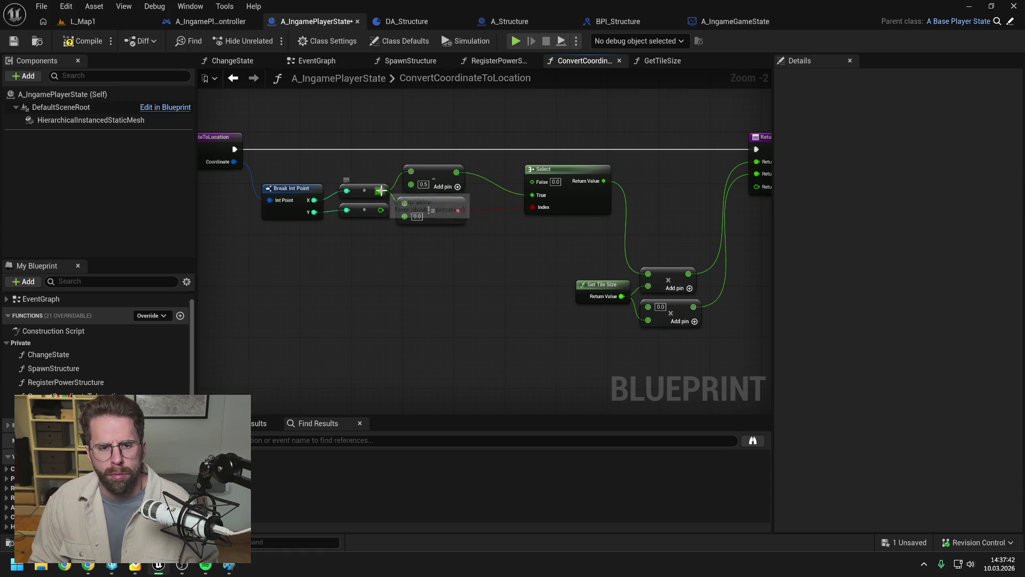
# - Replace the != node with a greater-than check on X feeding Select's Index
pyautogui.moveTo(381, 191); pyautogui.dragTo(427, 238)
pyautogui.write('>')
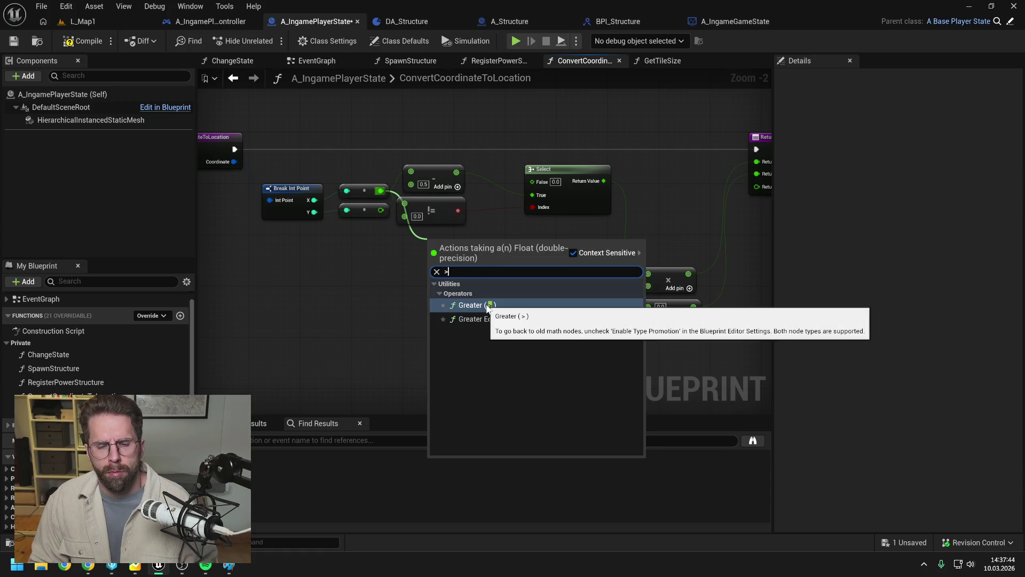
pyautogui.click(469, 302)
pyautogui.moveTo(476, 249); pyautogui.dragTo(537, 208)
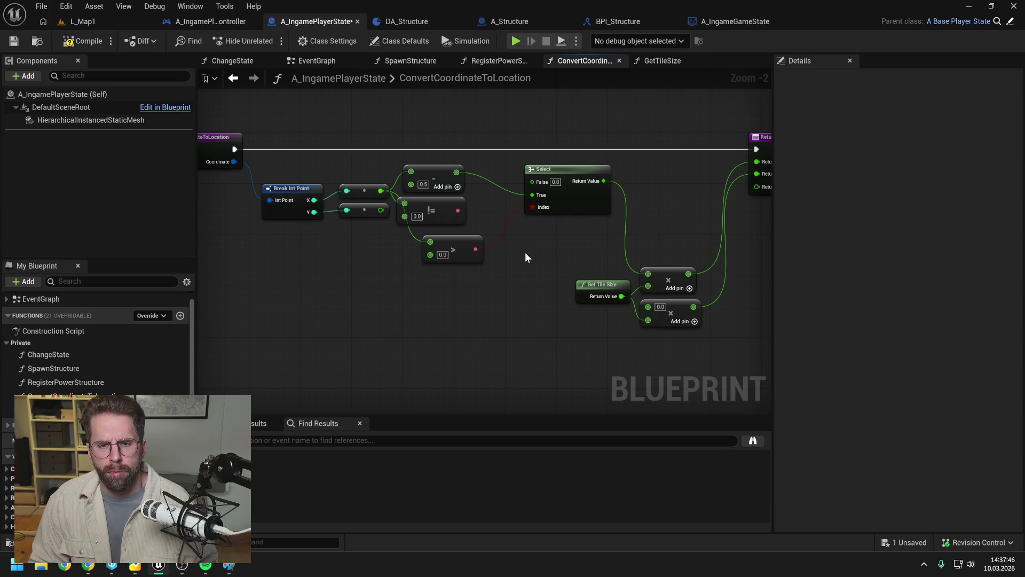
pyautogui.click(445, 207)
pyautogui.press('Delete')
pyautogui.moveTo(463, 242); pyautogui.dragTo(444, 214)
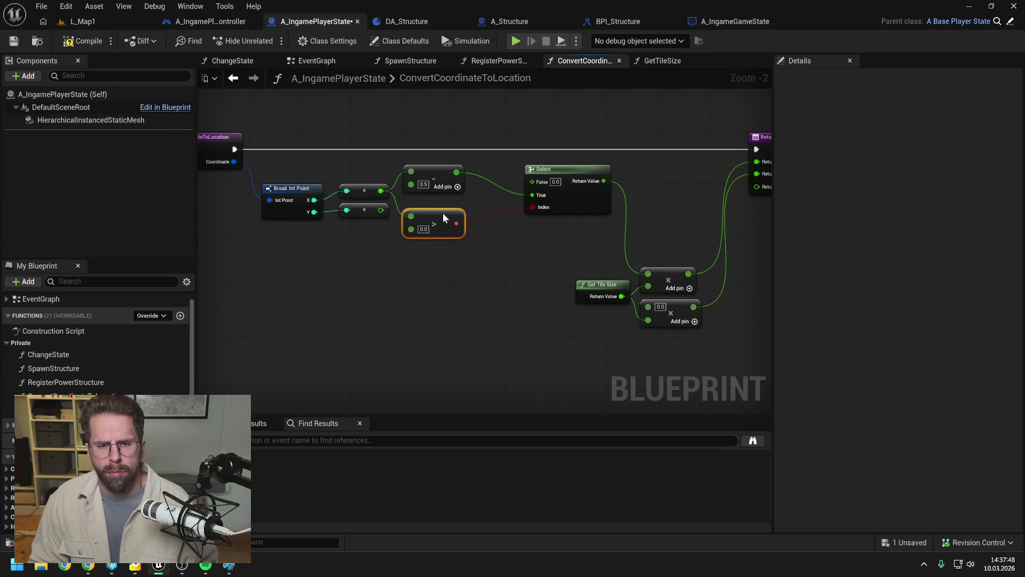
pyautogui.click(514, 262)
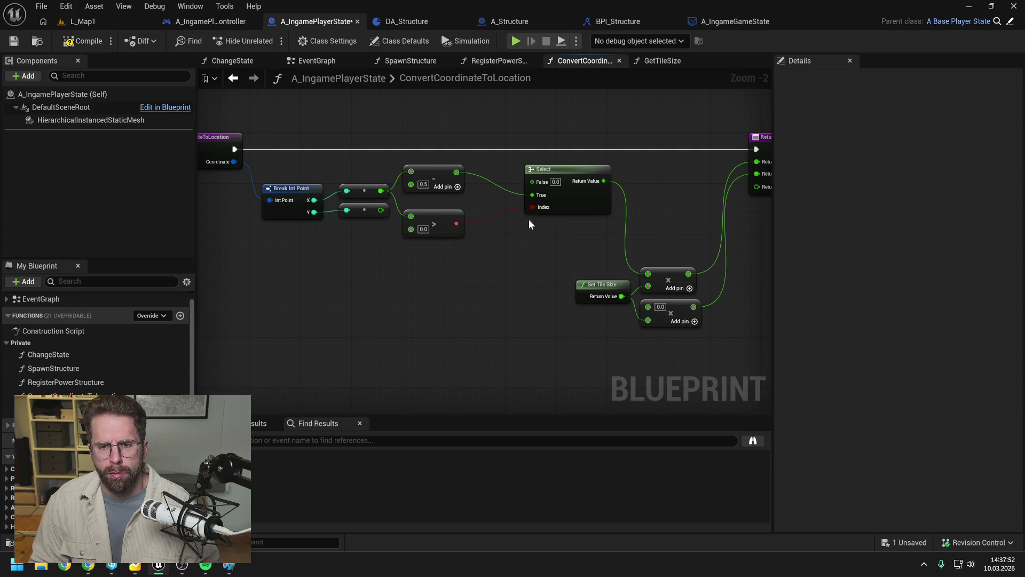
# - Add a second Select node and a less-than check on X wired to a Select Index
pyautogui.moveTo(552, 173)
pyautogui.mouseDown()
pyautogui.moveTo(550, 230)
pyautogui.moveTo(508, 188)
pyautogui.moveTo(578, 175)
pyautogui.moveTo(579, 165)
pyautogui.mouseUp()
pyautogui.write('selec')
pyautogui.click(544, 324)
pyautogui.moveTo(381, 191)
pyautogui.mouseDown()
pyautogui.moveTo(426, 260)
pyautogui.moveTo(534, 208)
pyautogui.mouseUp()
pyautogui.write('<')
pyautogui.click(470, 328)
pyautogui.click(505, 307)
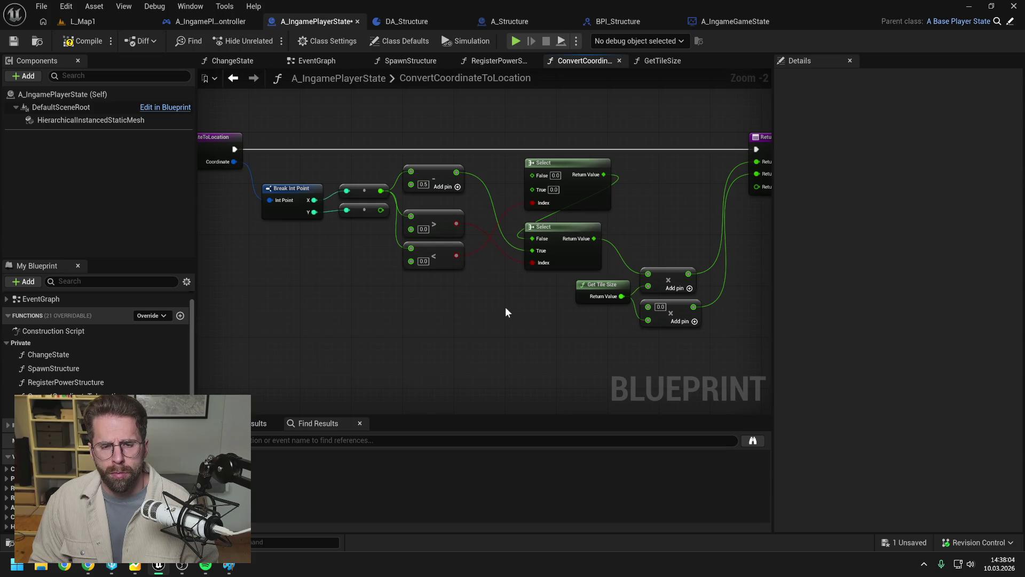
# - Add a +0.5 Add node from X wired into the upper Select
pyautogui.moveTo(443, 177); pyautogui.dragTo(443, 190)
pyautogui.moveTo(381, 191); pyautogui.dragTo(412, 140)
pyautogui.write('+')
pyautogui.press('Return')
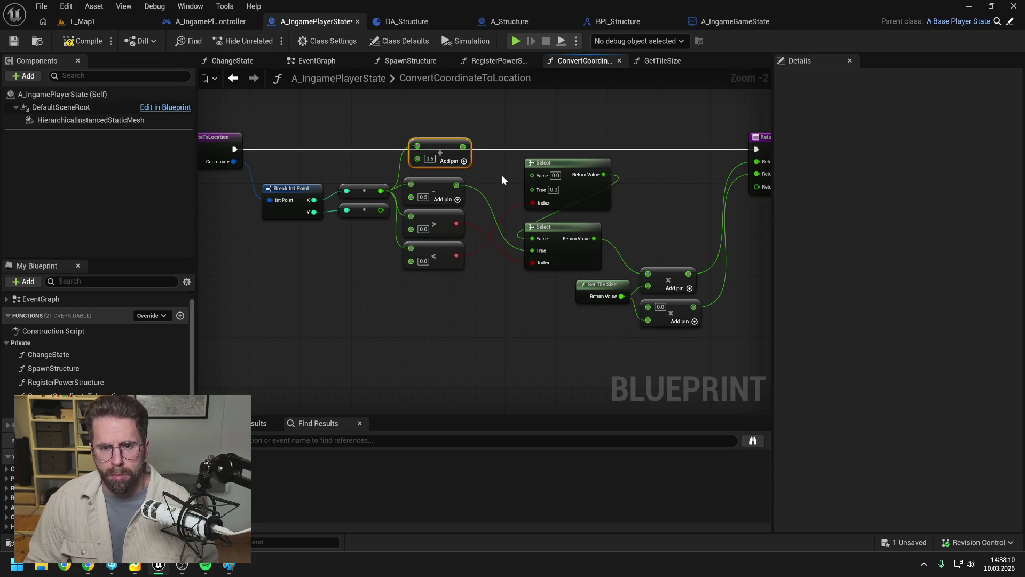
pyautogui.moveTo(463, 146); pyautogui.dragTo(532, 189)
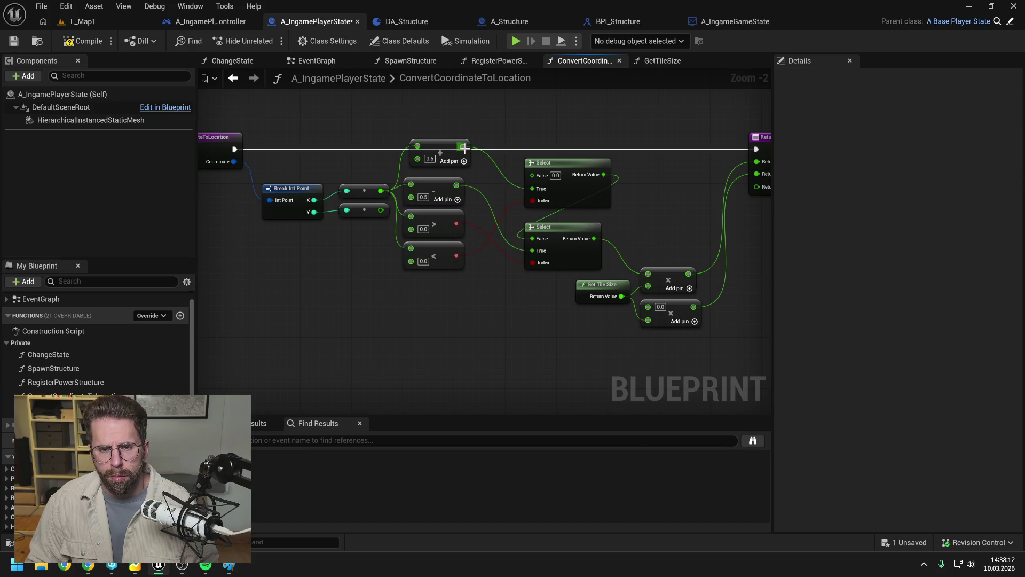
pyautogui.moveTo(446, 148); pyautogui.dragTo(437, 149)
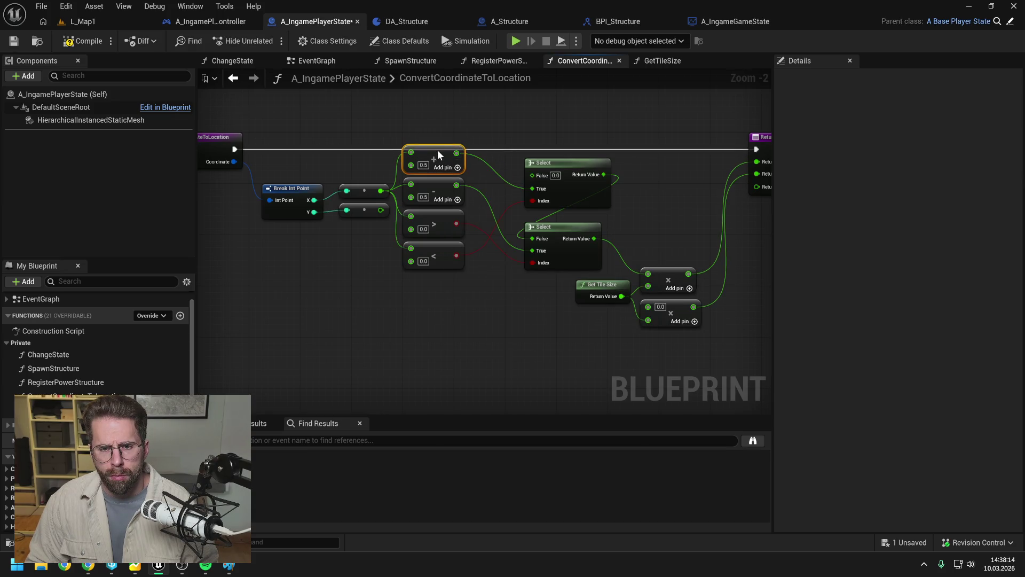
# - Wire greater-than into the upper Select's Index and less-than into the lower one
pyautogui.moveTo(489, 181); pyautogui.dragTo(497, 165)
pyautogui.moveTo(469, 249); pyautogui.dragTo(473, 262)
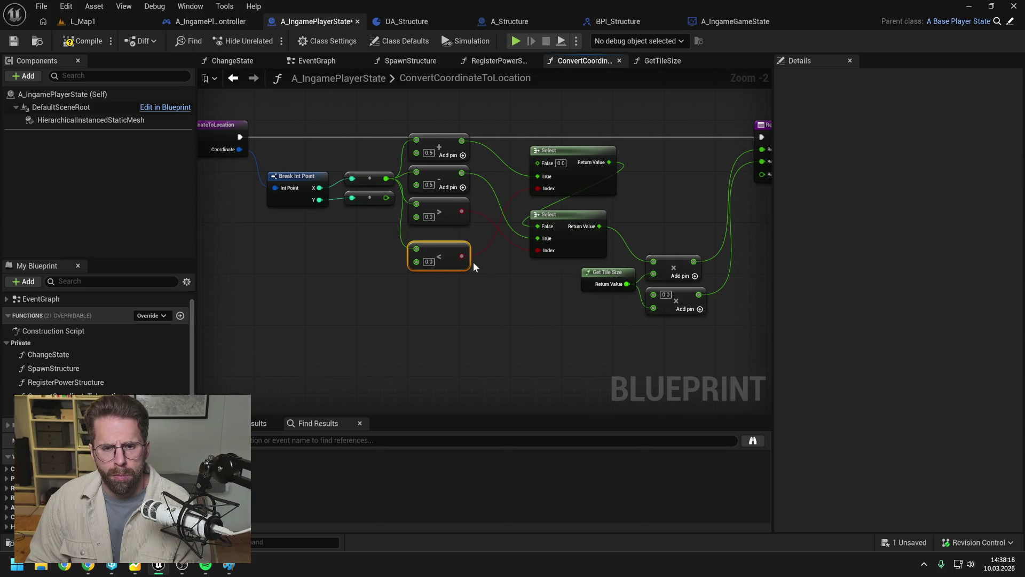
pyautogui.moveTo(462, 211); pyautogui.dragTo(538, 188)
pyautogui.click(500, 286)
pyautogui.moveTo(462, 255); pyautogui.dragTo(538, 251)
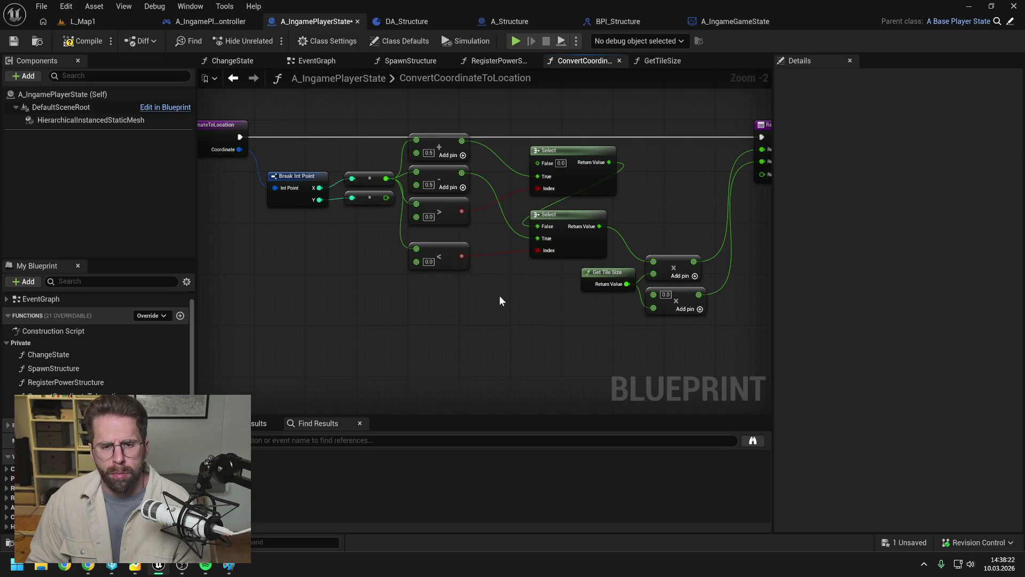
pyautogui.click(439, 257)
pyautogui.press('Delete')
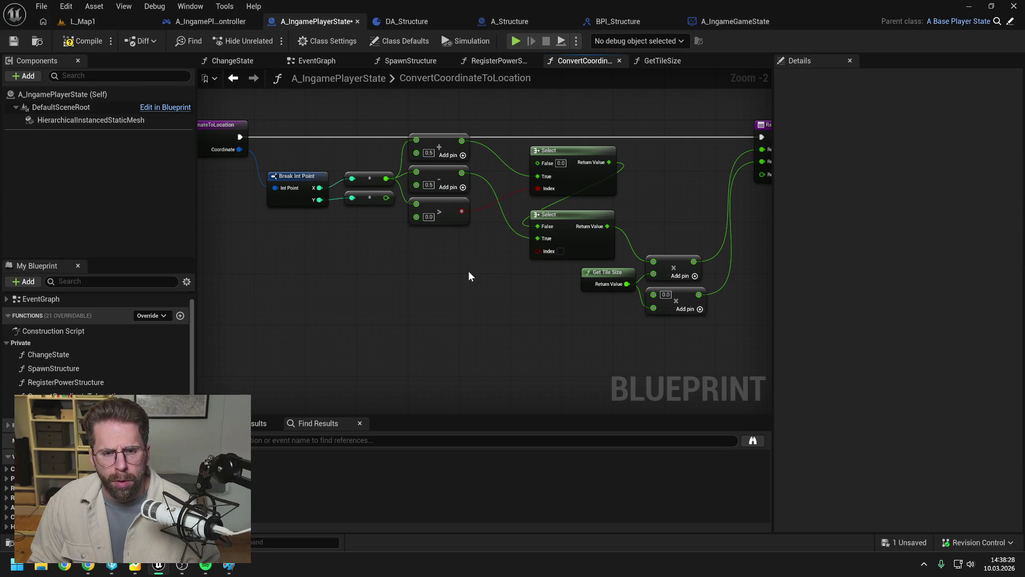
pyautogui.hotkey('ctrl', 'z')
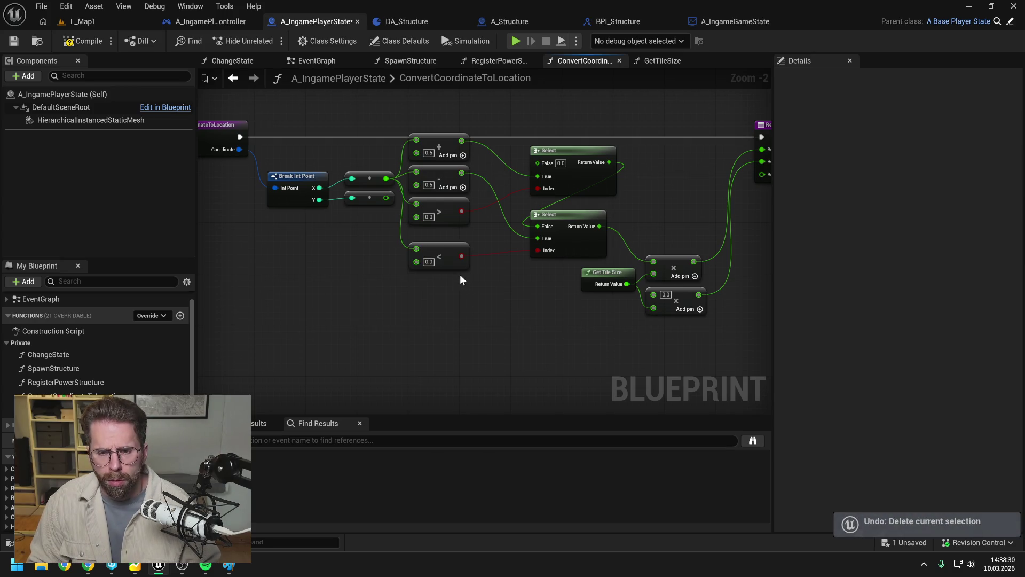
pyautogui.moveTo(458, 267); pyautogui.dragTo(458, 261)
# - Swap the comparisons so less-than drives the upper Select and greater-than the lower
pyautogui.click(490, 277)
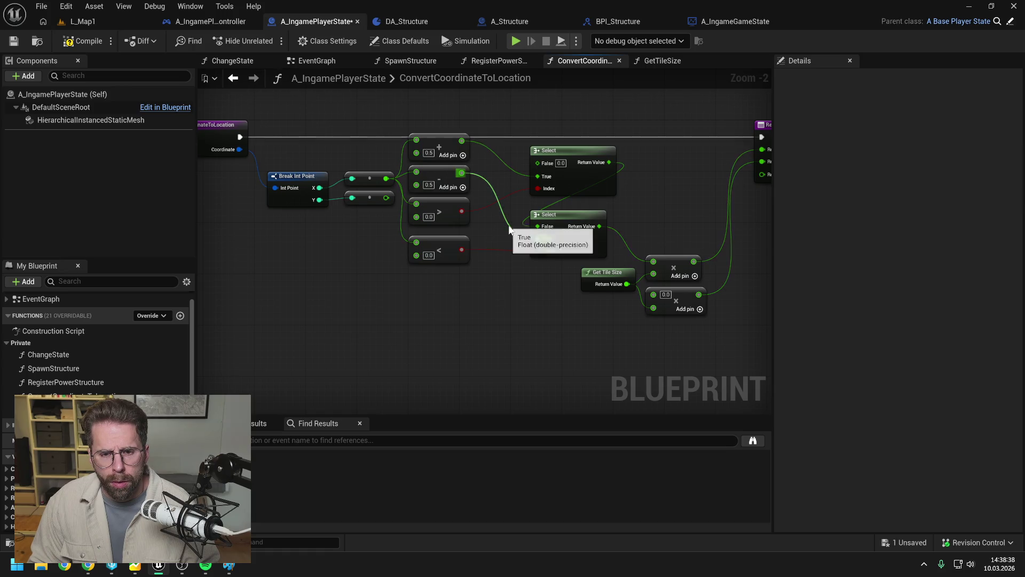
pyautogui.moveTo(462, 211); pyautogui.dragTo(539, 250)
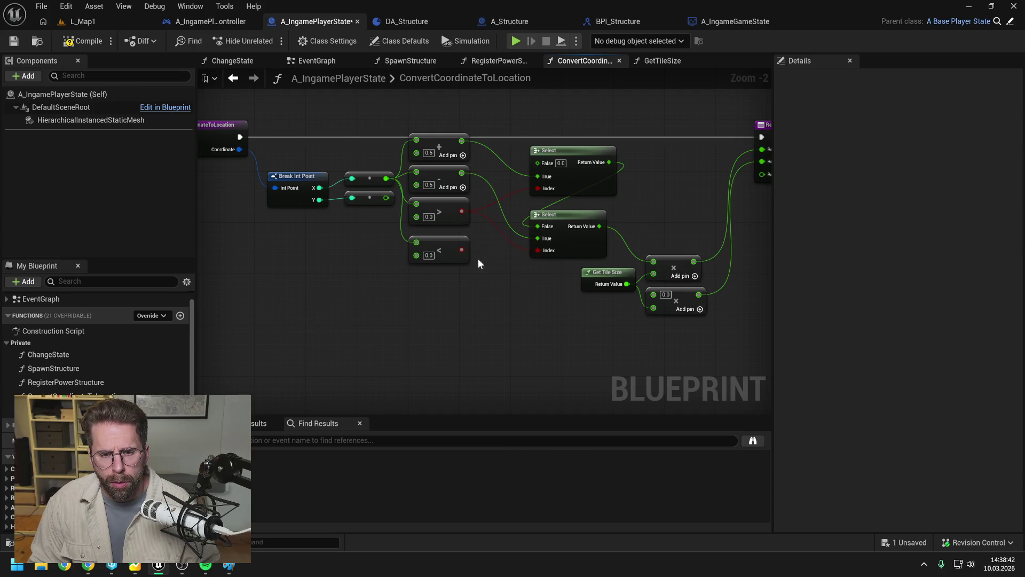
pyautogui.moveTo(451, 213)
pyautogui.mouseDown()
pyautogui.moveTo(453, 283)
pyautogui.moveTo(538, 188)
pyautogui.mouseUp()
pyautogui.moveTo(452, 249); pyautogui.dragTo(450, 208)
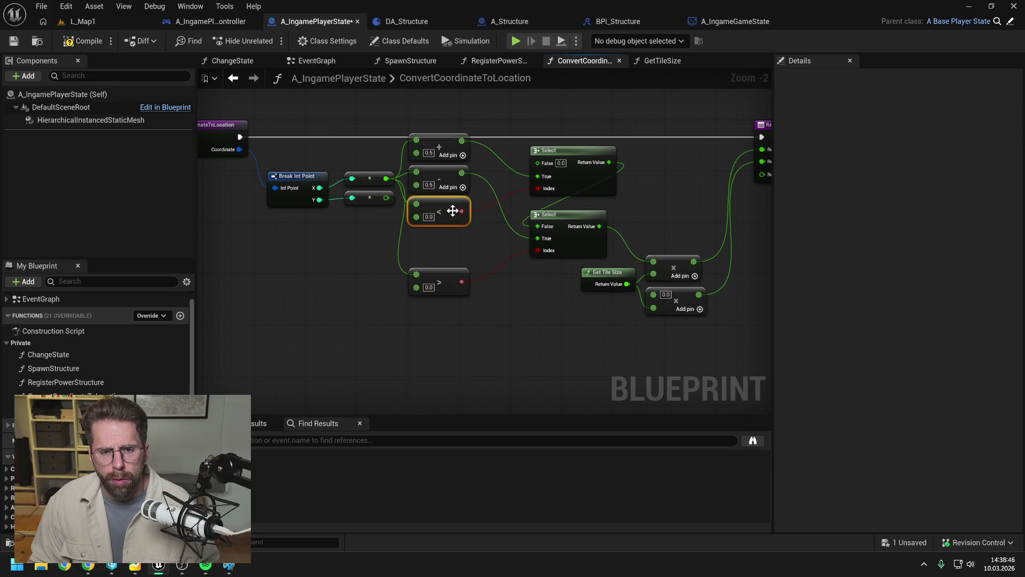
pyautogui.moveTo(446, 278); pyautogui.dragTo(448, 238)
pyautogui.click(498, 283)
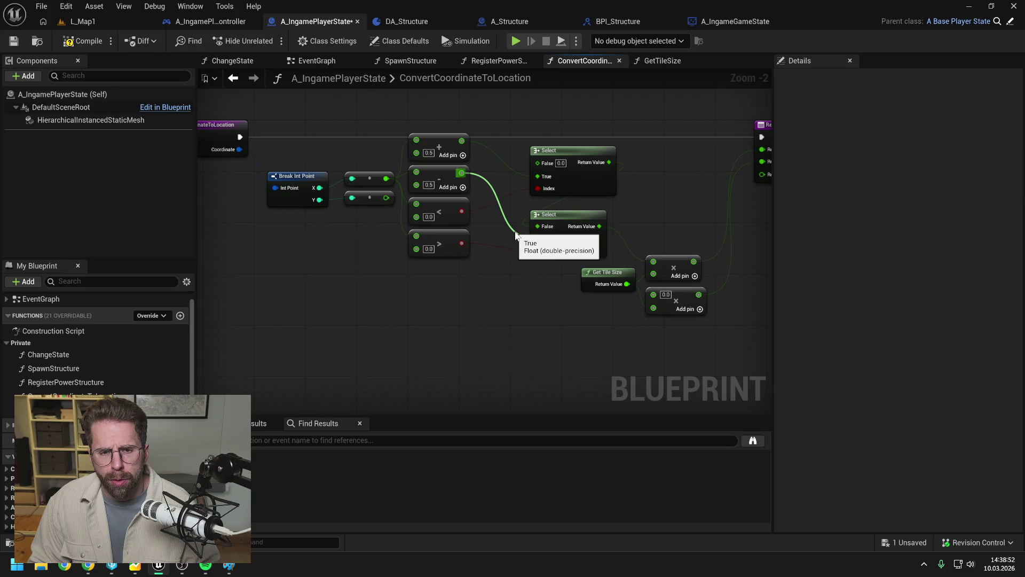
# - Connect the −0.5 subtract result to the lower Select's True input and align the nodes
pyautogui.moveTo(516, 235); pyautogui.dragTo(517, 236)
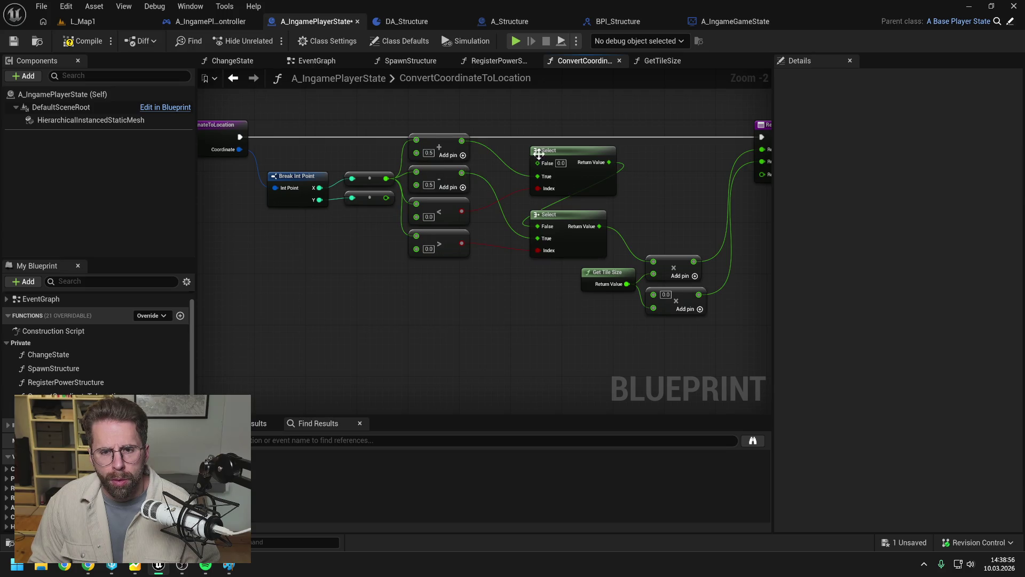
pyautogui.moveTo(475, 274); pyautogui.dragTo(444, 145)
pyautogui.press('q')
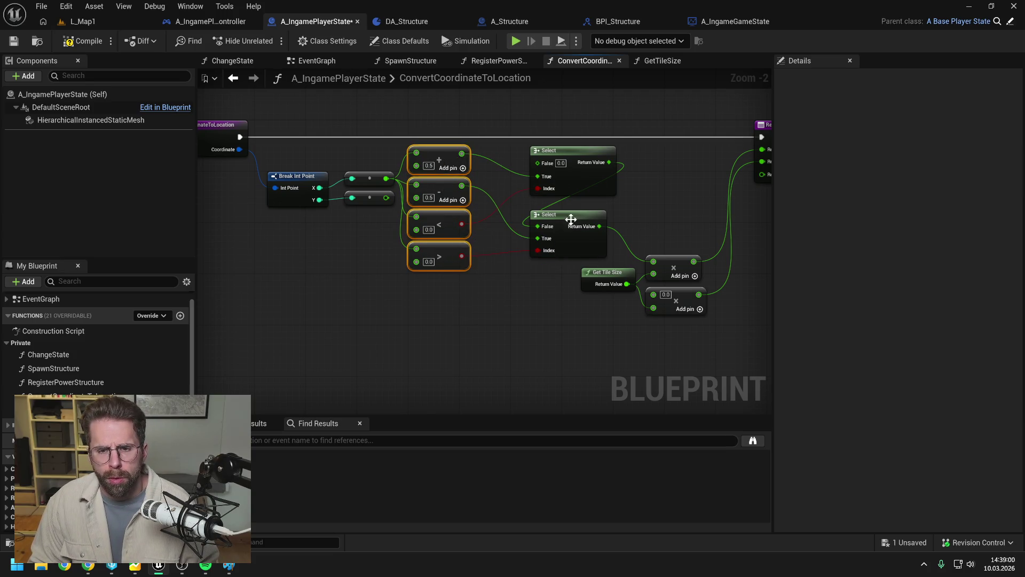
pyautogui.moveTo(567, 162); pyautogui.dragTo(559, 159)
pyautogui.moveTo(563, 217); pyautogui.dragTo(550, 217)
pyautogui.click(485, 270)
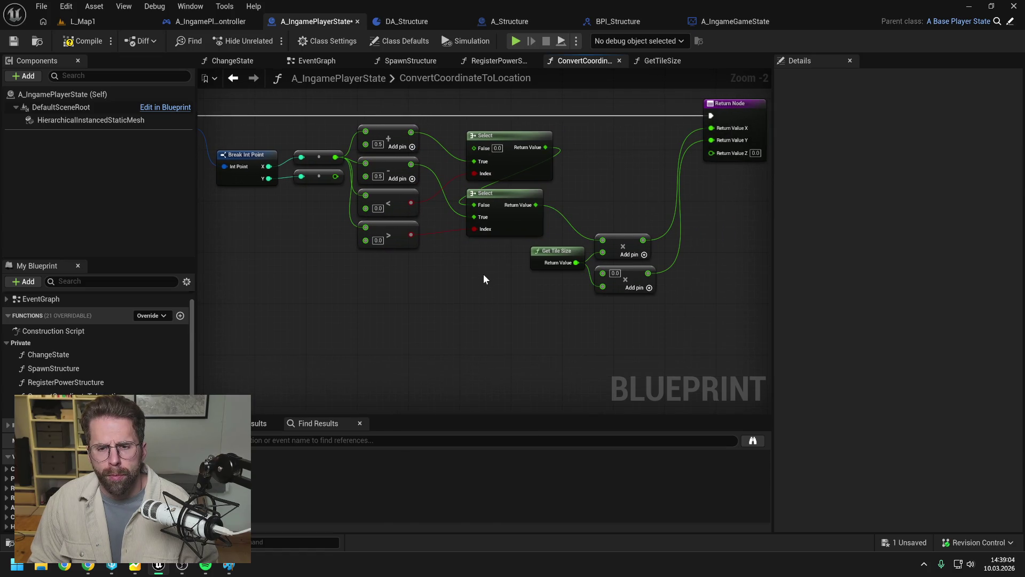
# - Duplicate the X math and Select nodes and wire Y into the Add, subtract, < and > copies
pyautogui.moveTo(485, 275); pyautogui.dragTo(398, 140)
pyautogui.hotkey('ctrl', 'd')
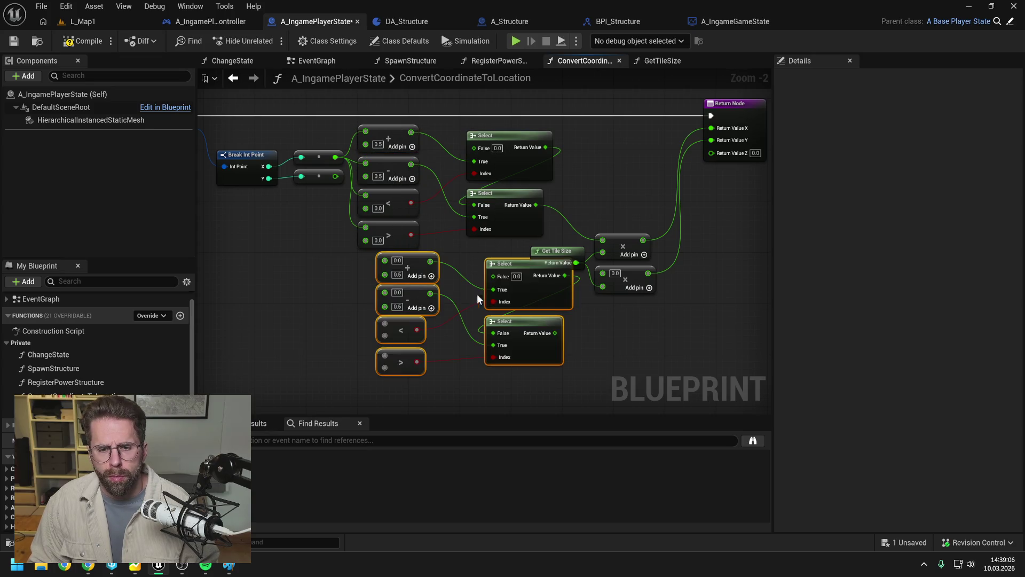
pyautogui.moveTo(511, 263); pyautogui.dragTo(492, 276)
pyautogui.click(496, 257)
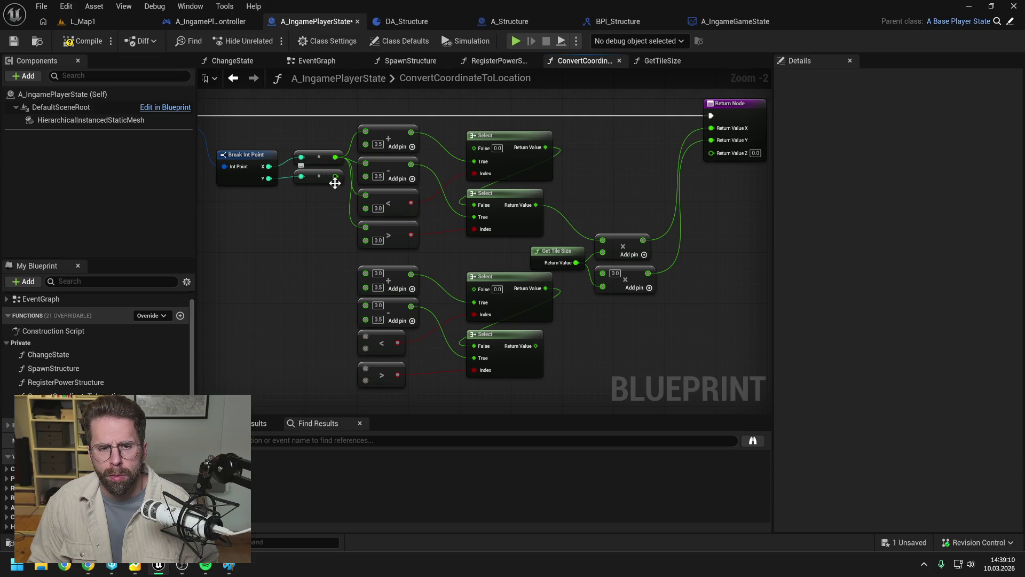
pyautogui.moveTo(335, 177)
pyautogui.mouseDown()
pyautogui.moveTo(342, 242)
pyautogui.moveTo(365, 273)
pyautogui.mouseUp()
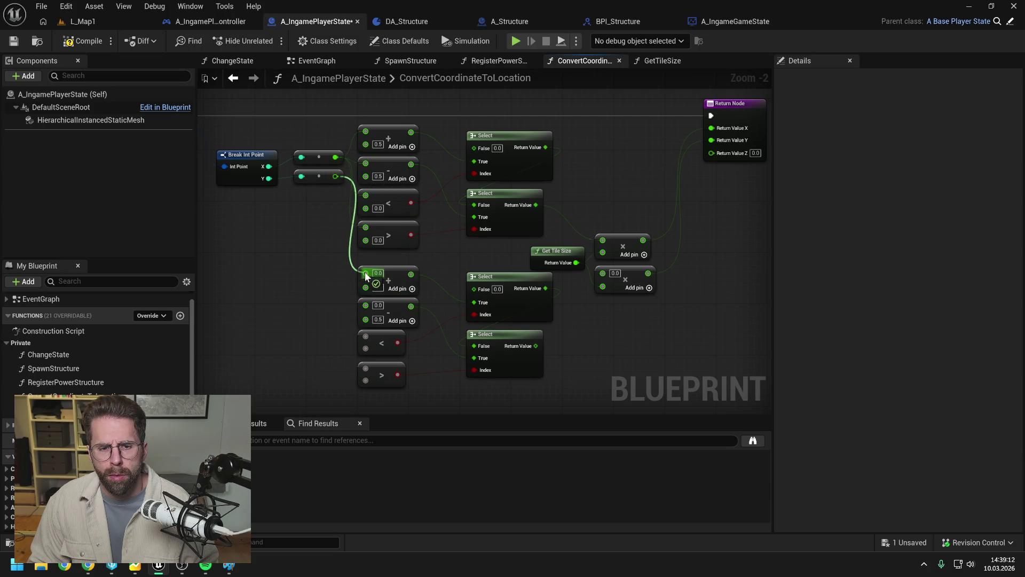
pyautogui.moveTo(335, 180); pyautogui.dragTo(365, 305)
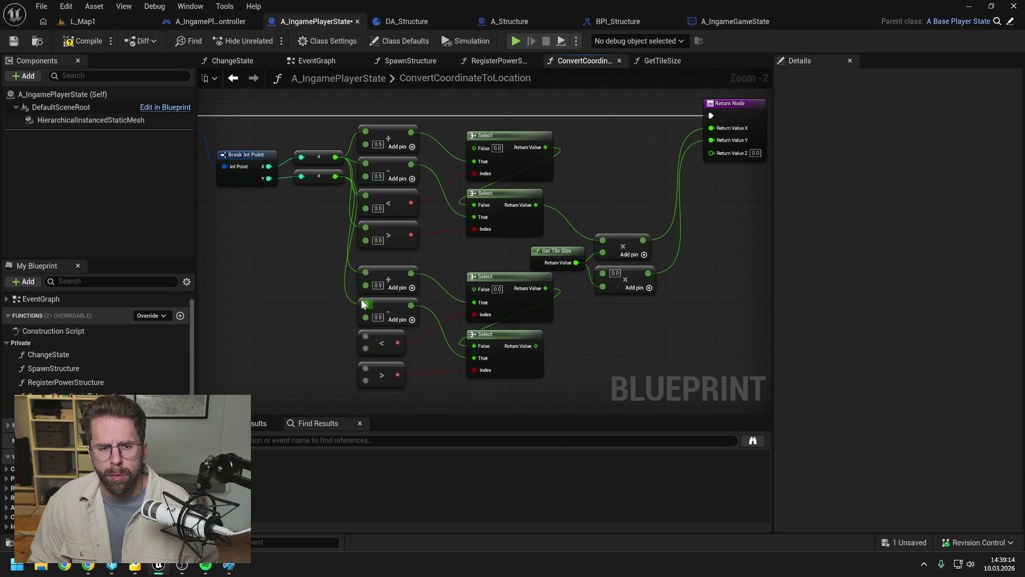
pyautogui.moveTo(334, 178); pyautogui.dragTo(366, 336)
pyautogui.moveTo(334, 178); pyautogui.dragTo(365, 369)
# - Feed the bottom Select and Get Tile Size into the second multiply, save, and return to L_Map1
pyautogui.moveTo(535, 347)
pyautogui.mouseDown()
pyautogui.moveTo(606, 273)
pyautogui.moveTo(603, 286)
pyautogui.mouseUp()
pyautogui.moveTo(576, 262)
pyautogui.mouseDown()
pyautogui.moveTo(602, 275)
pyautogui.moveTo(529, 217)
pyautogui.moveTo(587, 236)
pyautogui.mouseUp()
pyautogui.press('Escape')
pyautogui.click(559, 323)
pyautogui.moveTo(498, 246); pyautogui.dragTo(523, 245)
pyautogui.click(495, 185)
pyautogui.hotkey('ctrl', 's')
pyautogui.moveTo(528, 163)
pyautogui.mouseDown()
pyautogui.moveTo(721, 204)
pyautogui.moveTo(781, 200)
pyautogui.mouseUp()
pyautogui.click(83, 22)
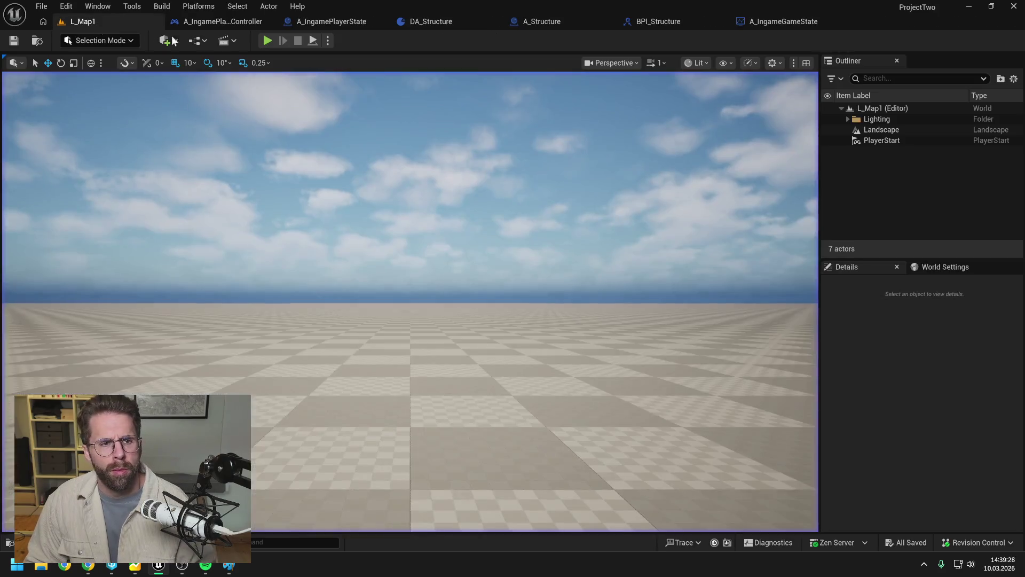
# - Play the game and step through ConvertCoordinateToLocation to its Return Node
pyautogui.click(270, 37)
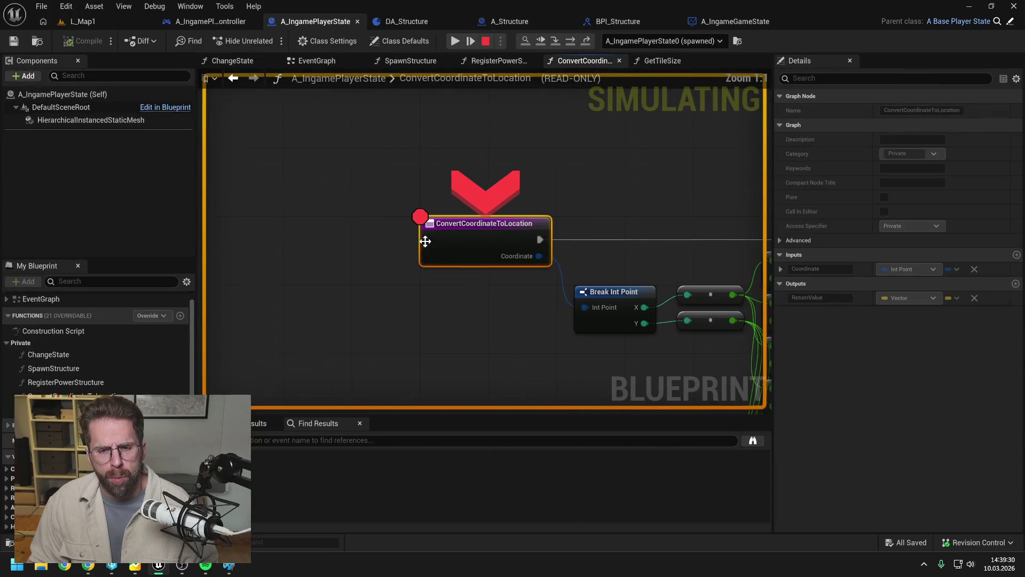
pyautogui.click(567, 38)
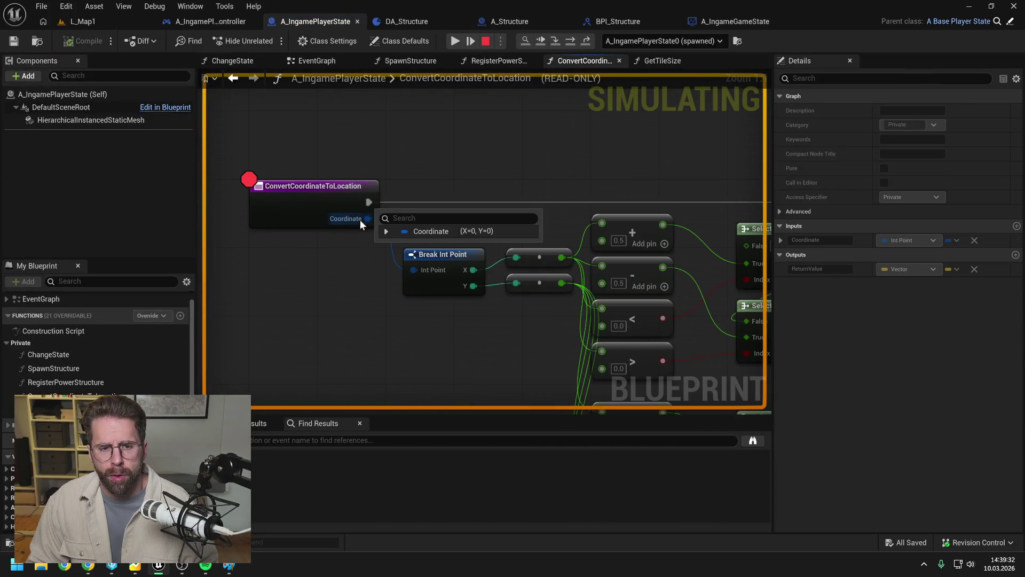
pyautogui.click(455, 41)
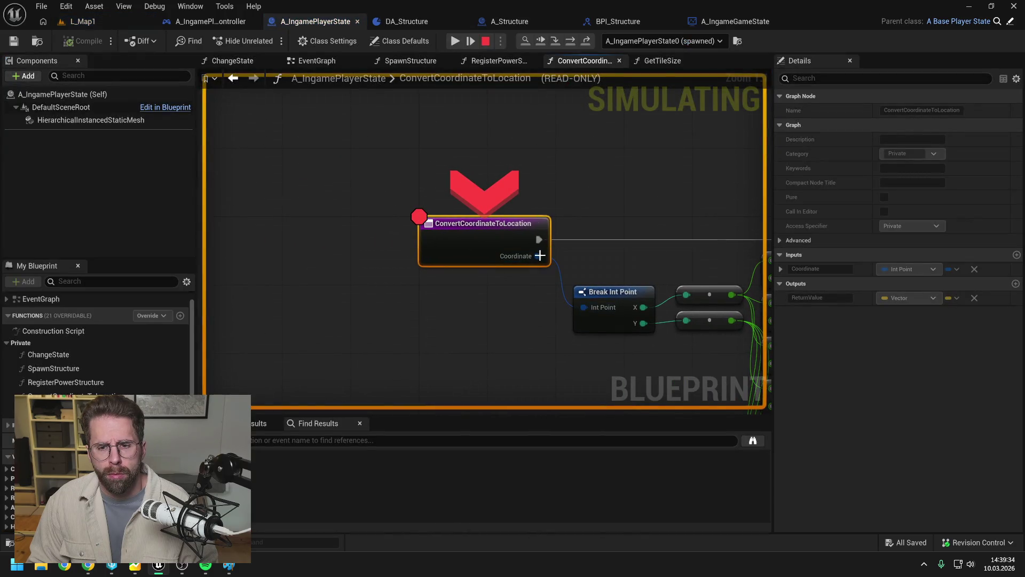
pyautogui.click(584, 43)
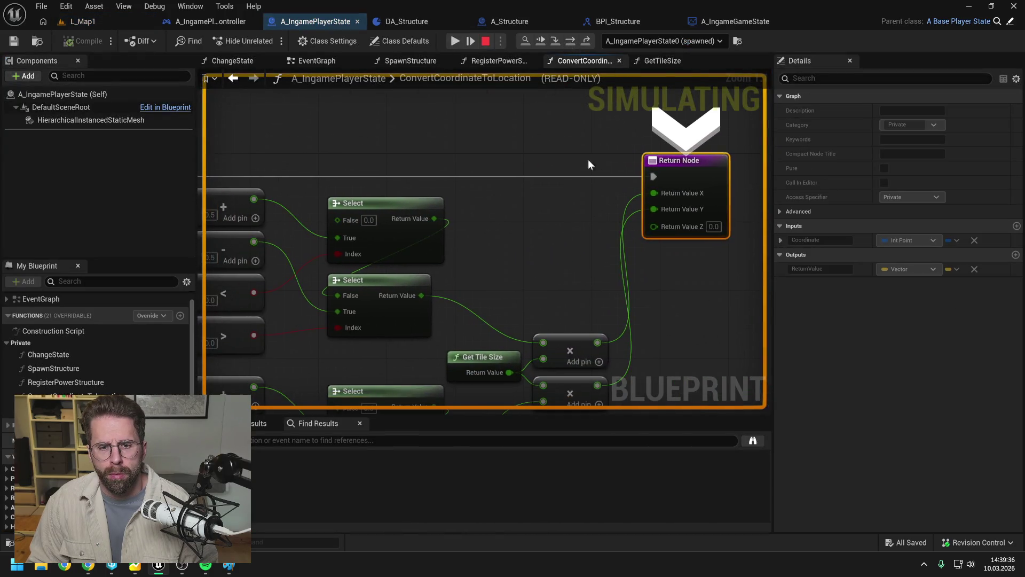
pyautogui.moveTo(558, 260)
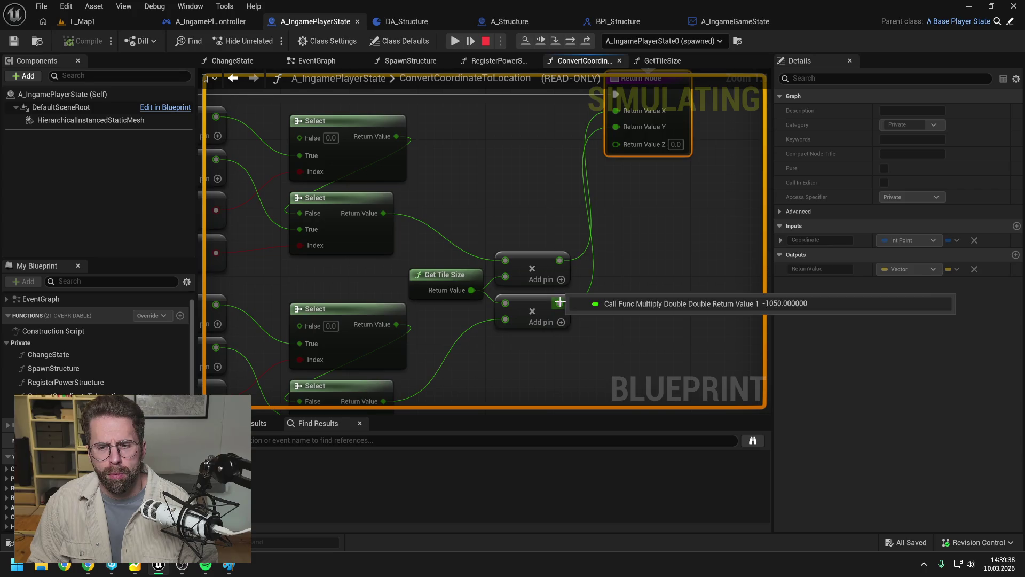
pyautogui.scroll(-3, 503, 177)
pyautogui.click(340, 154)
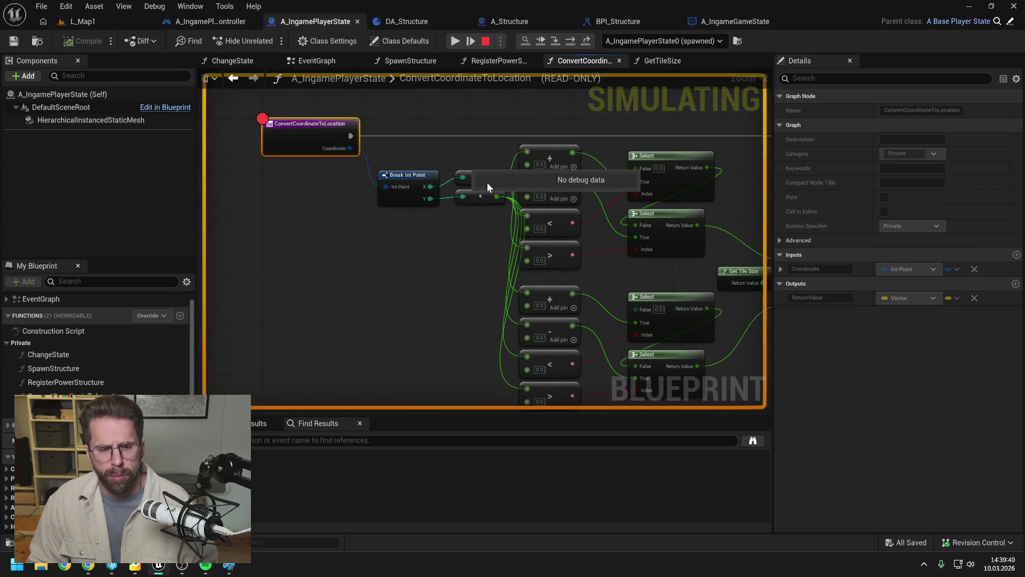
# - Step back into RegisterPowerStructure's ForLoop, stop the game, and open A_IngamePlayerState
pyautogui.click(586, 41)
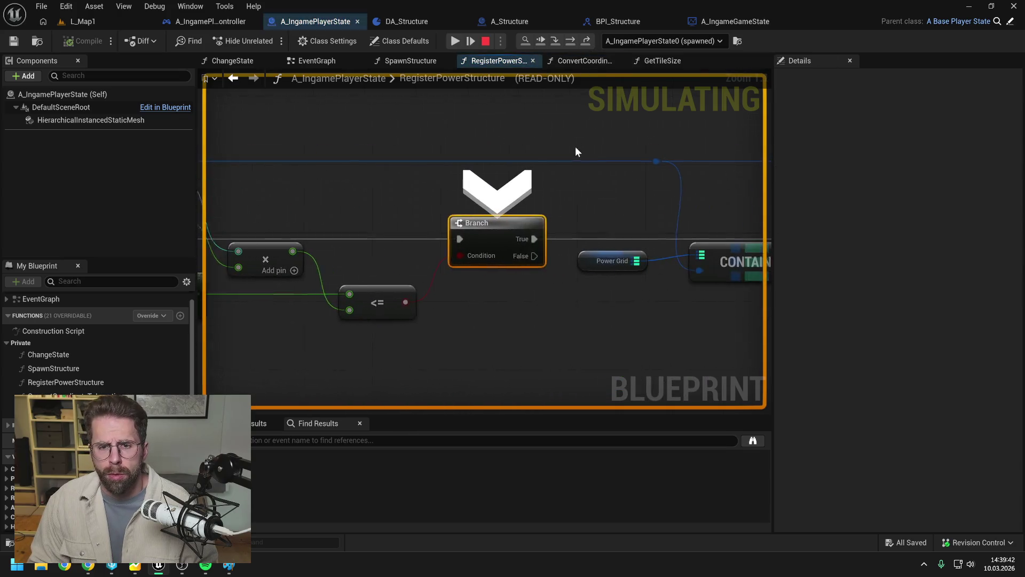
pyautogui.click(570, 41)
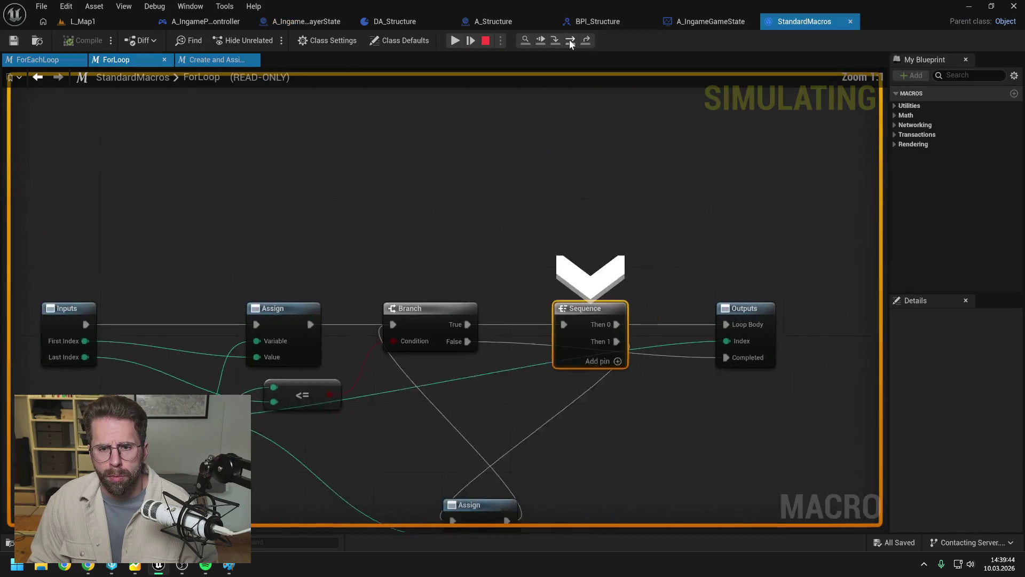
pyautogui.click(455, 41)
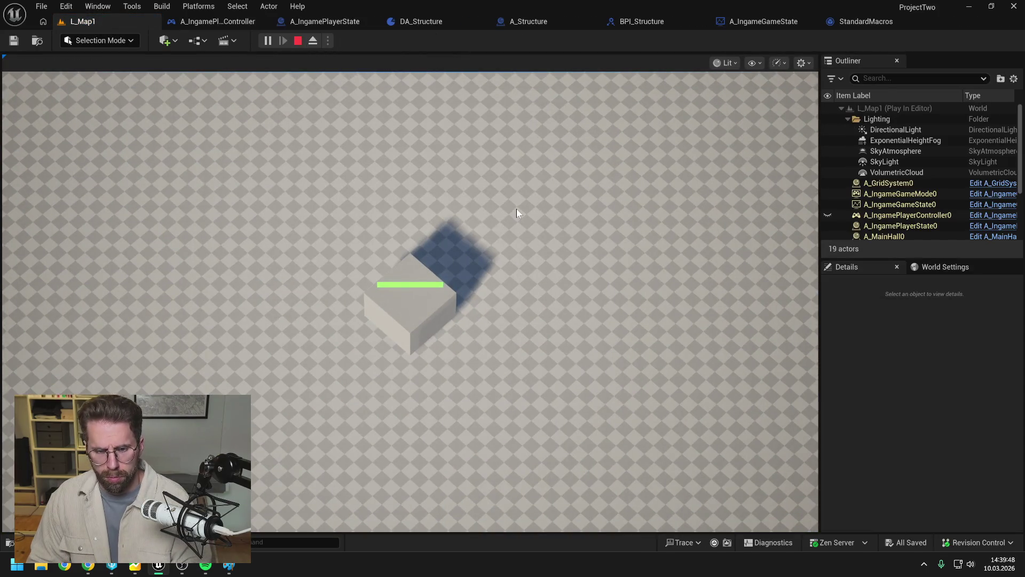
pyautogui.press('Escape')
pyautogui.click(349, 23)
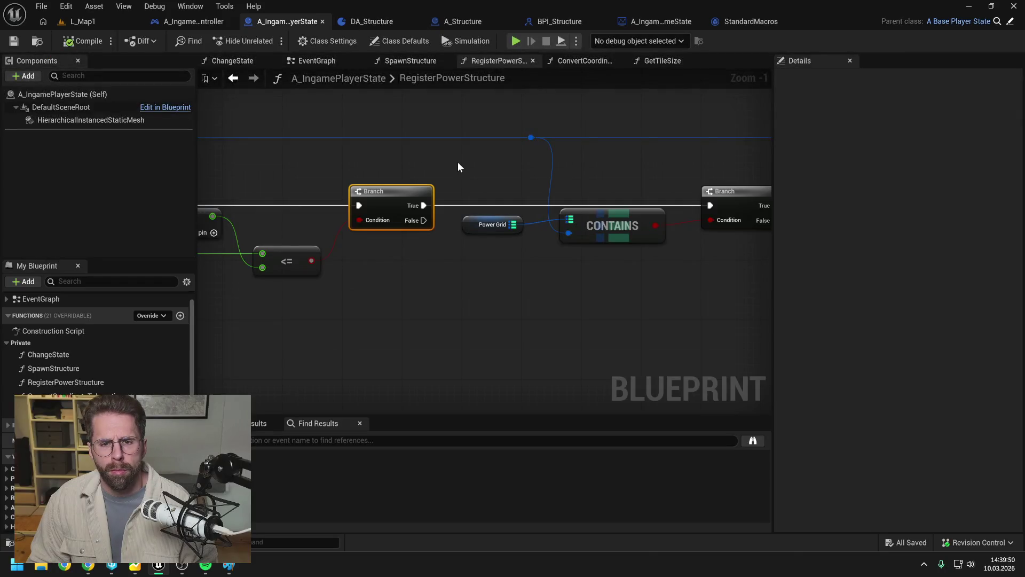
# - Set a breakpoint on the Branch that follows the CONTAINS check
pyautogui.scroll(-1, 588, 162)
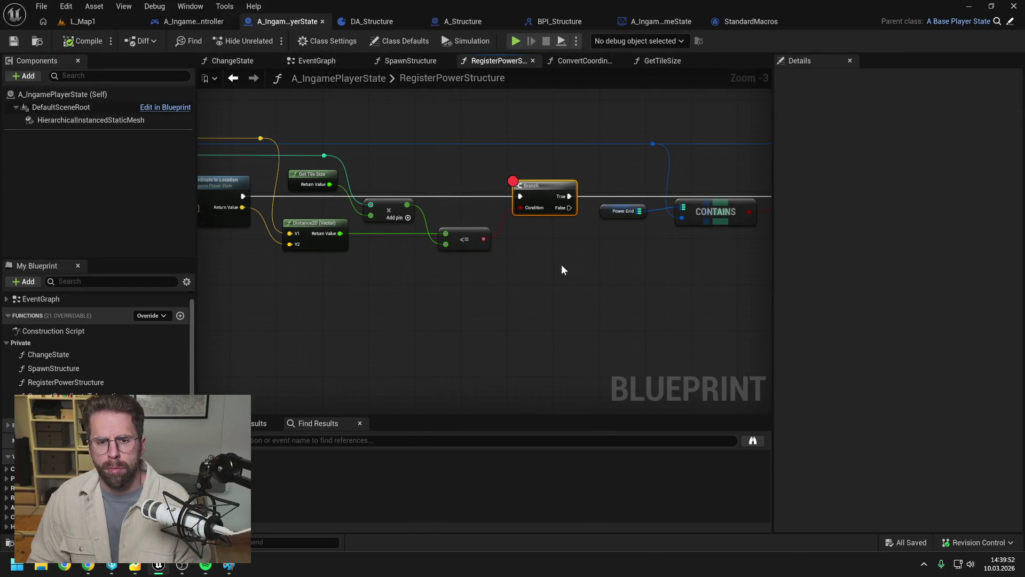
pyautogui.moveTo(566, 265); pyautogui.dragTo(589, 265)
pyautogui.click(589, 265)
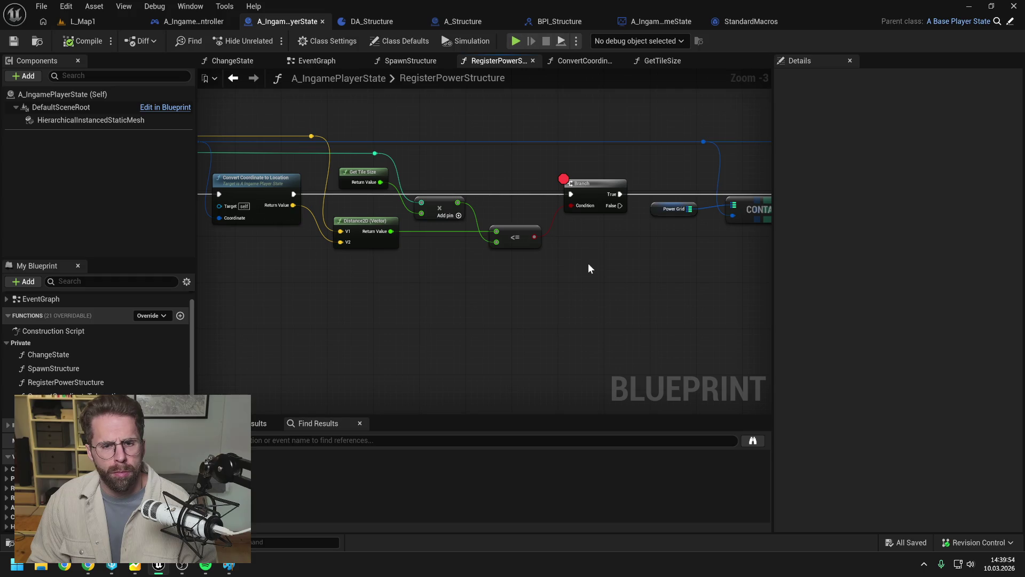
pyautogui.click(78, 21)
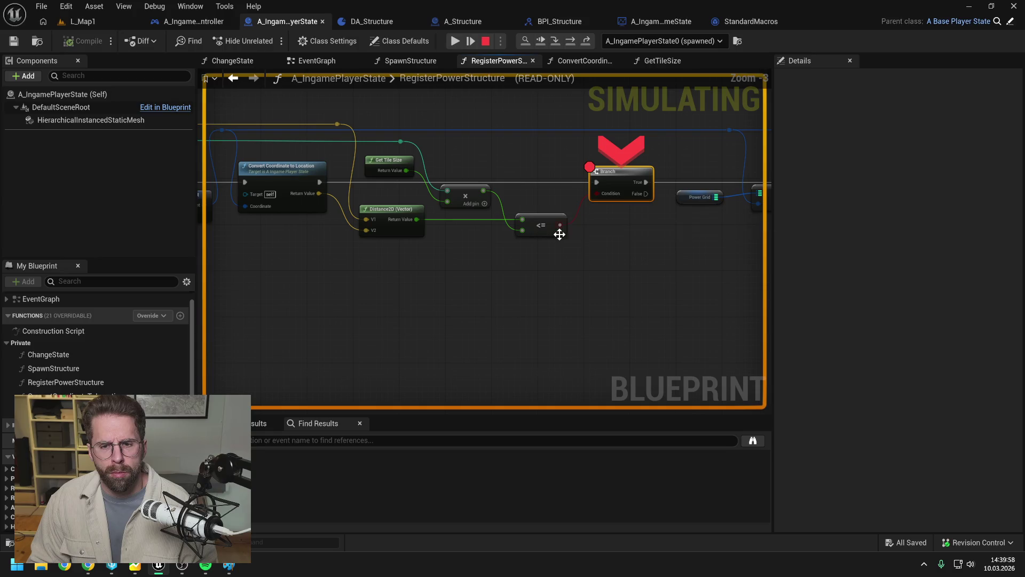
pyautogui.moveTo(565, 223)
pyautogui.mouseDown()
pyautogui.moveTo(636, 147)
pyautogui.moveTo(664, 165)
pyautogui.mouseUp()
pyautogui.moveTo(407, 208)
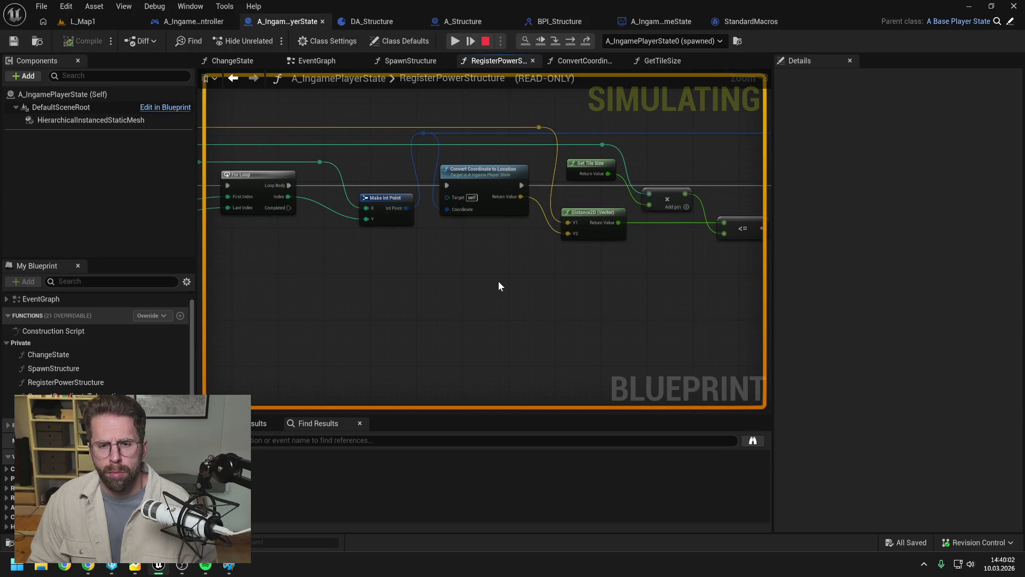
pyautogui.moveTo(499, 281); pyautogui.dragTo(446, 289)
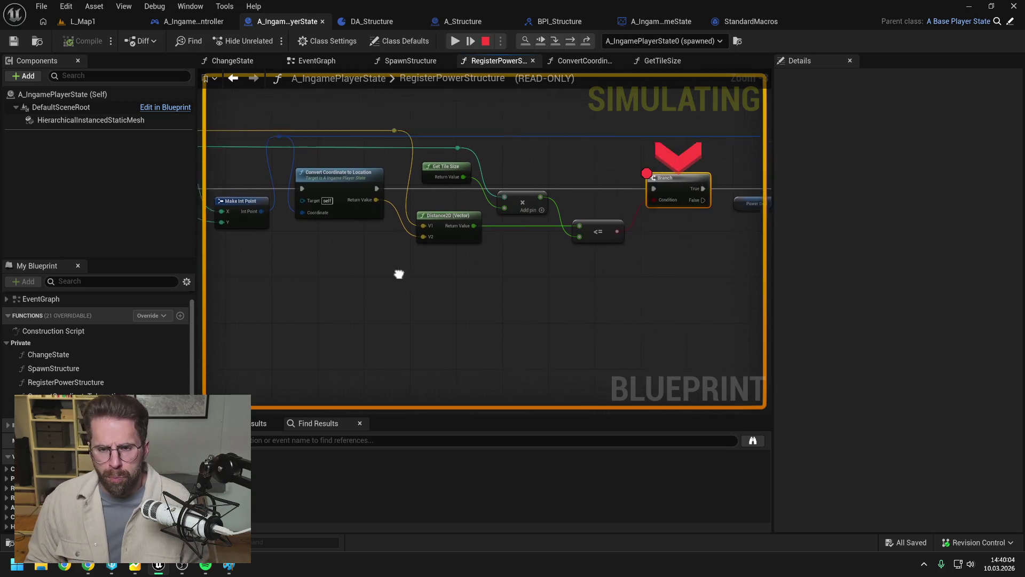
pyautogui.click(699, 193)
pyautogui.press('F9')
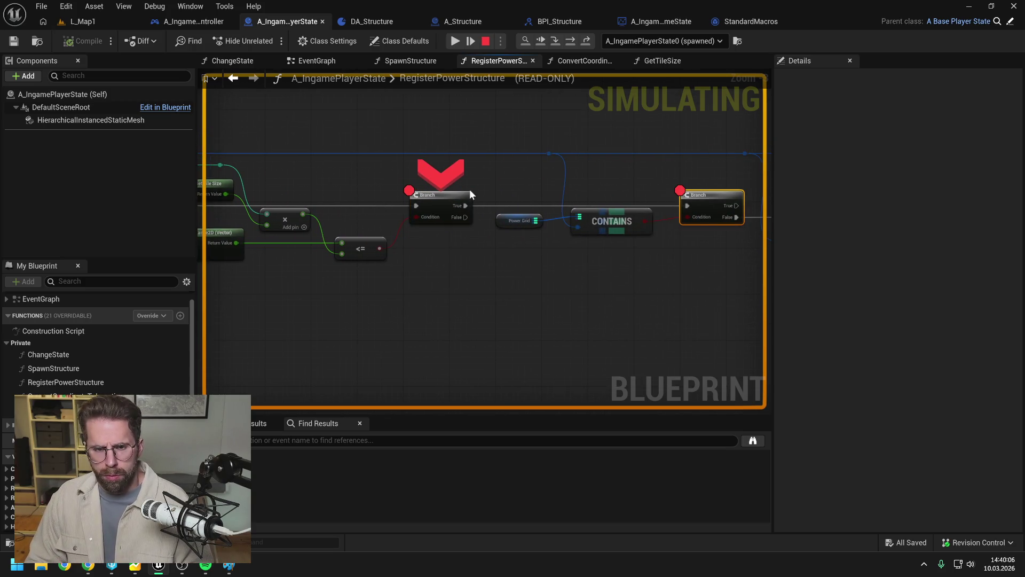
# - Run to the breakpoint, step to Add Instance, and read the converted location (-1050, -250, 0)
pyautogui.click(455, 41)
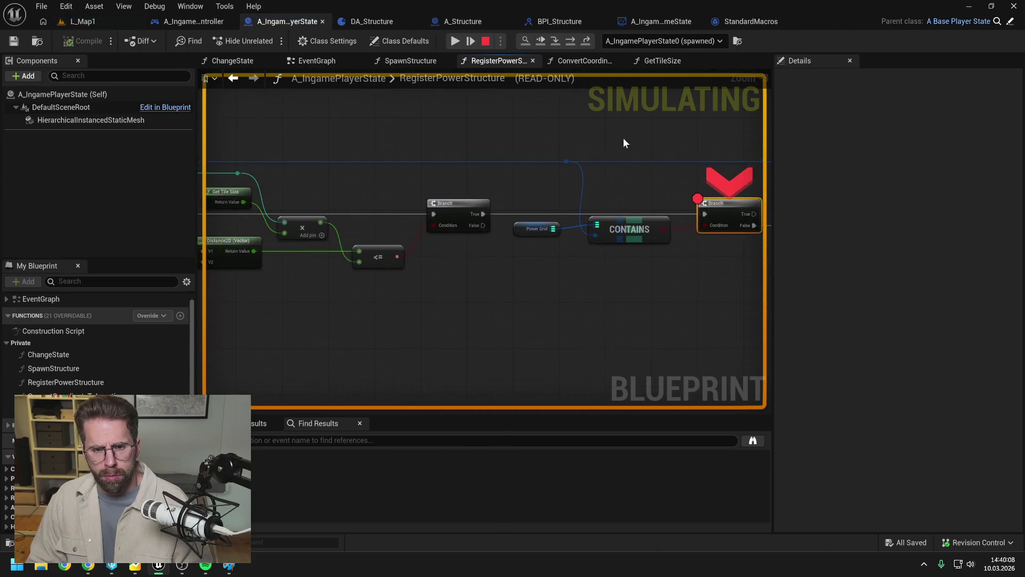
pyautogui.moveTo(581, 152)
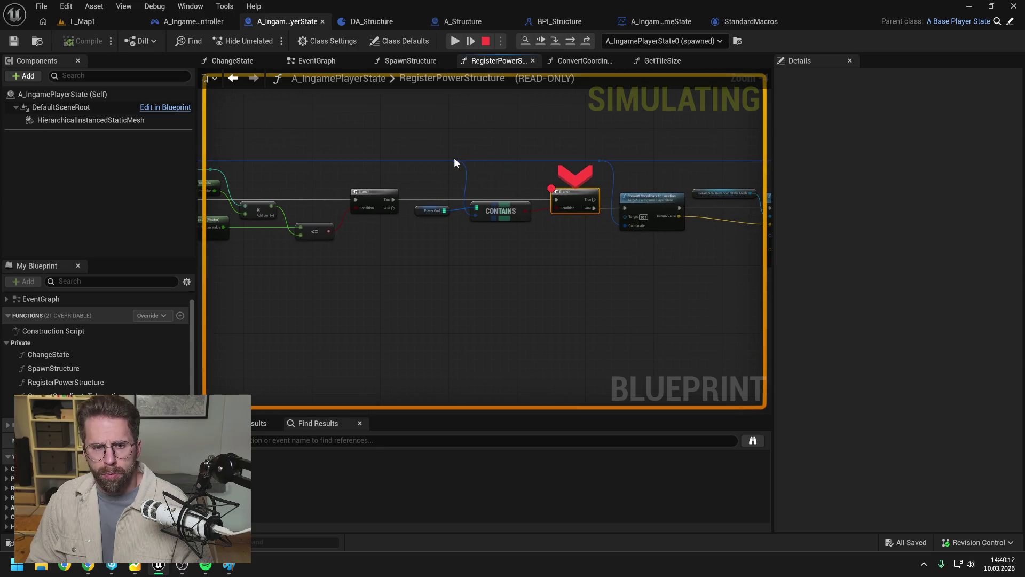
pyautogui.moveTo(454, 161)
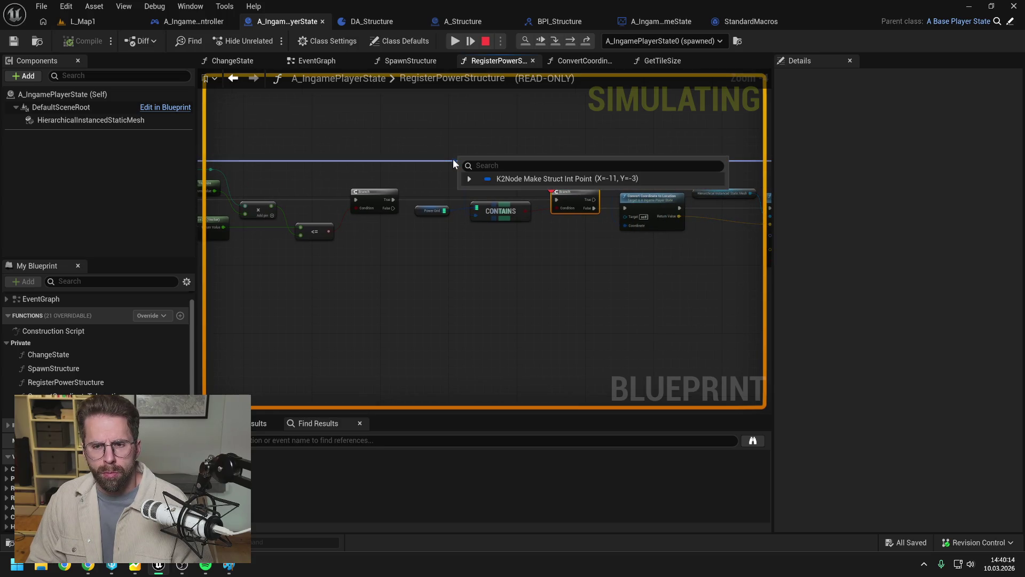
pyautogui.click(572, 46)
pyautogui.click(575, 43)
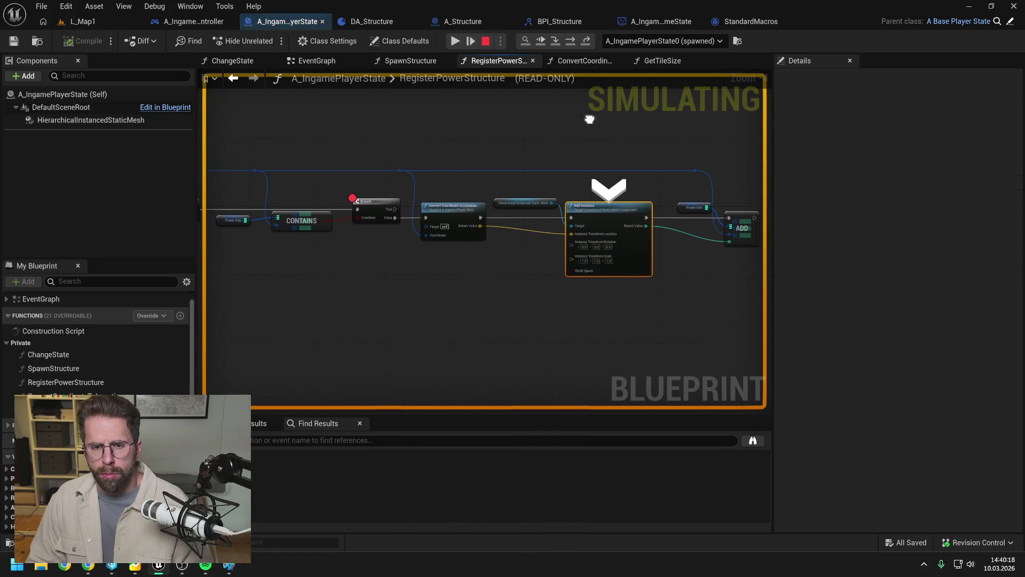
pyautogui.moveTo(493, 220)
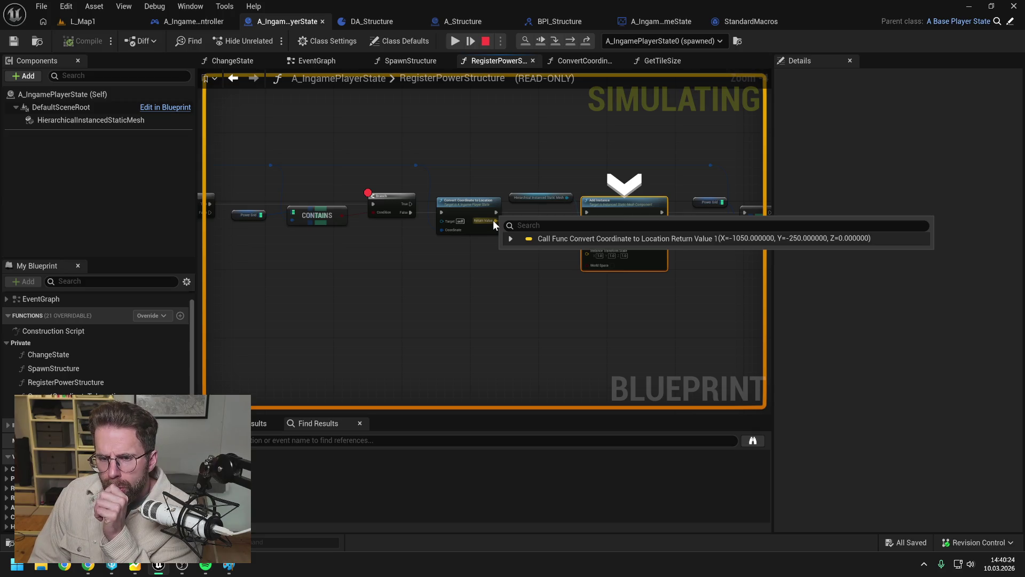
pyautogui.moveTo(527, 304); pyautogui.dragTo(469, 284)
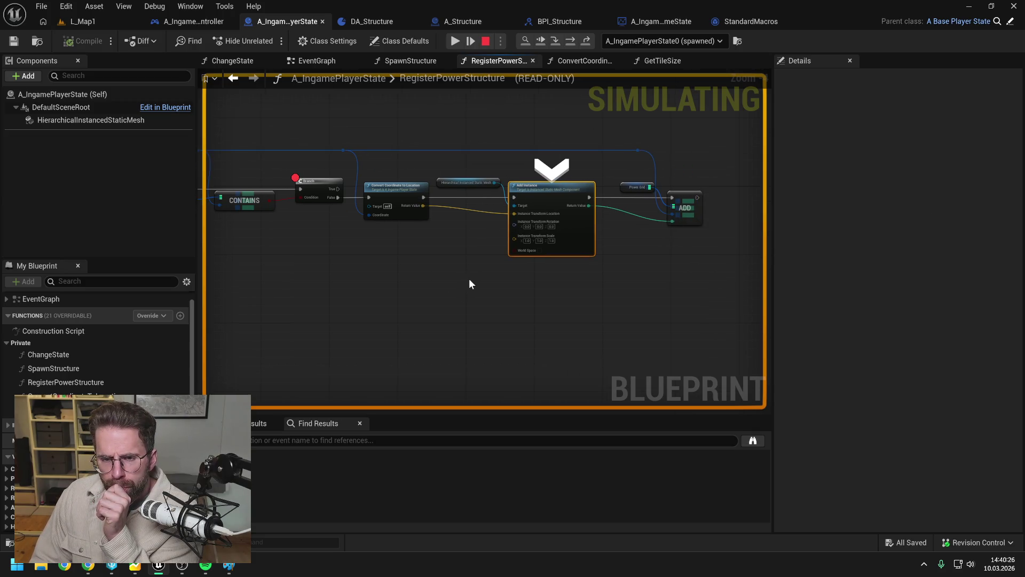
pyautogui.moveTo(418, 204)
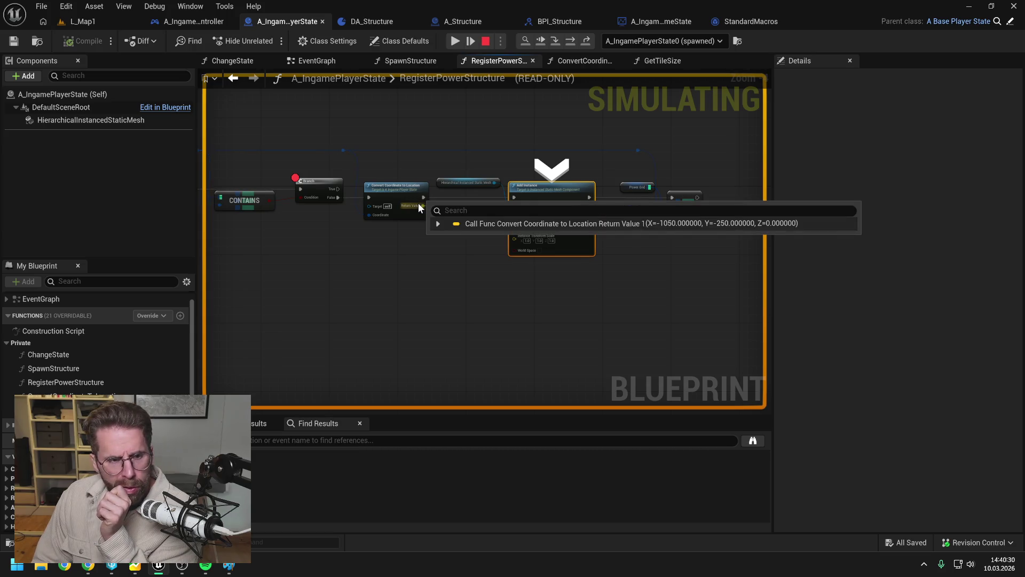
pyautogui.click(486, 41)
pyautogui.click(146, 120)
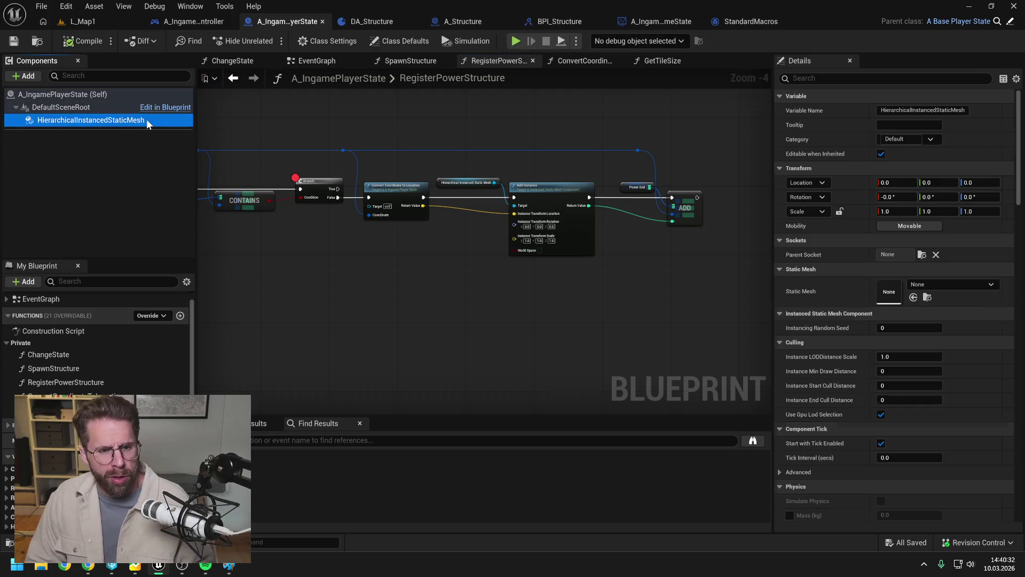
# - Give the HISM component mesh SM_1x1Cube with Z scale 0.1, compile, and return to L_Map1
pyautogui.click(928, 285)
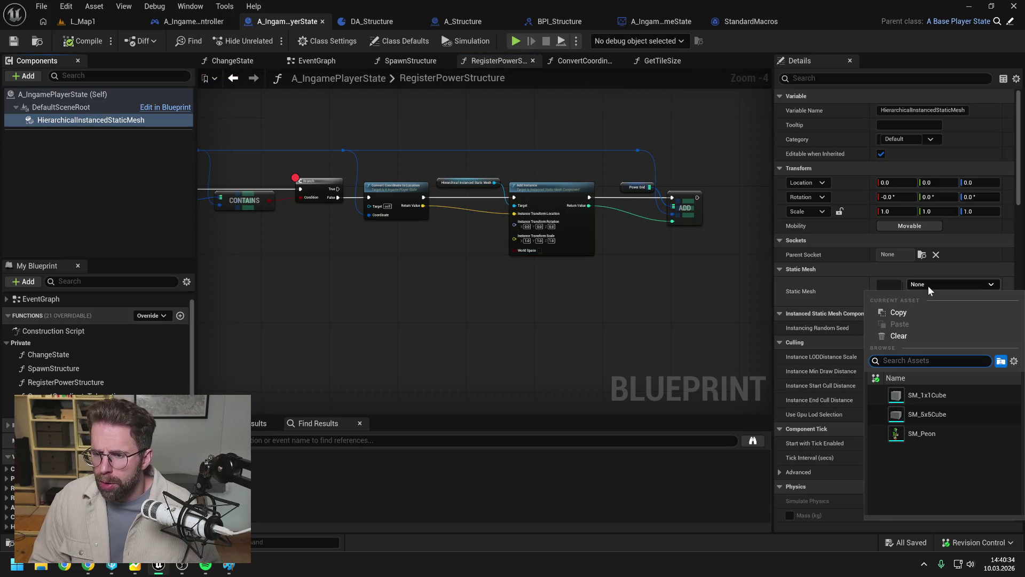
pyautogui.click(931, 396)
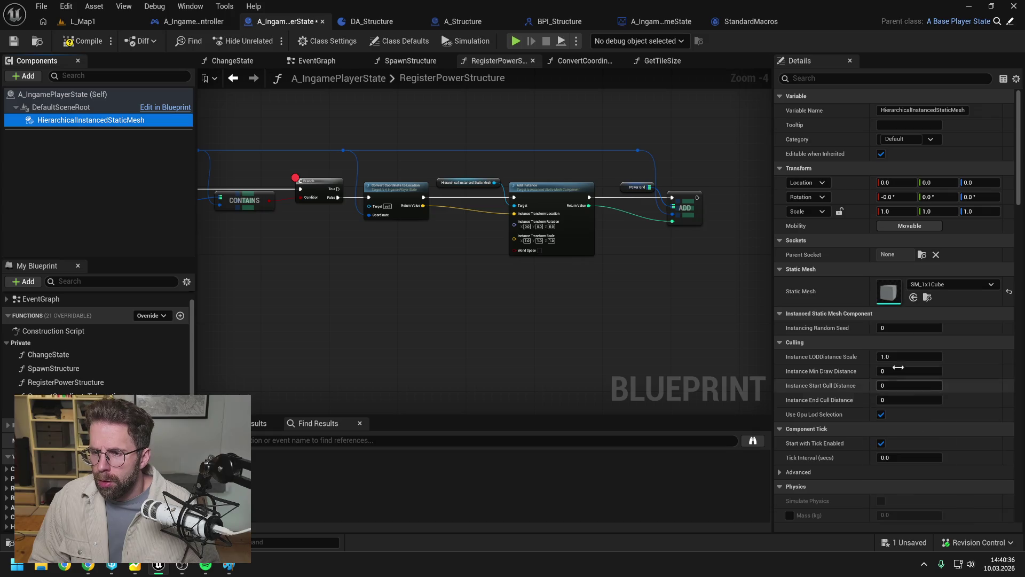
pyautogui.click(981, 211)
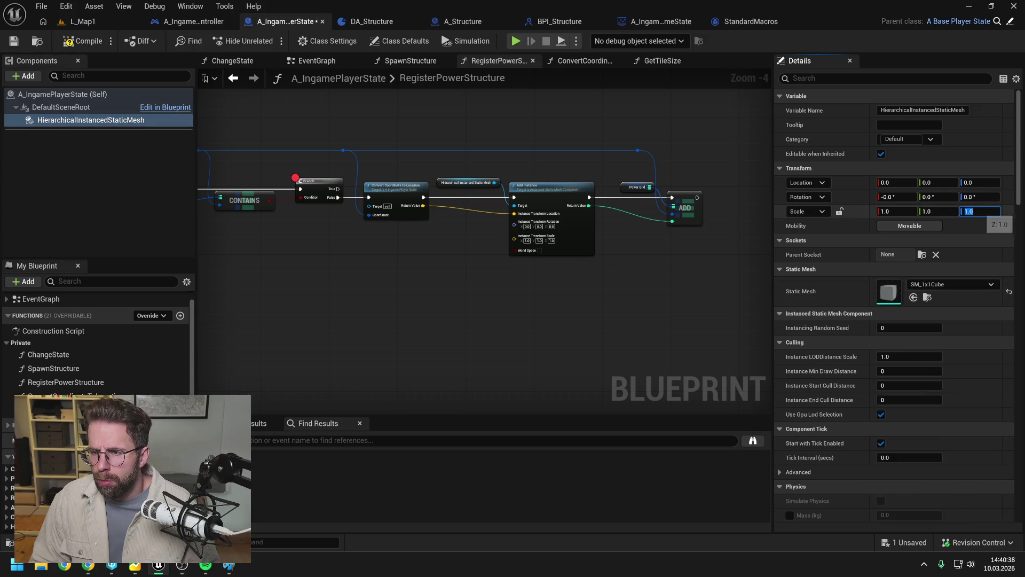
pyautogui.write('0.1')
pyautogui.press('Return')
pyautogui.click(81, 40)
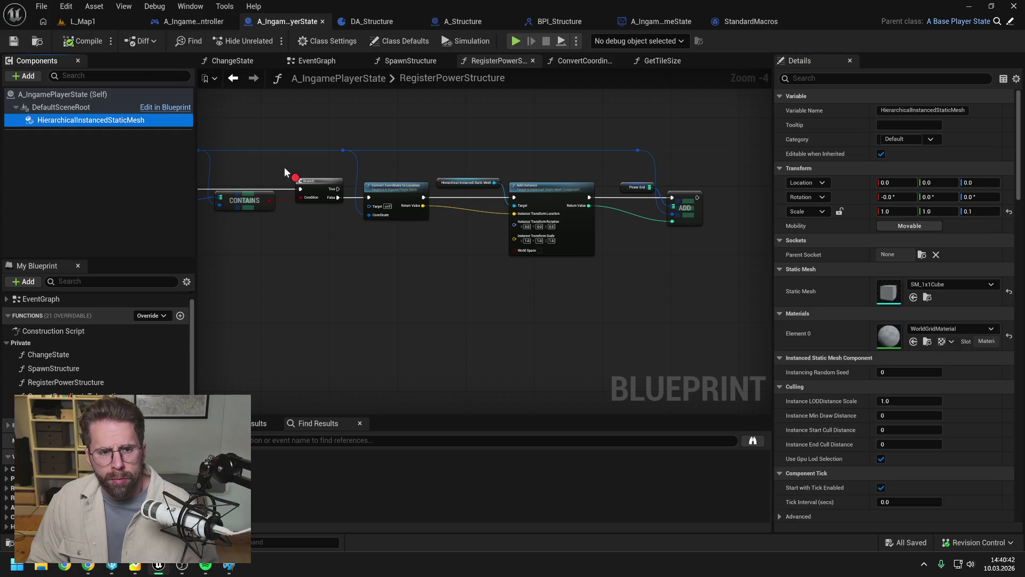
pyautogui.click(85, 21)
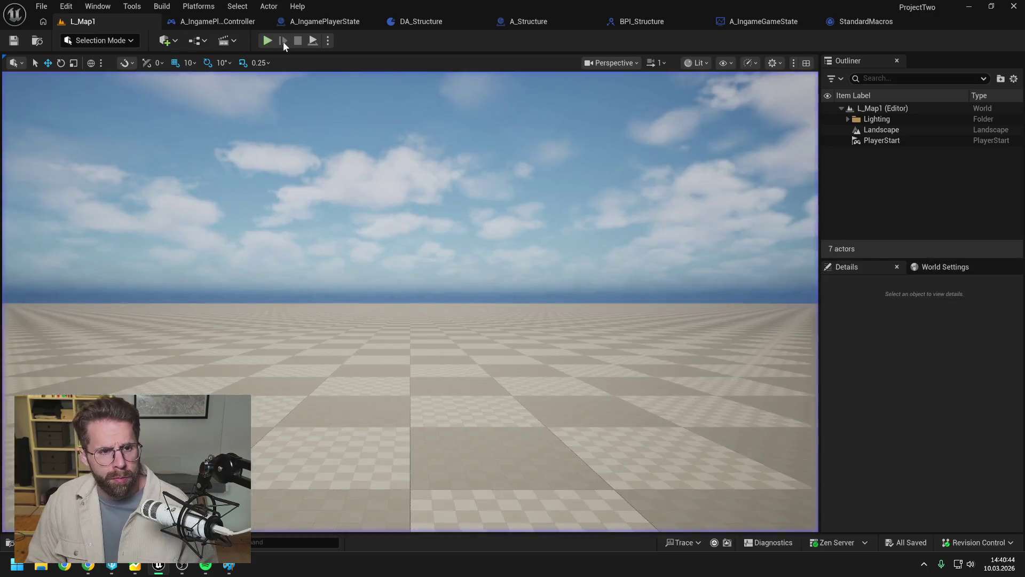
pyautogui.hotkey('alt', 'p')
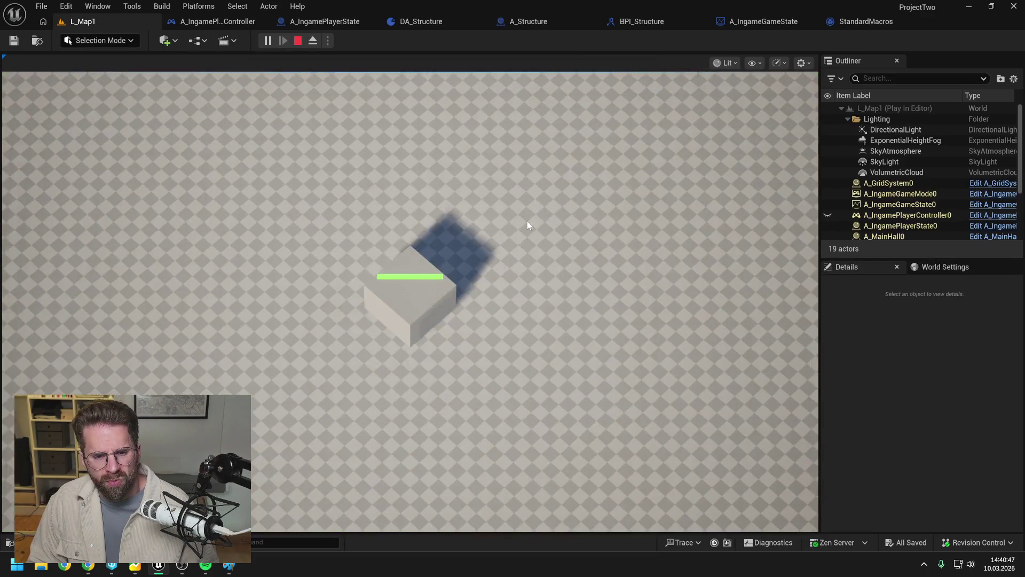
pyautogui.scroll(-2, 527, 224)
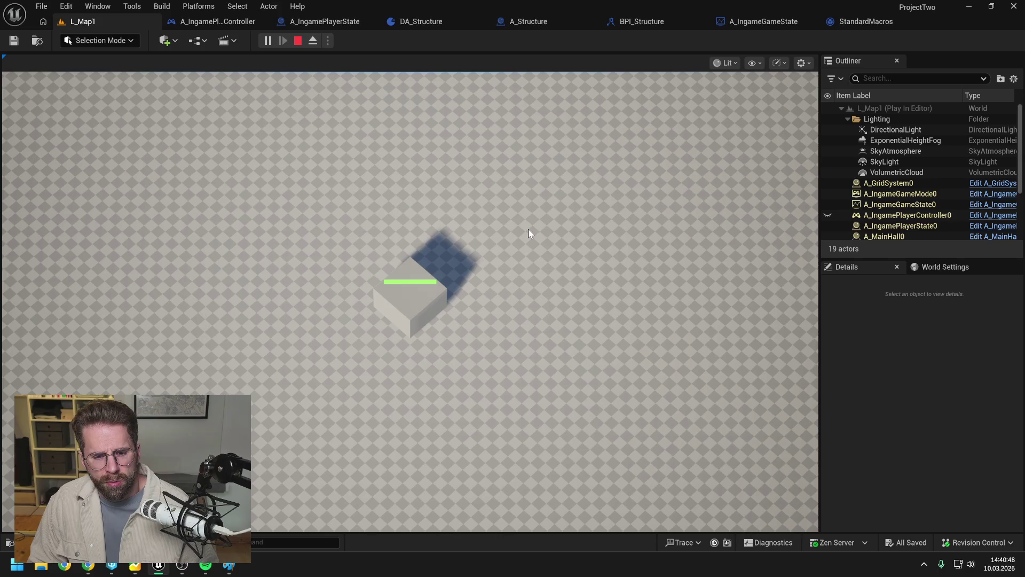
pyautogui.press('F8')
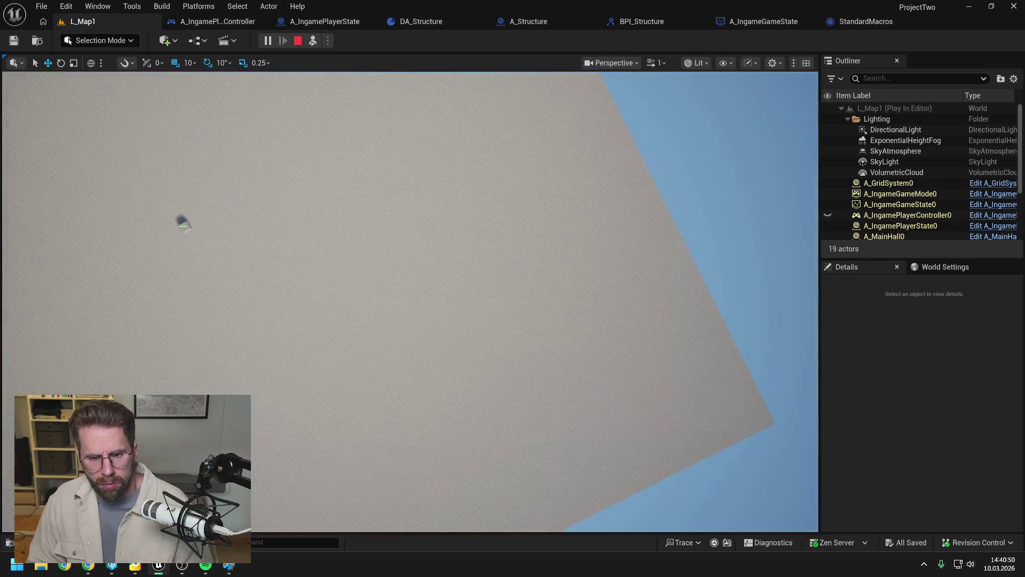
pyautogui.moveTo(481, 299); pyautogui.dragTo(321, 299)
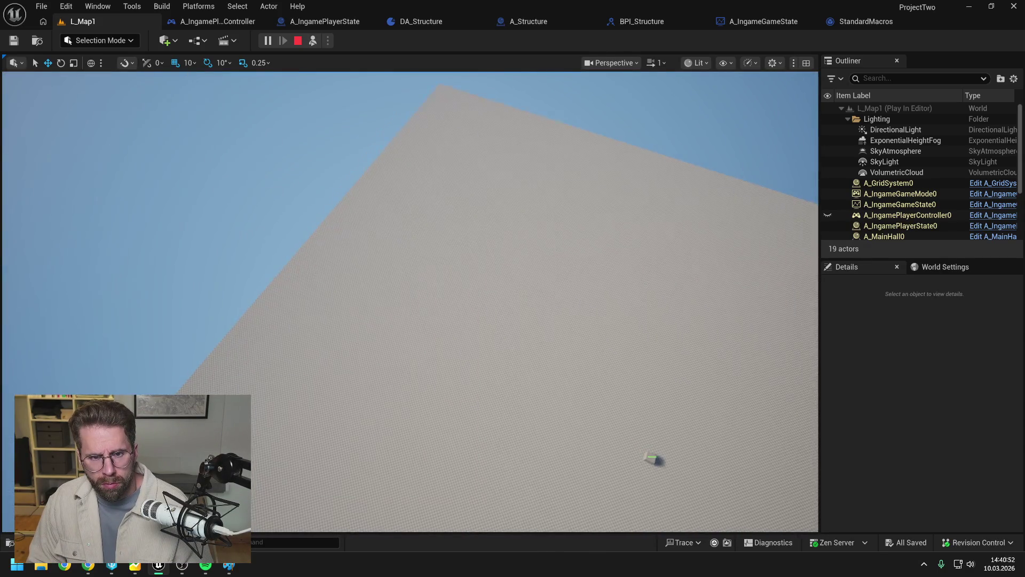
pyautogui.moveTo(481, 299); pyautogui.dragTo(614, 267)
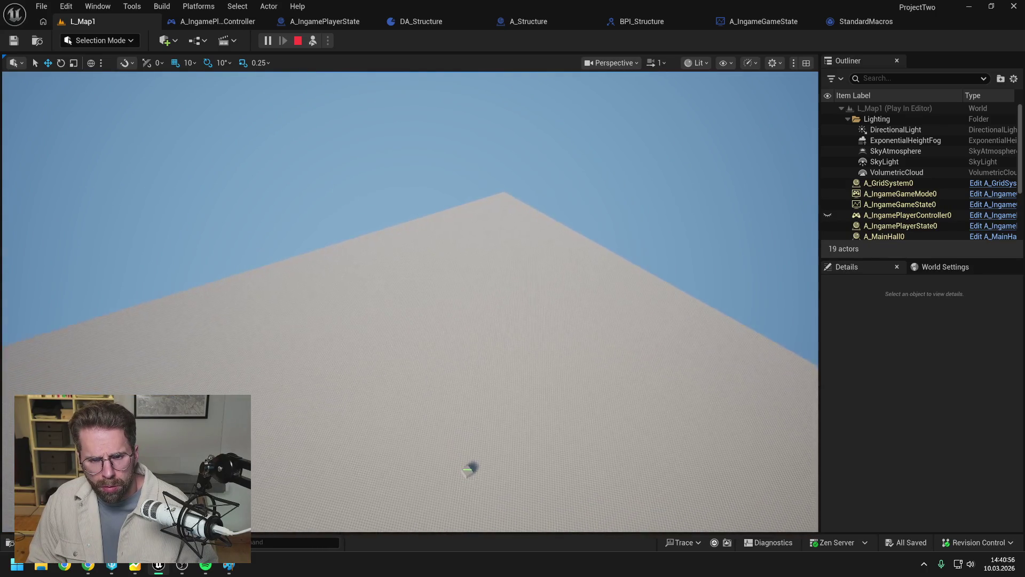
pyautogui.scroll(2, 410, 302)
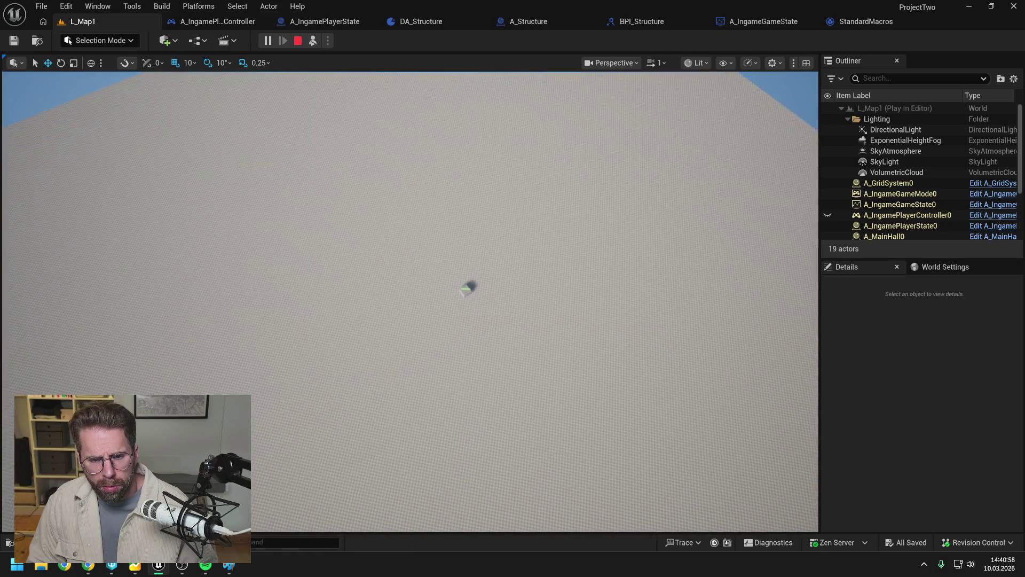
pyautogui.scroll(-3, 410, 302)
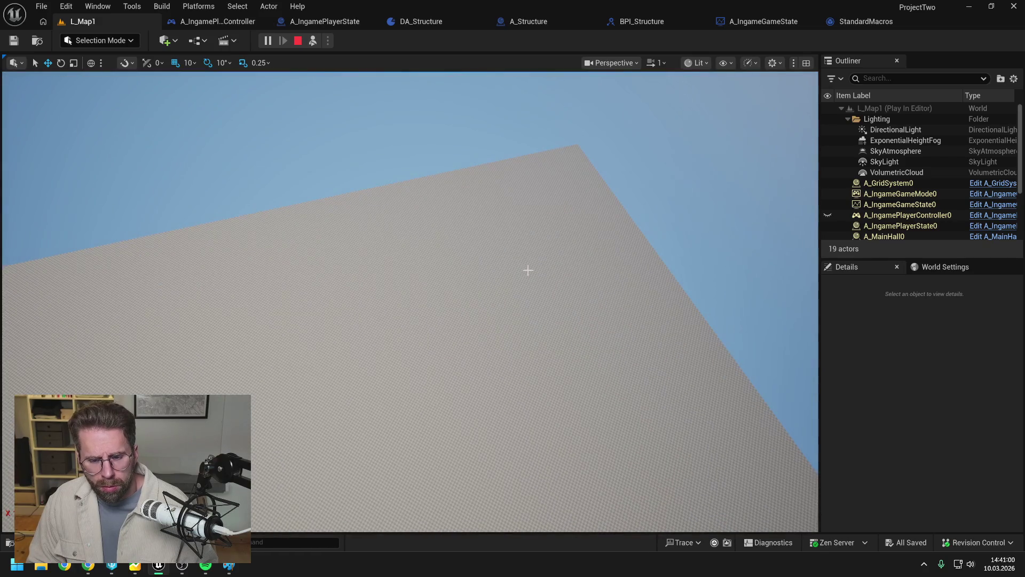
pyautogui.scroll(3, 527, 270)
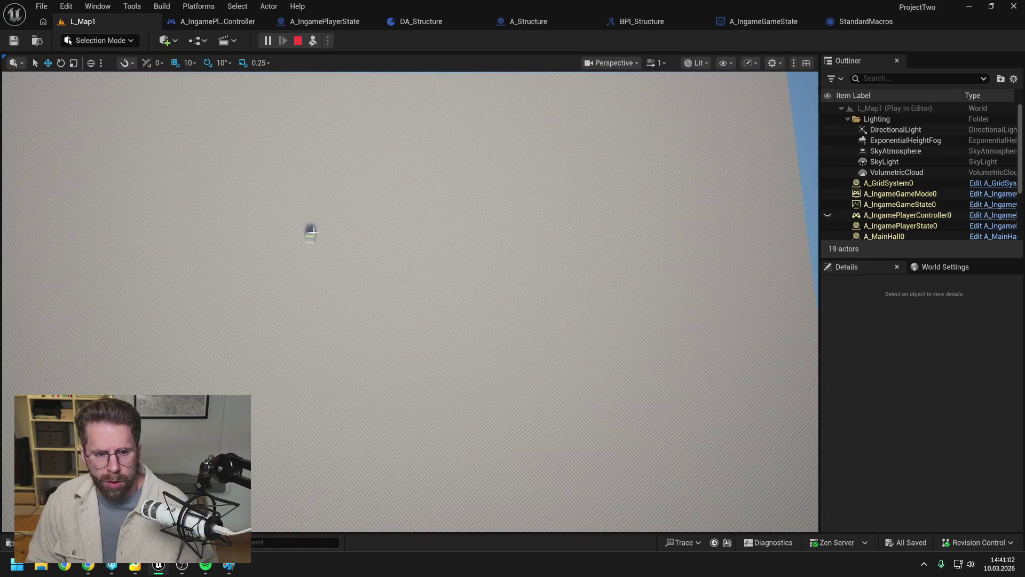
pyautogui.click(312, 231)
pyautogui.press('f')
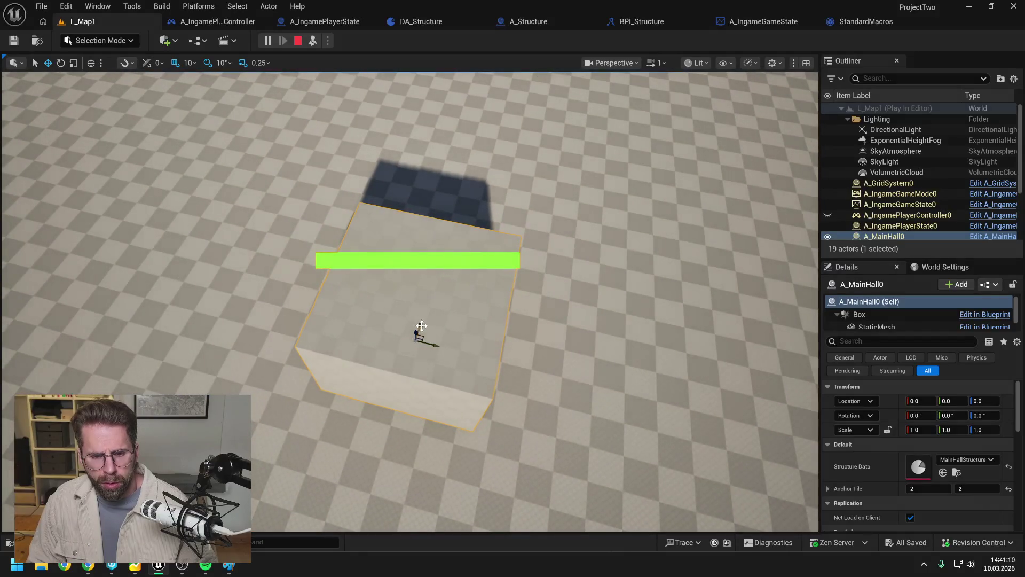
pyautogui.moveTo(415, 332); pyautogui.dragTo(424, 160)
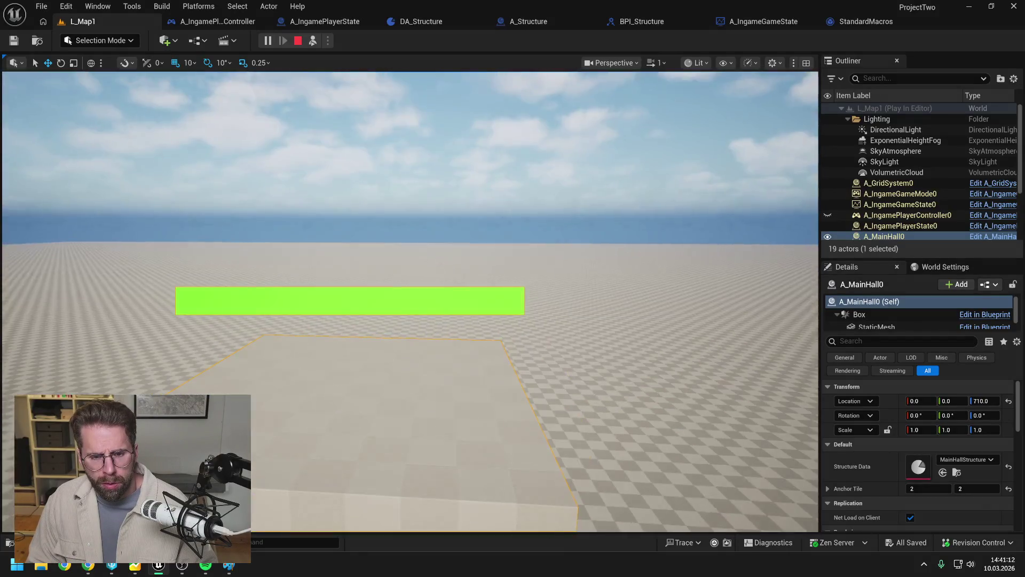
pyautogui.press('Escape')
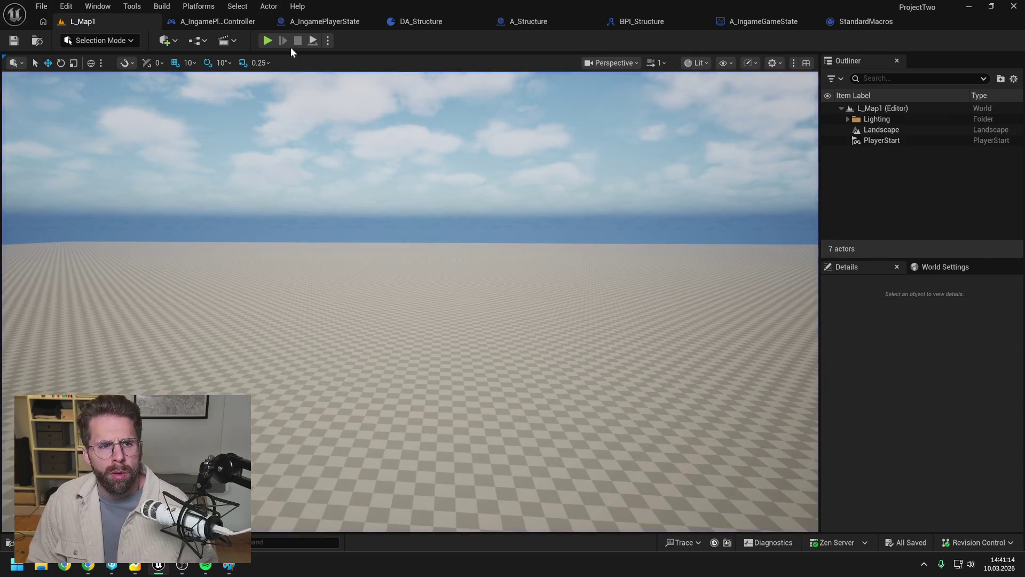
pyautogui.click(322, 22)
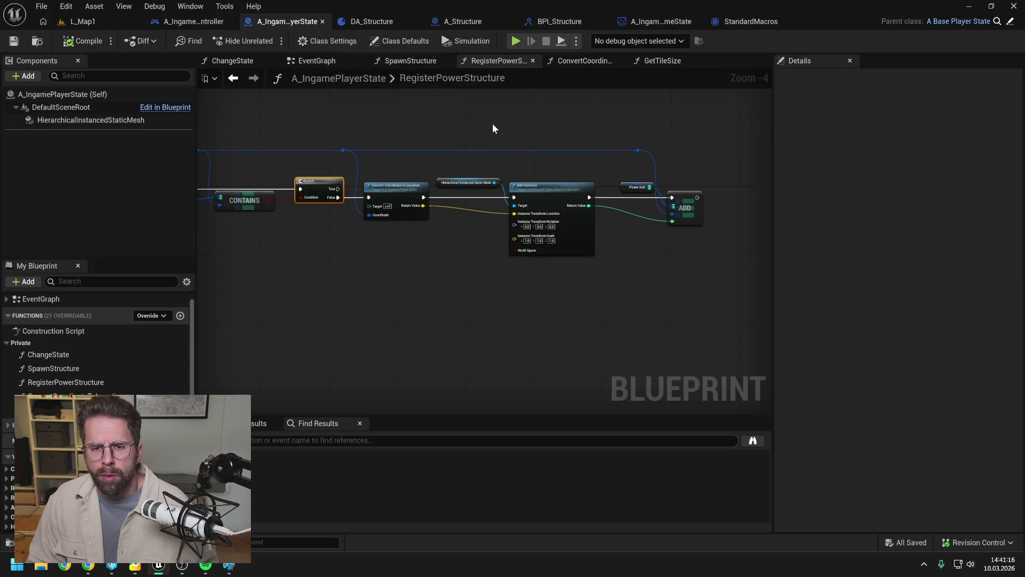
# - Find A_BuildingGrid with a 'grid' search, open it, and inspect its instanced mesh and functions
pyautogui.click(552, 132)
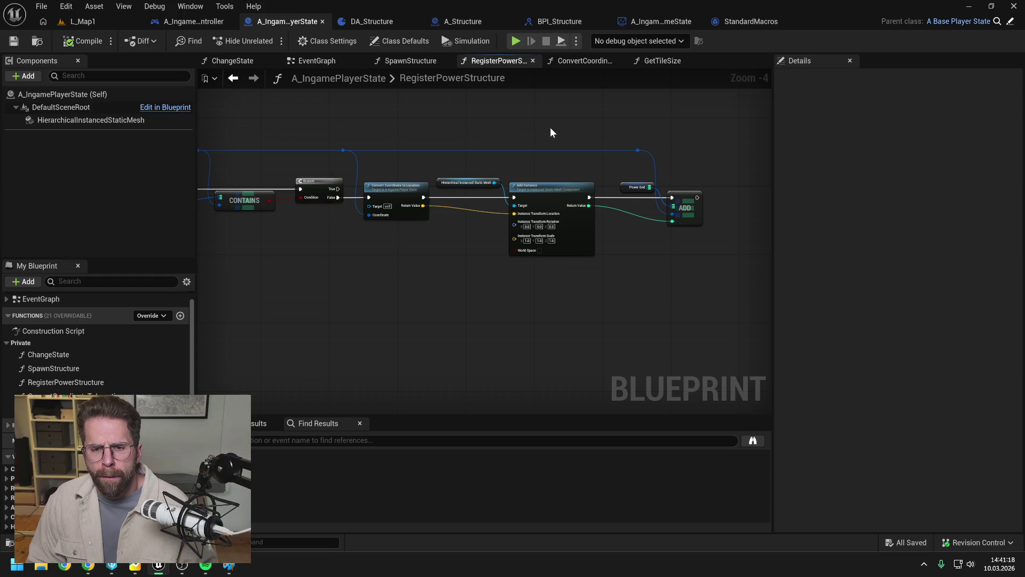
pyautogui.scroll(1, 641, 273)
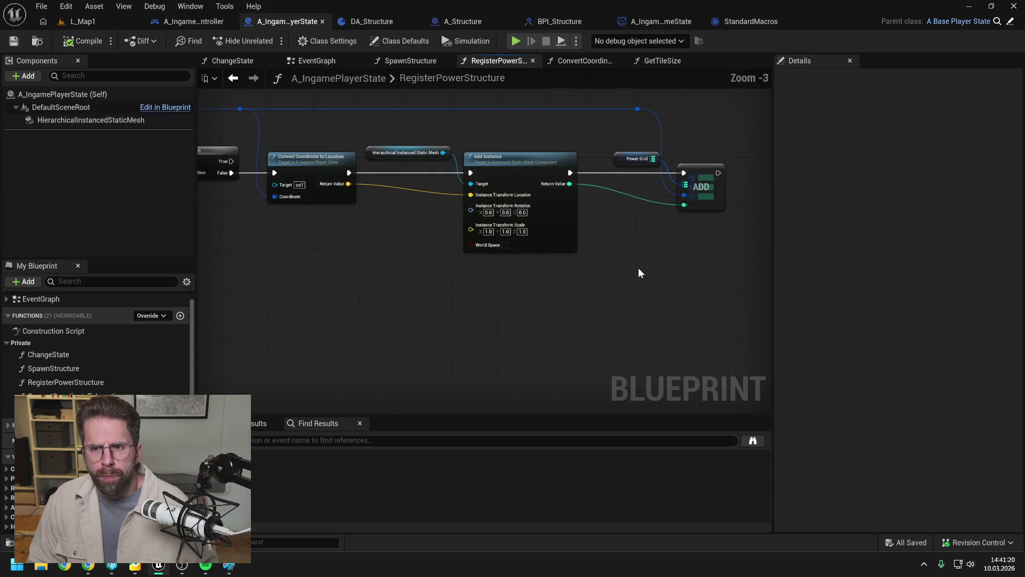
pyautogui.hotkey('ctrl', 'space')
pyautogui.write('grid')
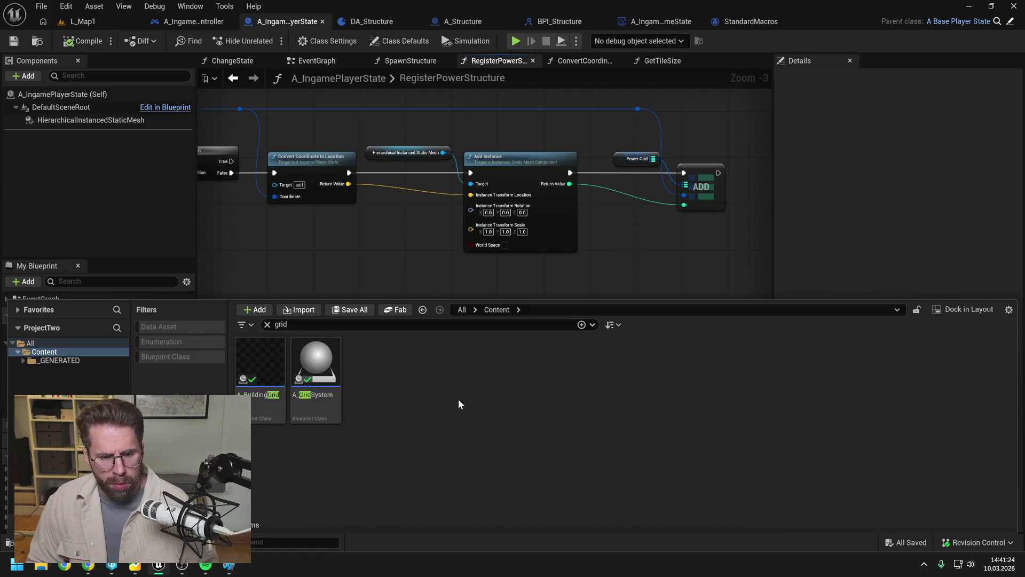
pyautogui.doubleClick(261, 360)
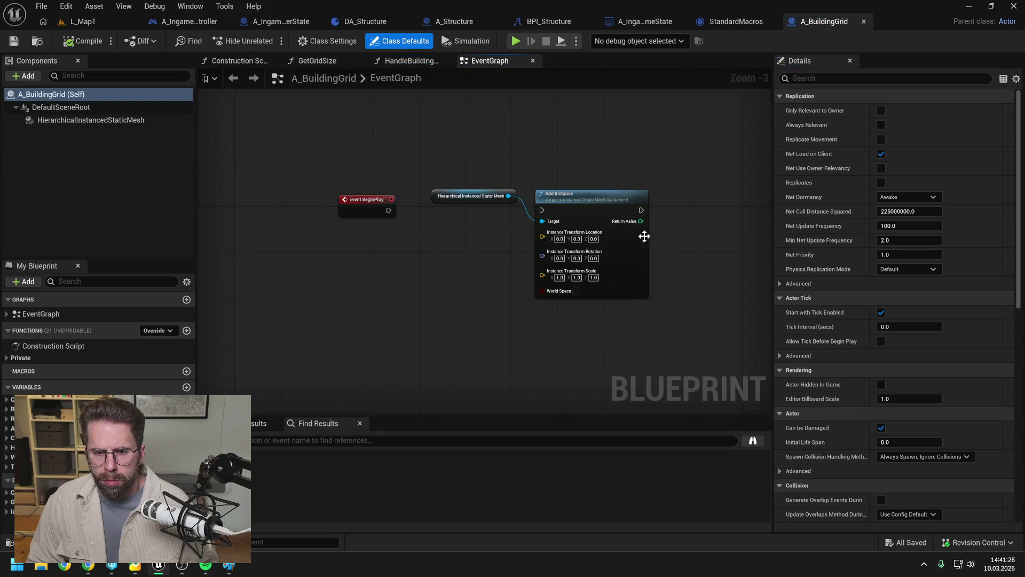
pyautogui.click(119, 122)
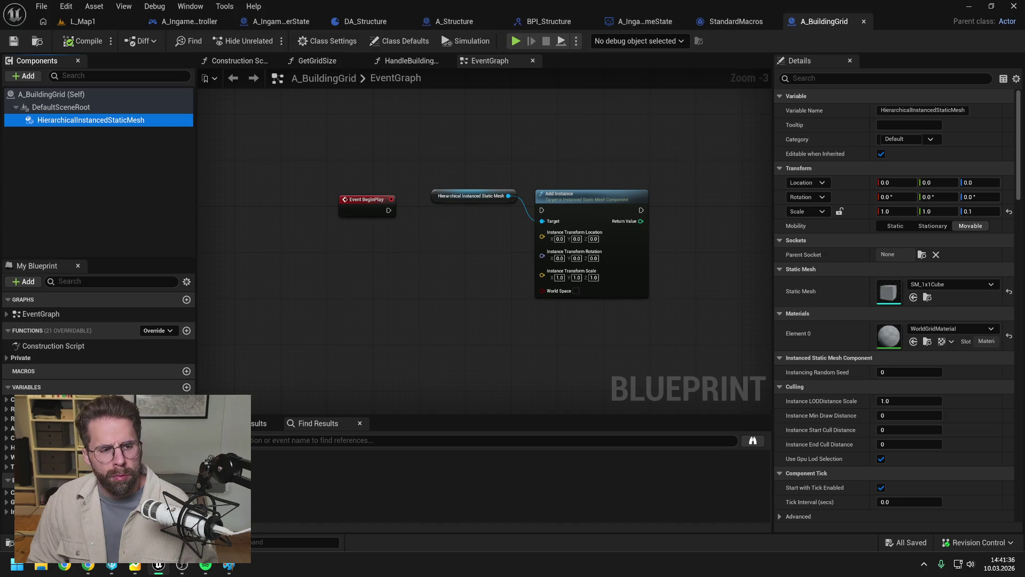
pyautogui.click(20, 357)
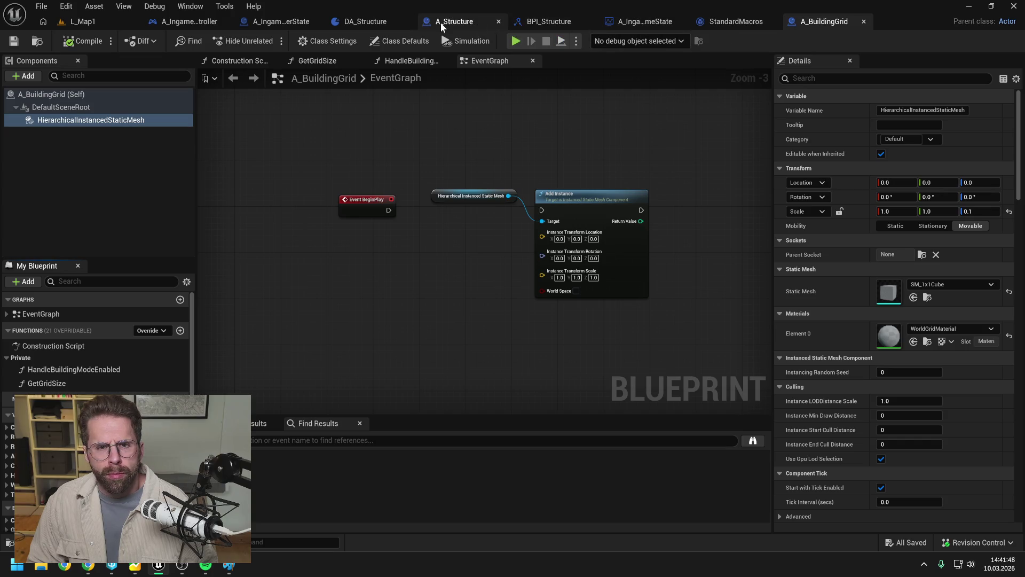
# - Compare it with the player state's instanced mesh component, then show the player state's EventGraph
pyautogui.click(280, 21)
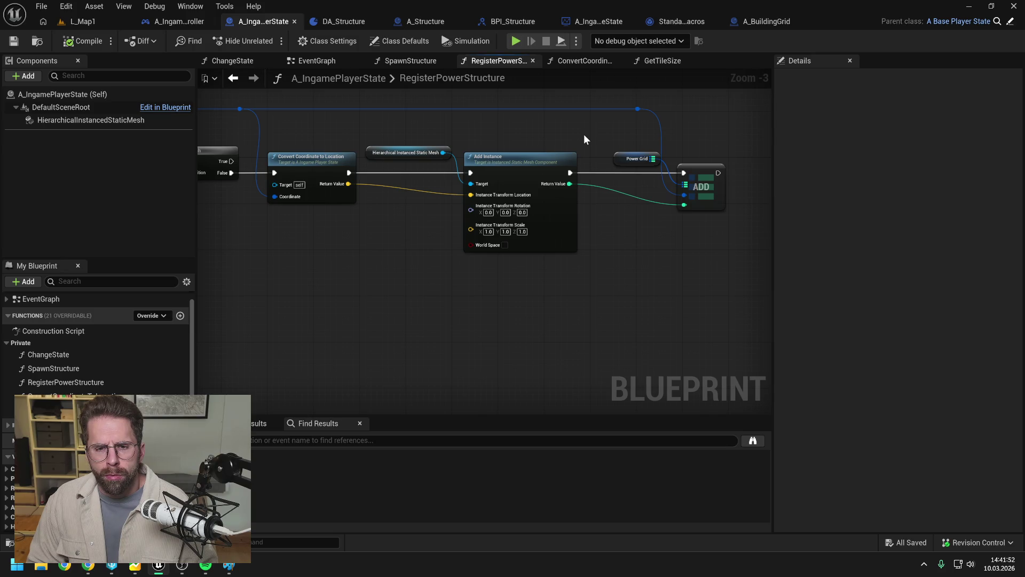
pyautogui.click(749, 23)
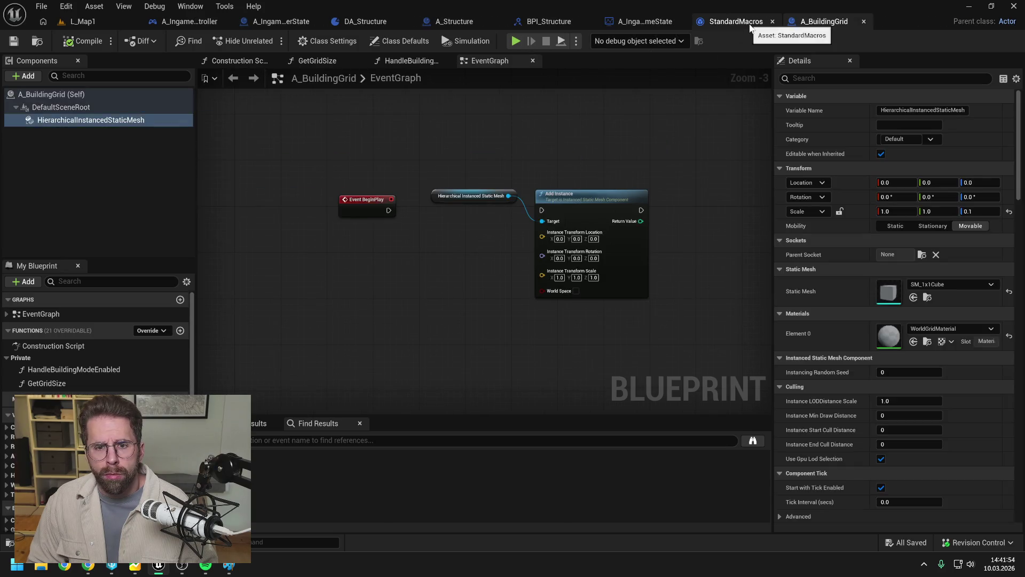
pyautogui.click(265, 20)
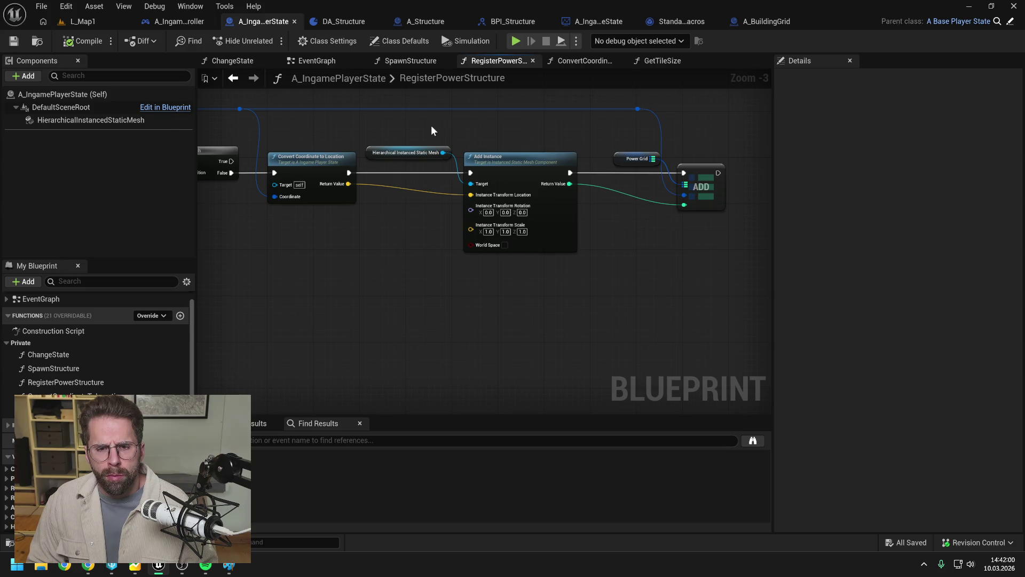
pyautogui.click(107, 121)
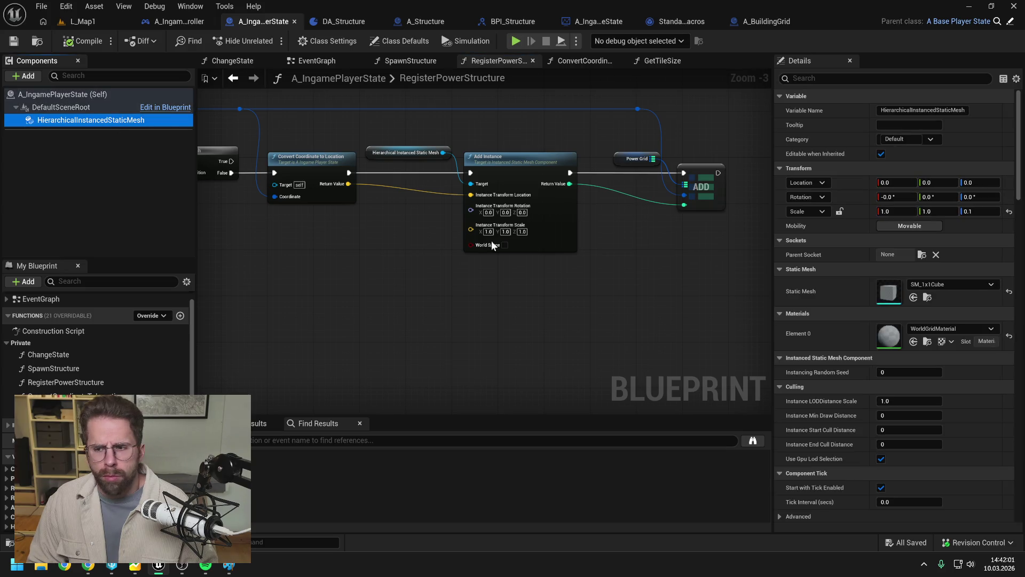
pyautogui.click(628, 261)
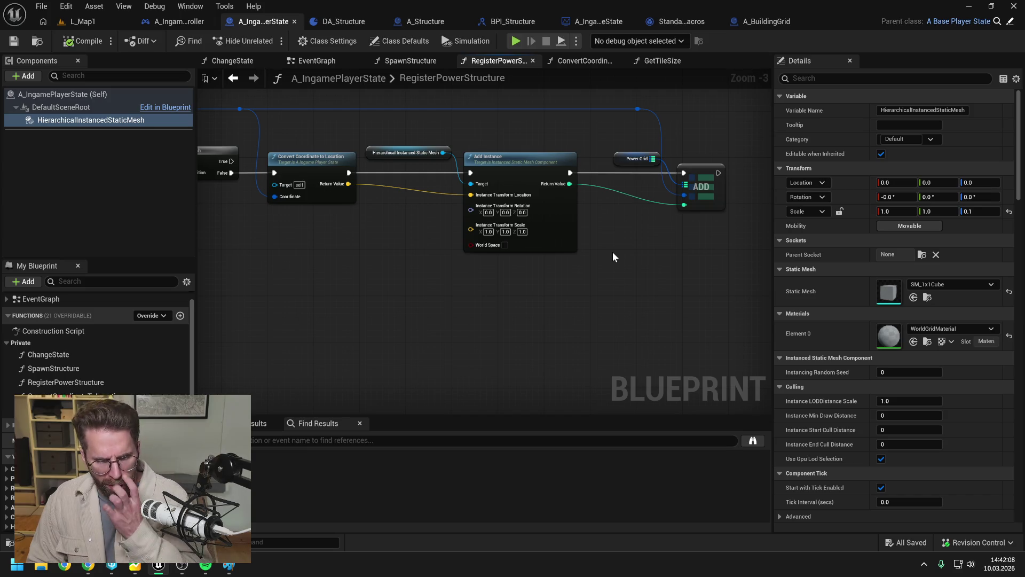
pyautogui.scroll(-3, 613, 251)
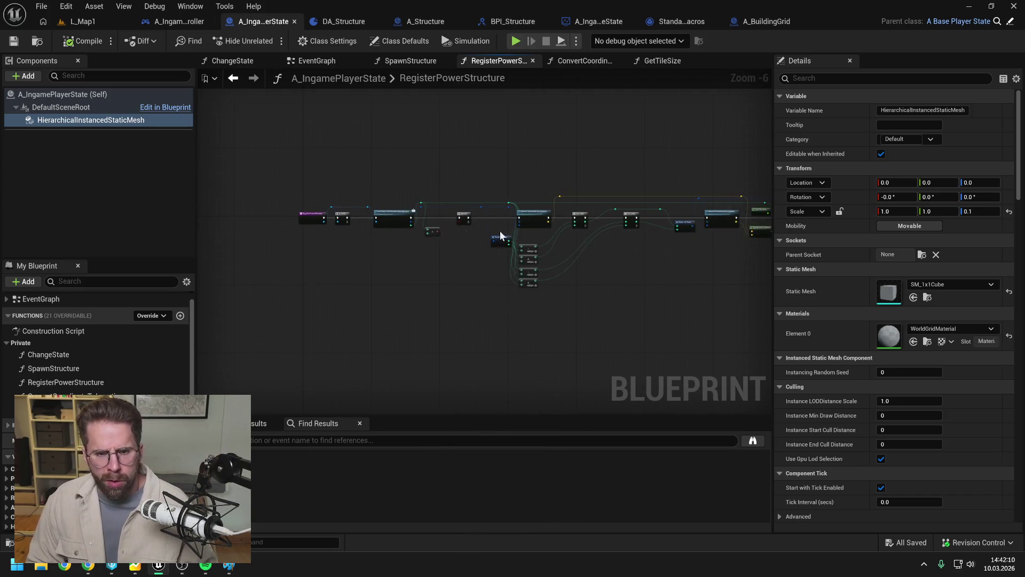
pyautogui.scroll(5, 414, 230)
pyautogui.click(315, 61)
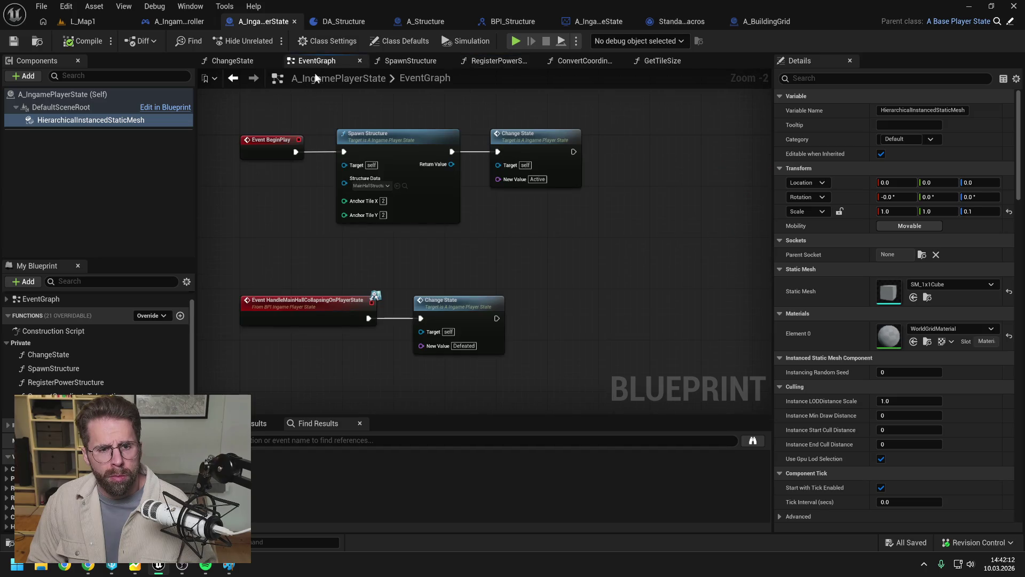
# - Unlink BeginPlay and add an Add Instance node on the HISM getter with split transform
pyautogui.keyDown('alt'); pyautogui.click(292, 151); pyautogui.keyUp('alt')
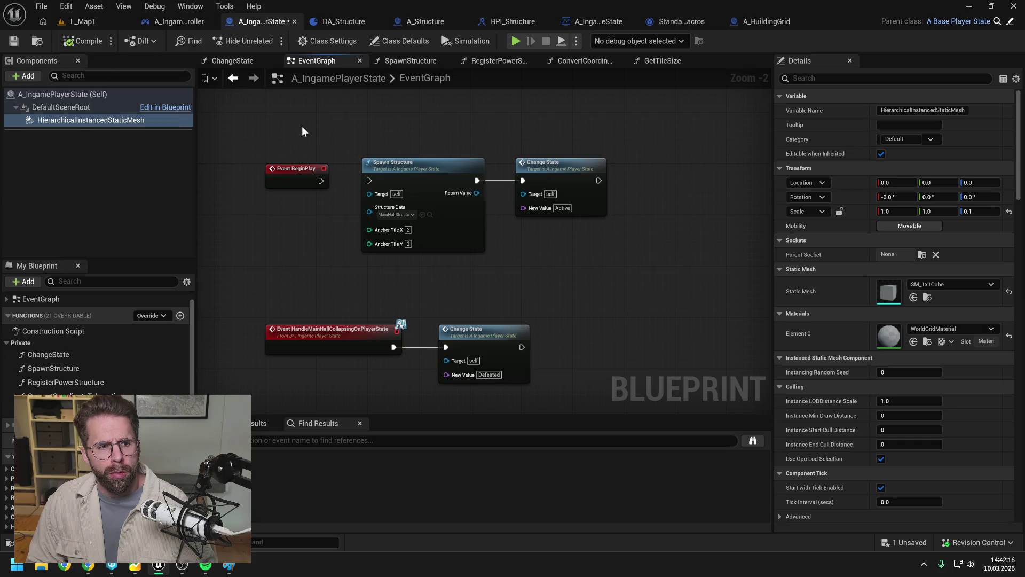
pyautogui.moveTo(402, 113); pyautogui.dragTo(400, 192)
pyautogui.moveTo(76, 119)
pyautogui.mouseDown()
pyautogui.moveTo(382, 118)
pyautogui.moveTo(450, 132)
pyautogui.mouseUp()
pyautogui.write('add in')
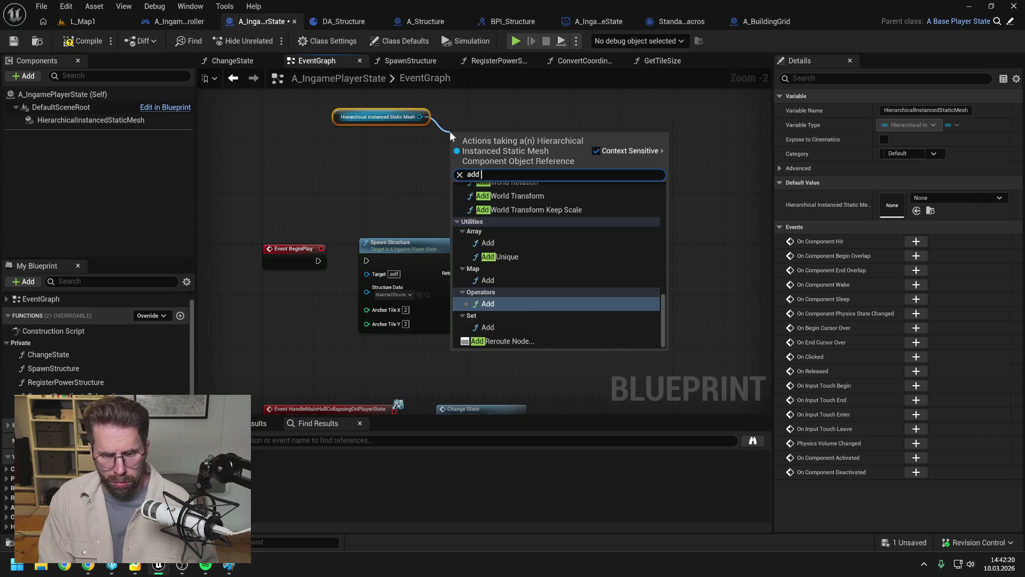
pyautogui.press('Return')
pyautogui.rightClick(456, 177)
pyautogui.click(496, 226)
# - Wire BeginPlay into Add Instance, compile, and go back to L_Map1
pyautogui.moveTo(492, 142); pyautogui.dragTo(501, 117)
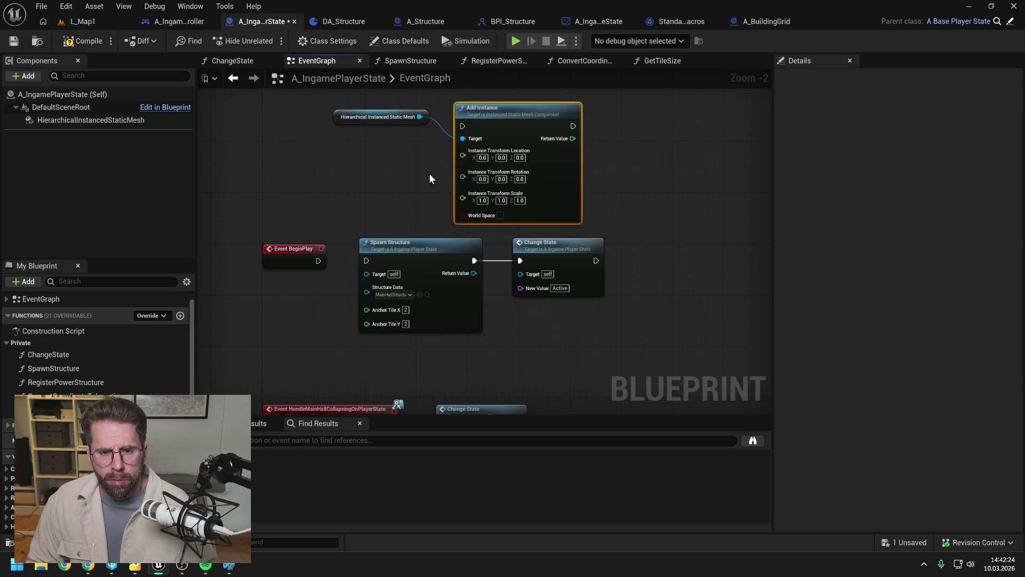
pyautogui.moveTo(315, 261); pyautogui.dragTo(461, 126)
pyautogui.click(99, 39)
pyautogui.click(84, 21)
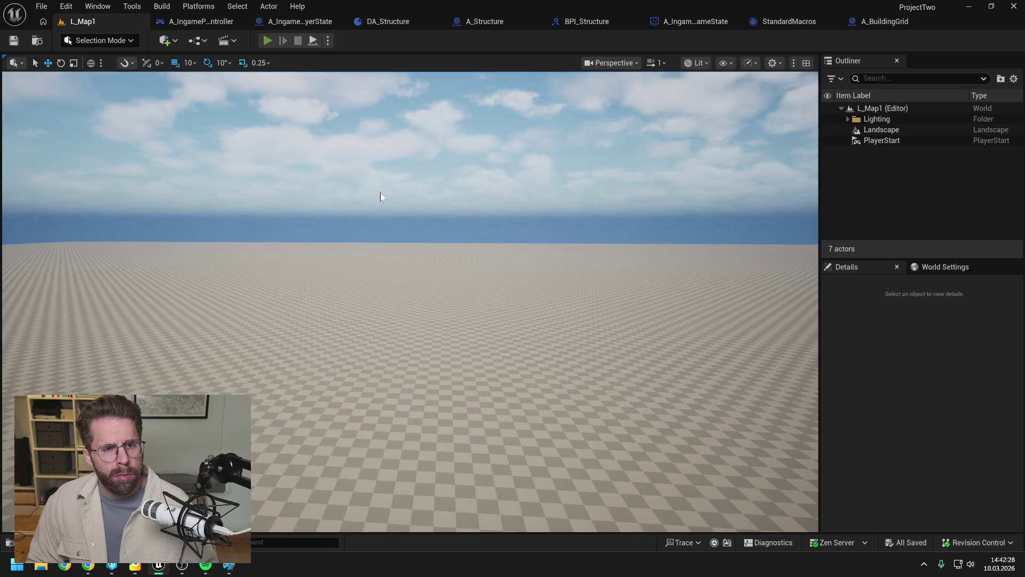
# - Run a quick Play-in-Editor test, then return to A_IngamePlayerState
pyautogui.hotkey('alt', 'p')
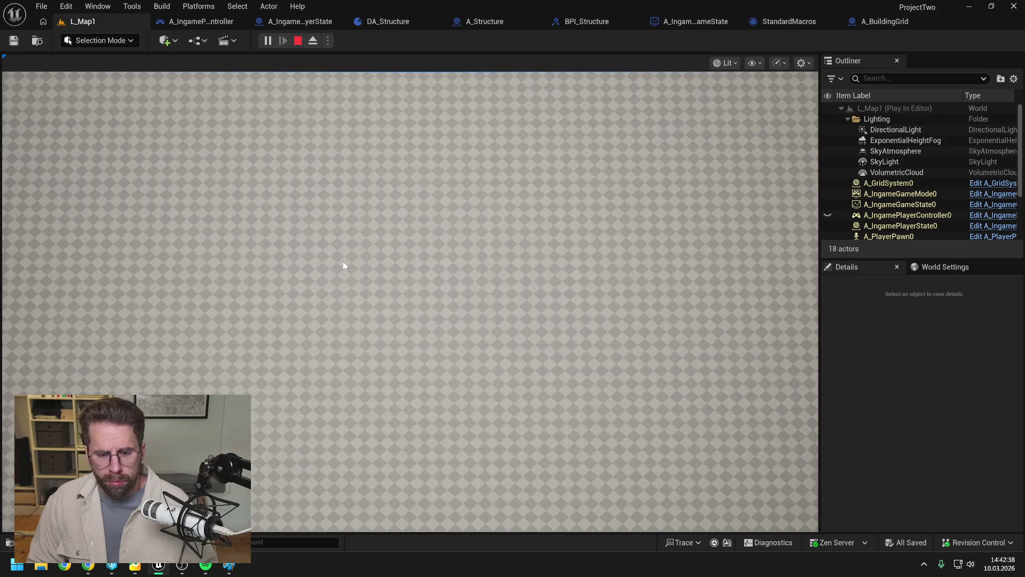
pyautogui.press('Escape')
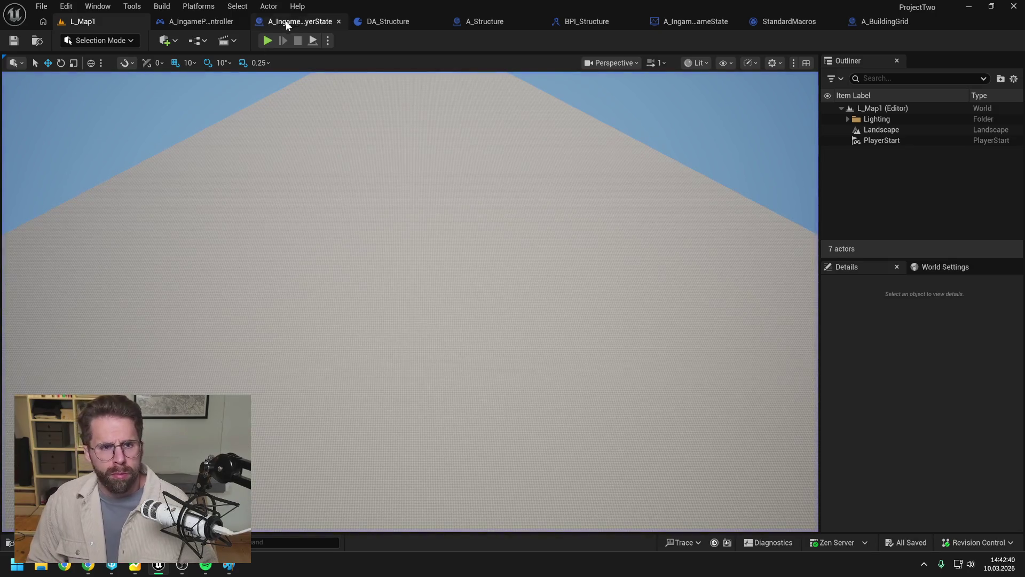
pyautogui.click(302, 20)
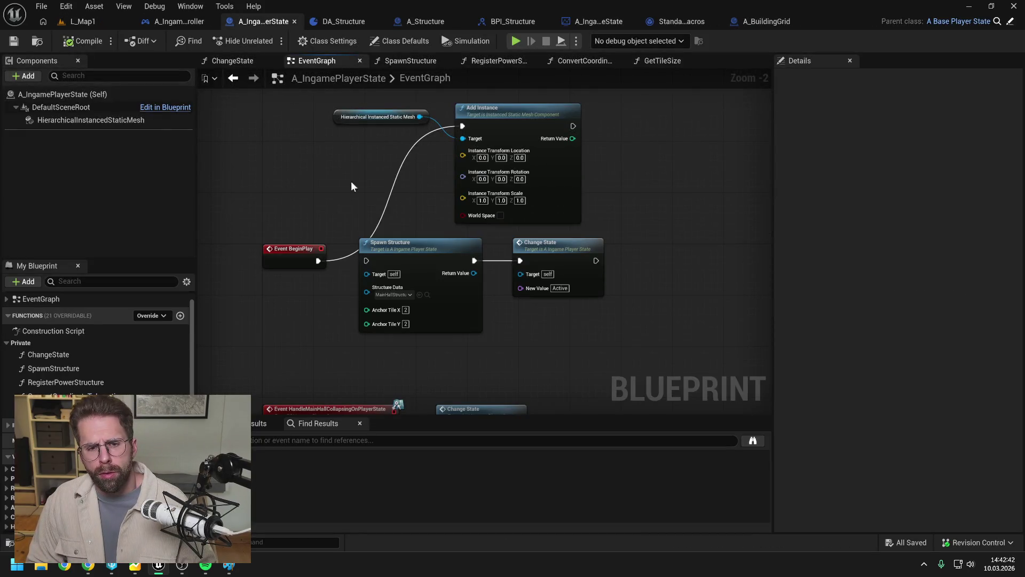
# - Put an F9 breakpoint on the Add Instance node and return to L_Map1
pyautogui.click(511, 117)
pyautogui.press('F9')
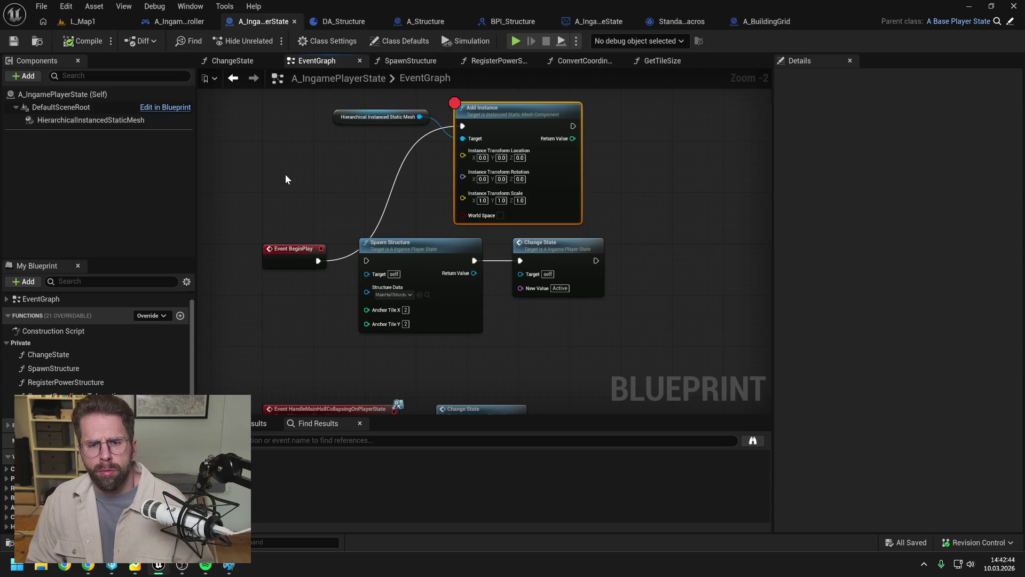
pyautogui.click(285, 179)
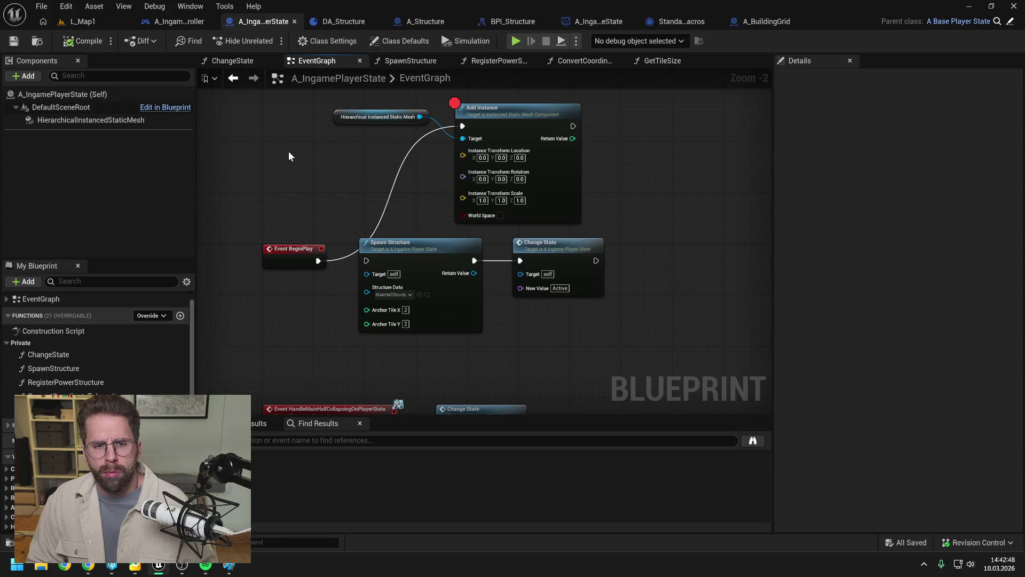
pyautogui.click(81, 22)
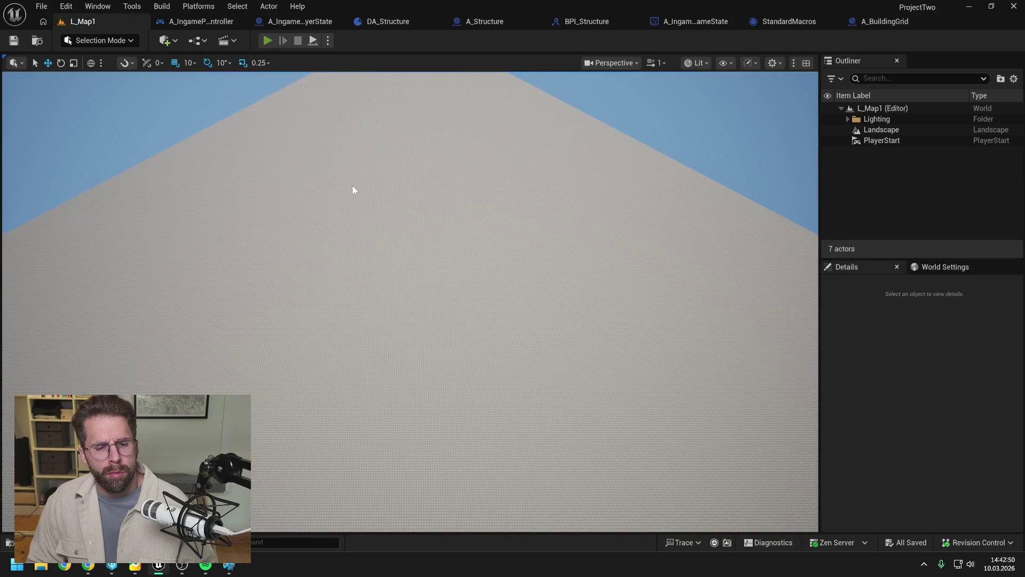
pyautogui.hotkey('alt', 'p')
pyautogui.moveTo(355, 181)
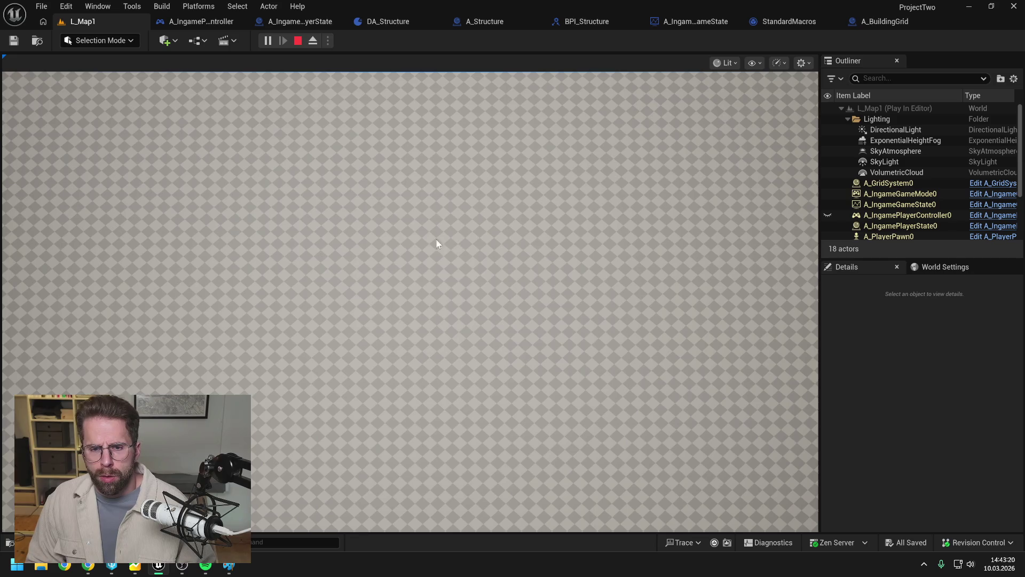
pyautogui.press('F8')
pyautogui.click(890, 226)
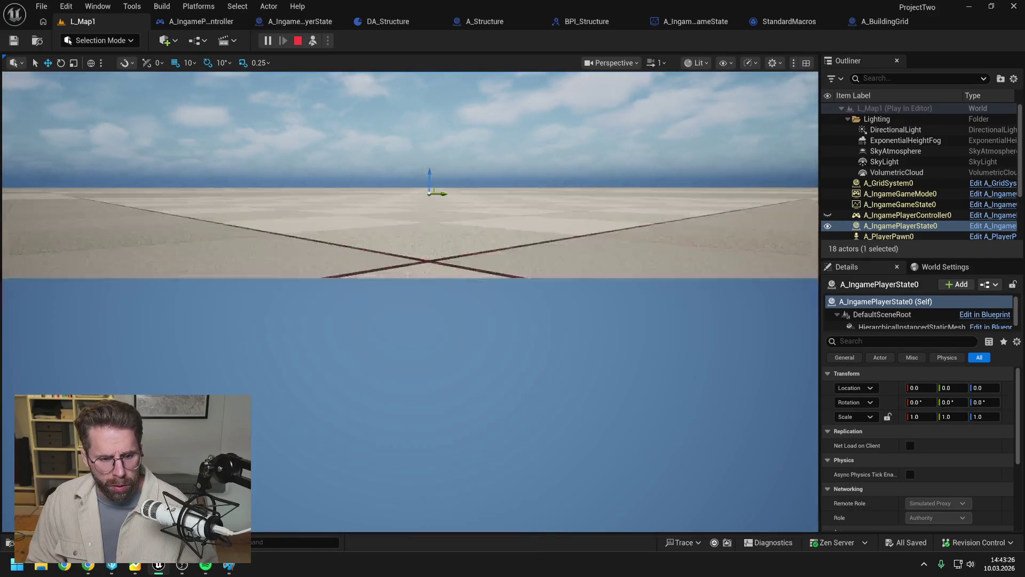
pyautogui.press('f')
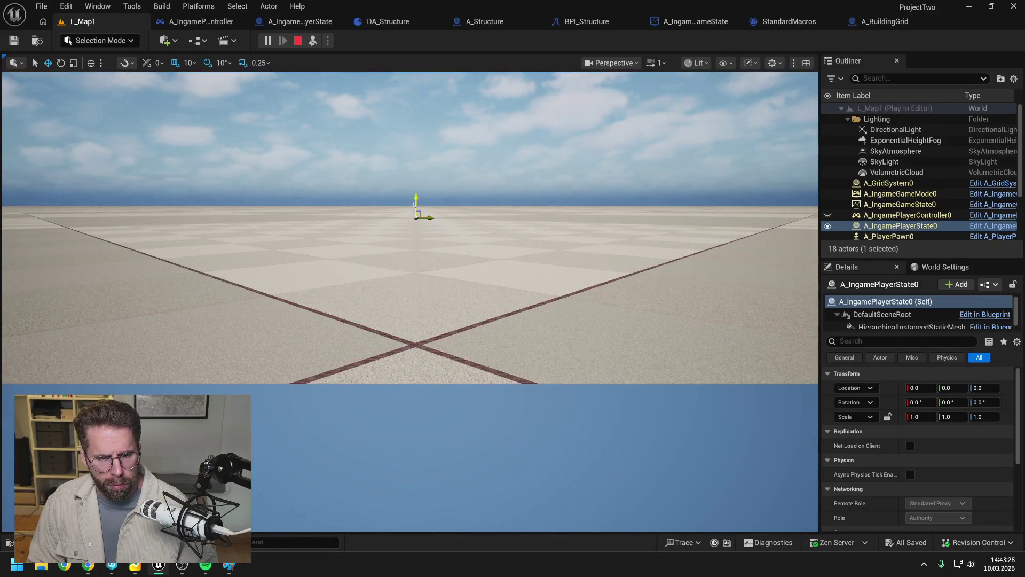
pyautogui.press('f')
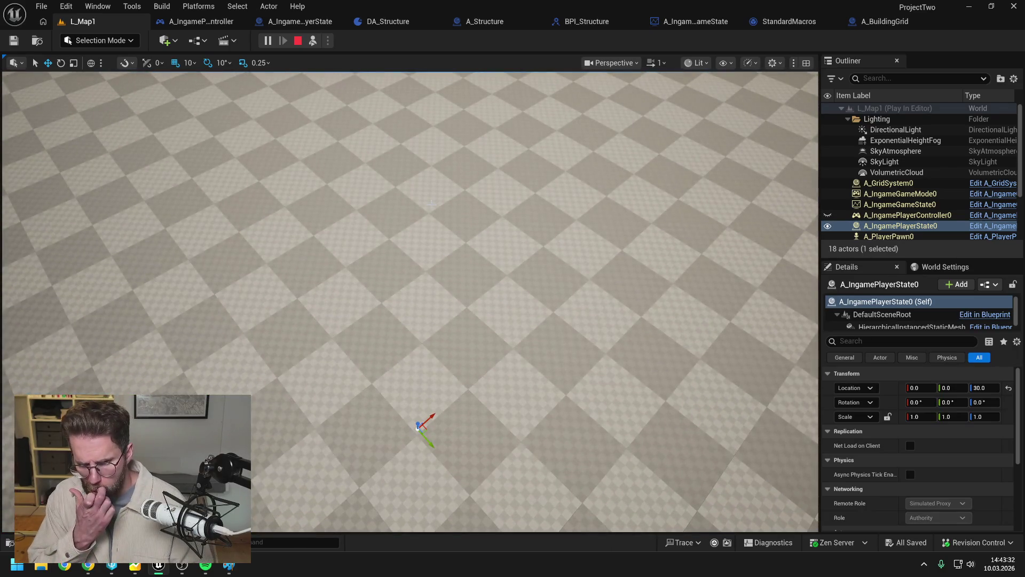
pyautogui.press('Escape')
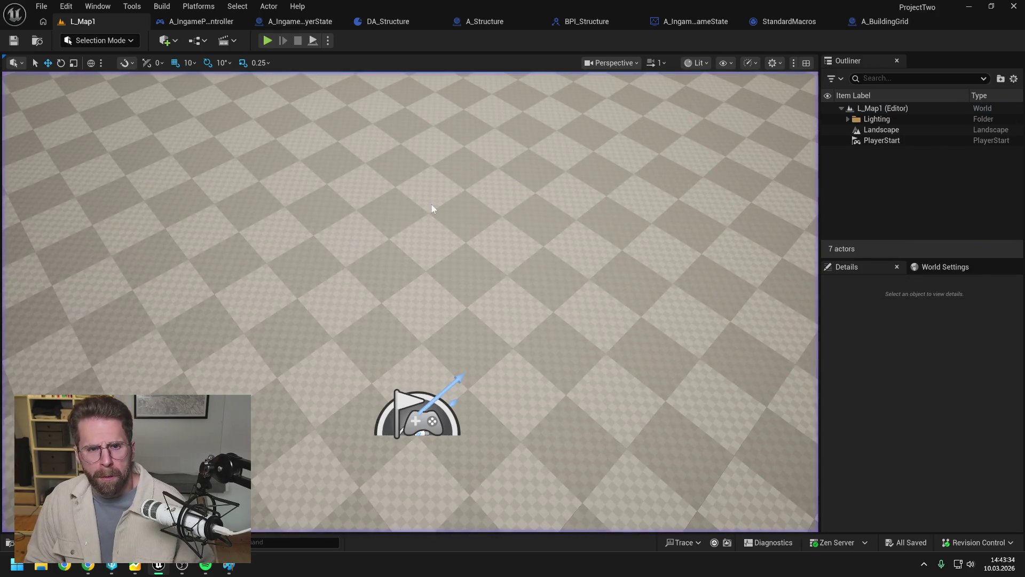
# - Turn off World Space on Add Instance, select the HISM component, and save
pyautogui.click(292, 21)
pyautogui.scroll(-2, 368, 132)
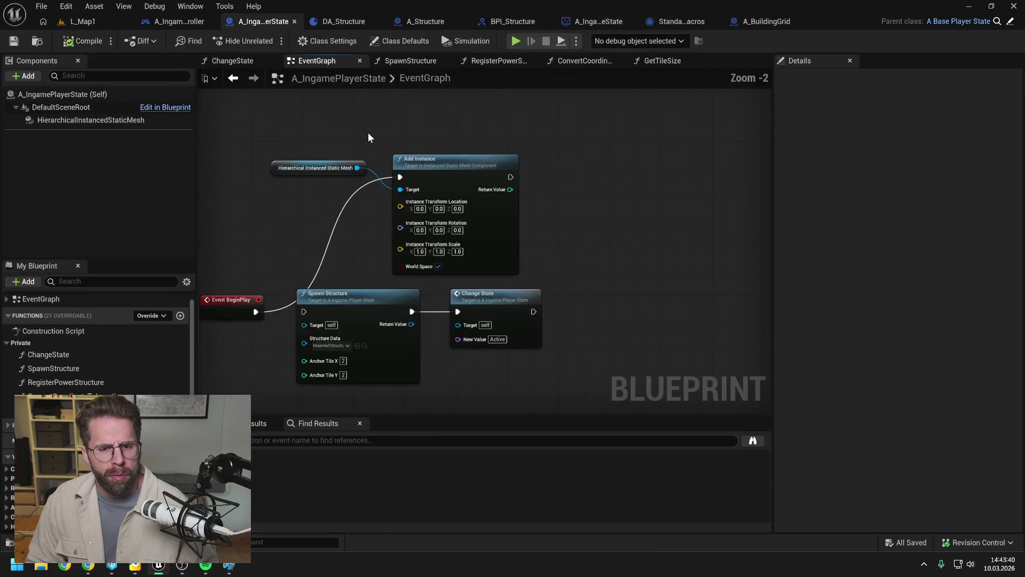
pyautogui.click(438, 266)
pyautogui.moveTo(522, 244); pyautogui.dragTo(607, 229)
pyautogui.click(85, 120)
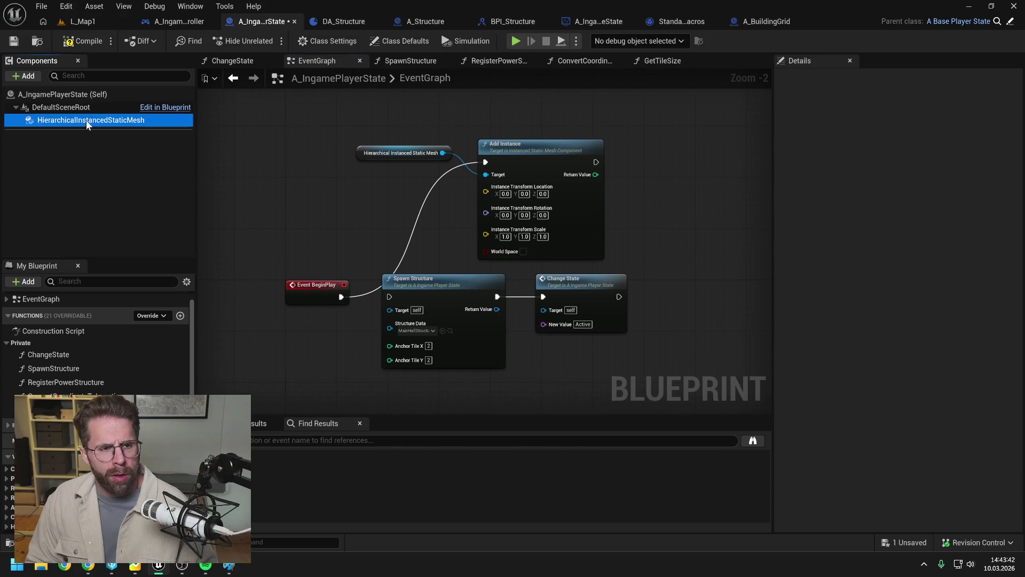
pyautogui.hotkey('ctrl', 's')
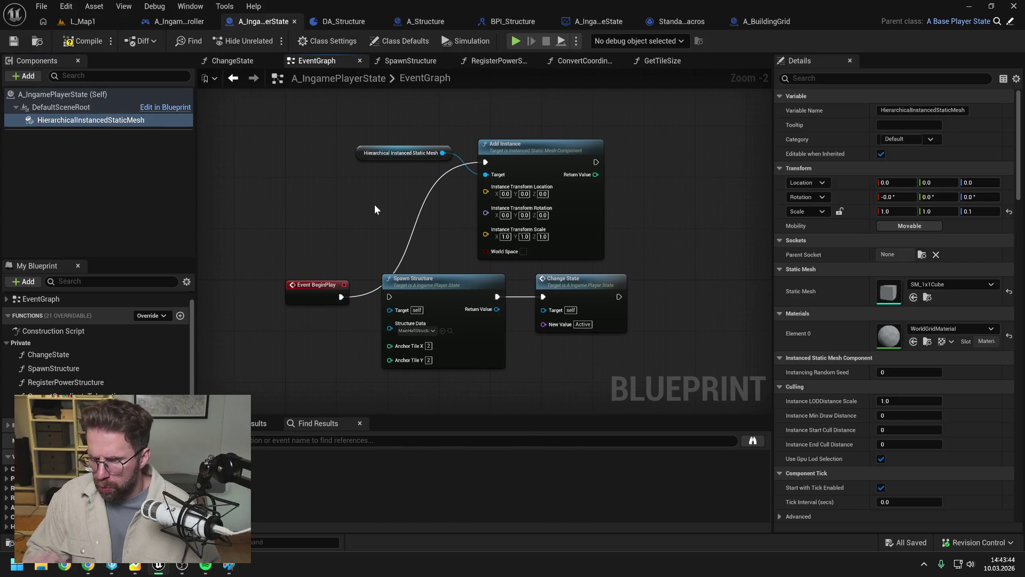
# - Set the HISM component's Z scale to 1, compile, save, and return to L_Map1
pyautogui.click(972, 211)
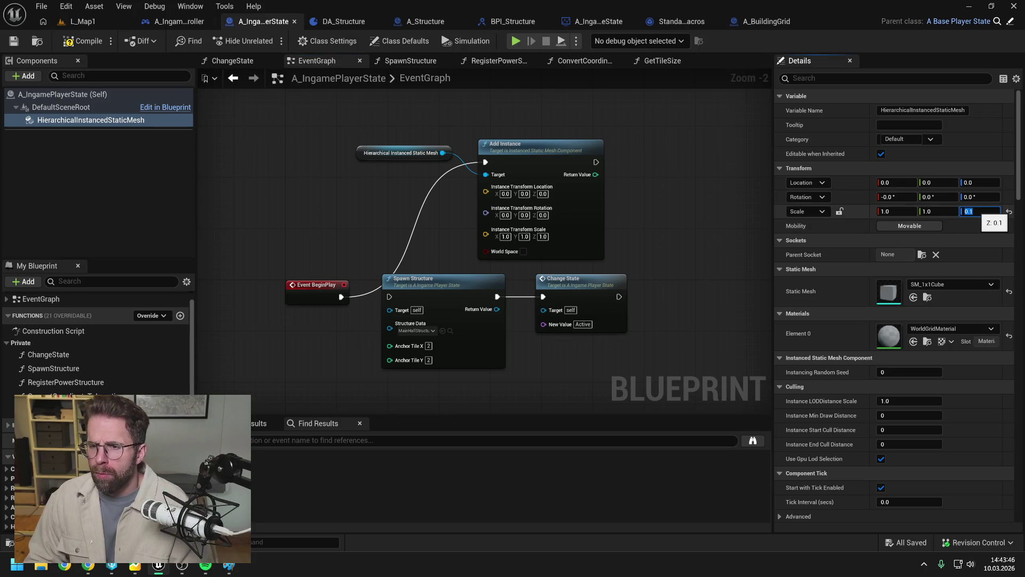
pyautogui.write('1')
pyautogui.press('Return')
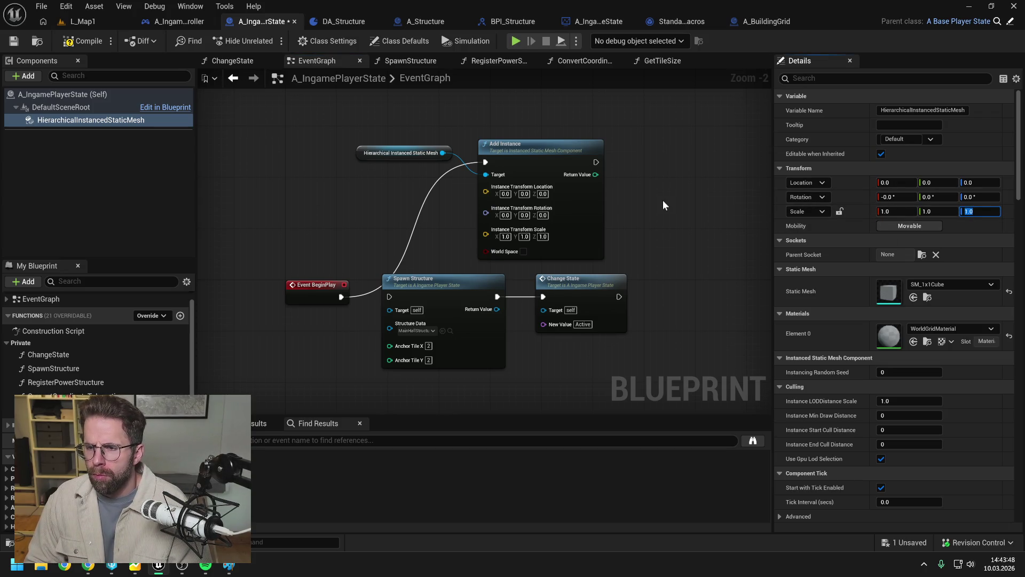
pyautogui.click(88, 41)
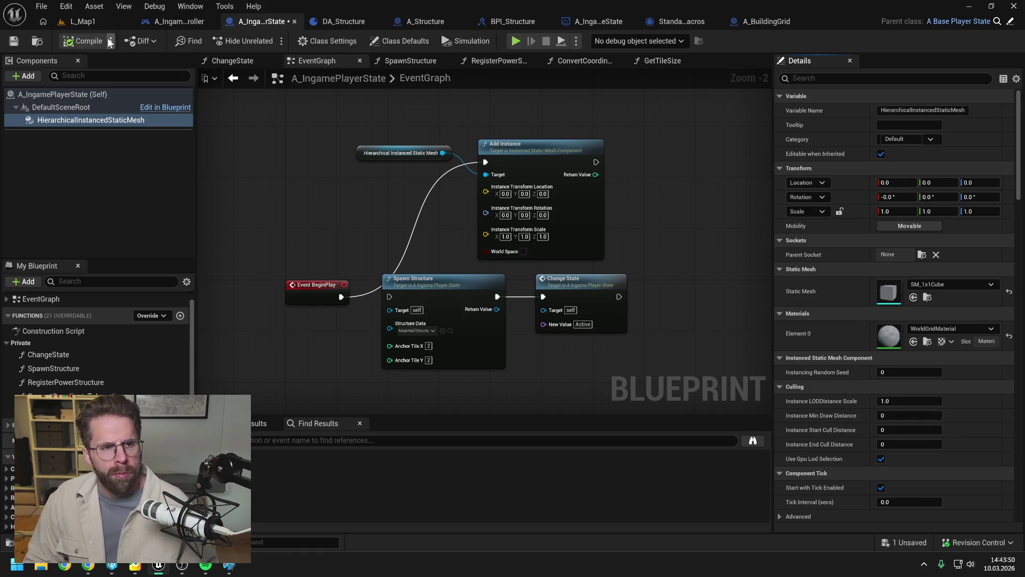
pyautogui.hotkey('ctrl', 's')
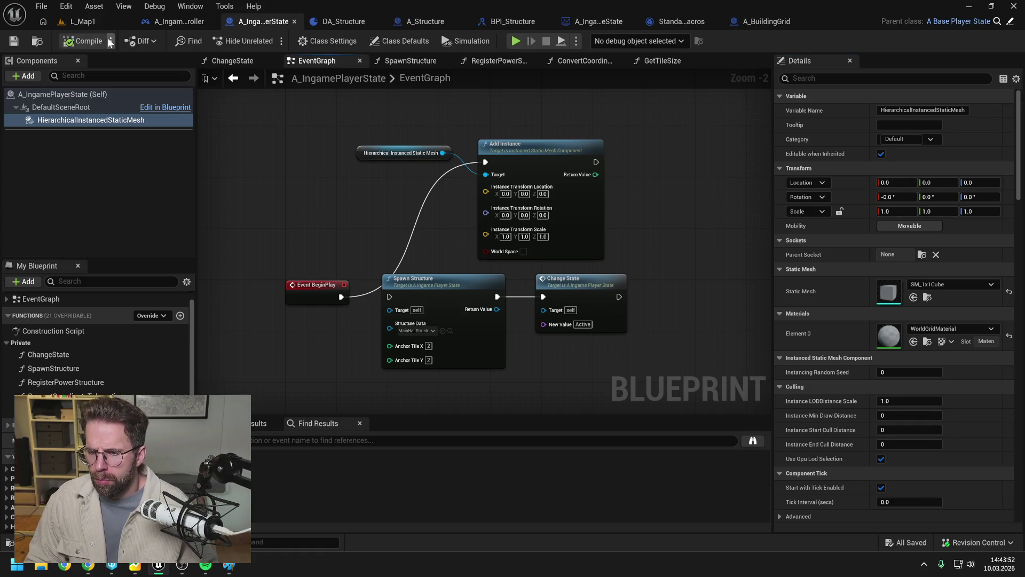
pyautogui.click(67, 8)
pyautogui.click(67, 8)
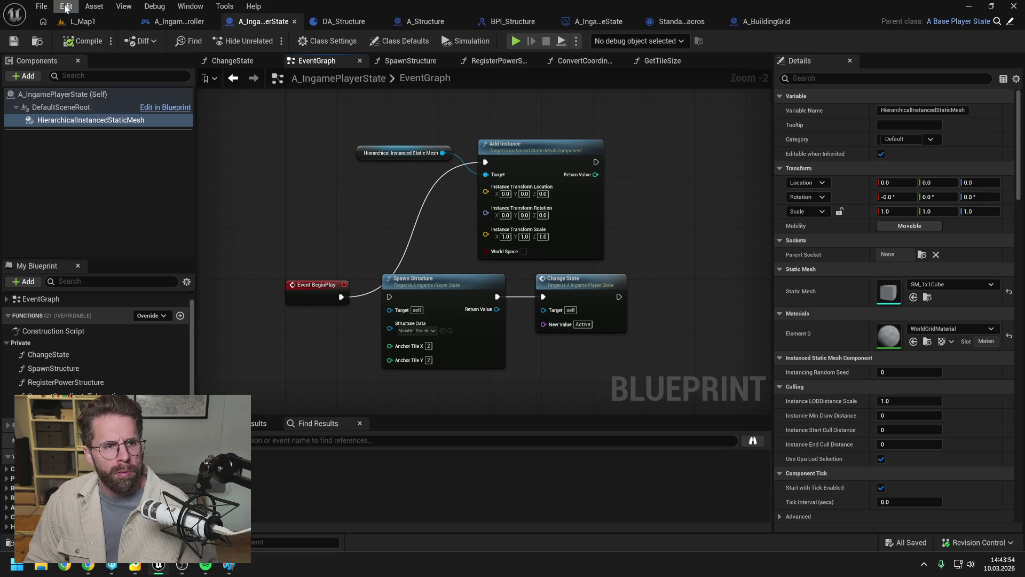
pyautogui.click(85, 22)
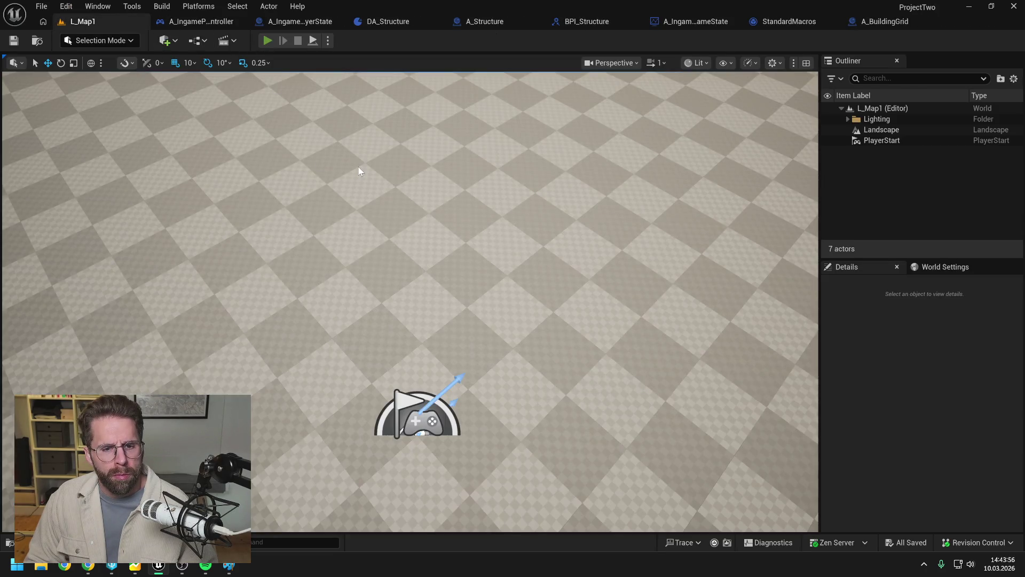
# - Play the level, detach with F8 to inspect the scene, then stop the session
pyautogui.hotkey('alt', 'p')
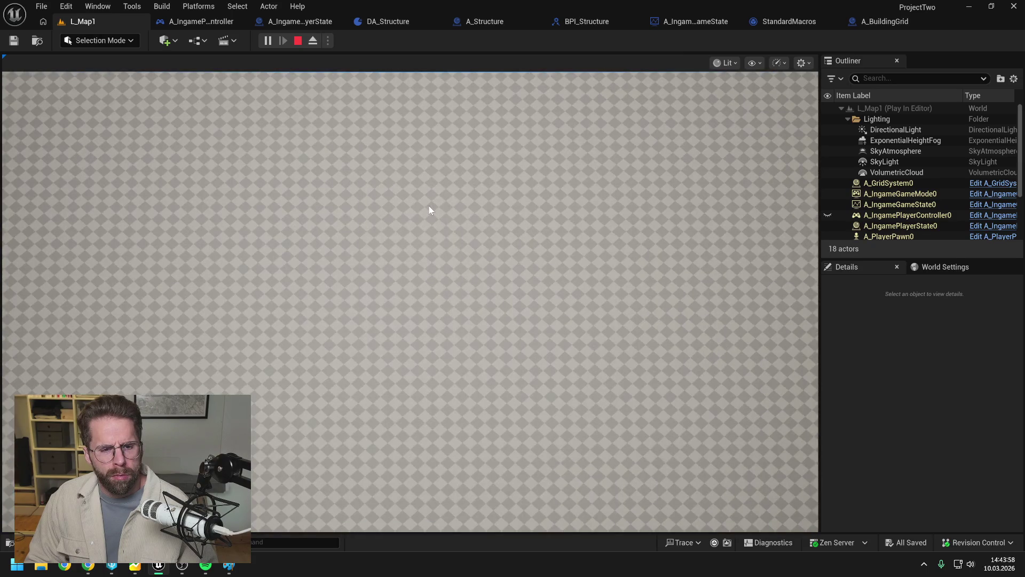
pyautogui.press('F8')
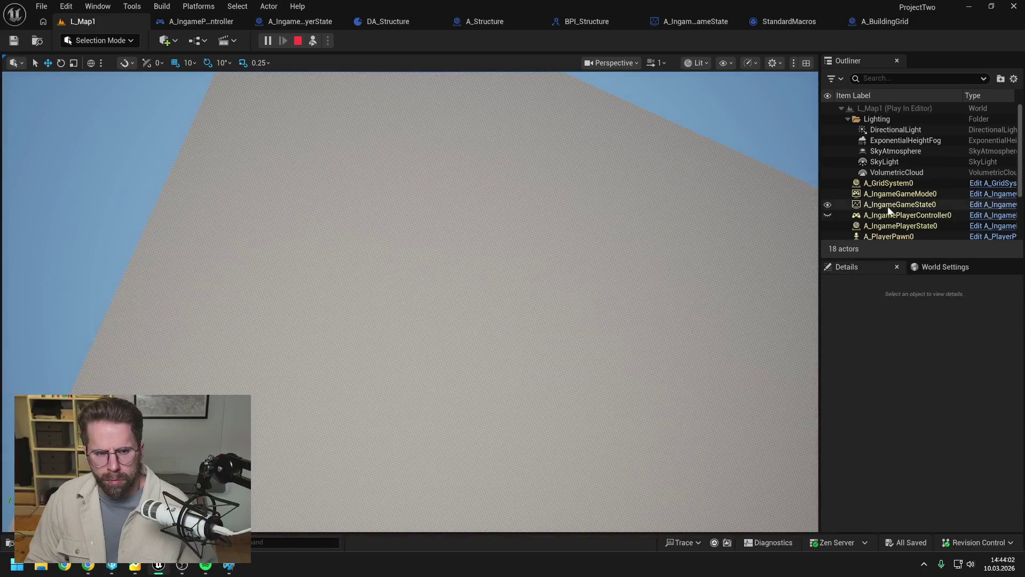
pyautogui.scroll(-2, 919, 197)
pyautogui.scroll(-1, 918, 194)
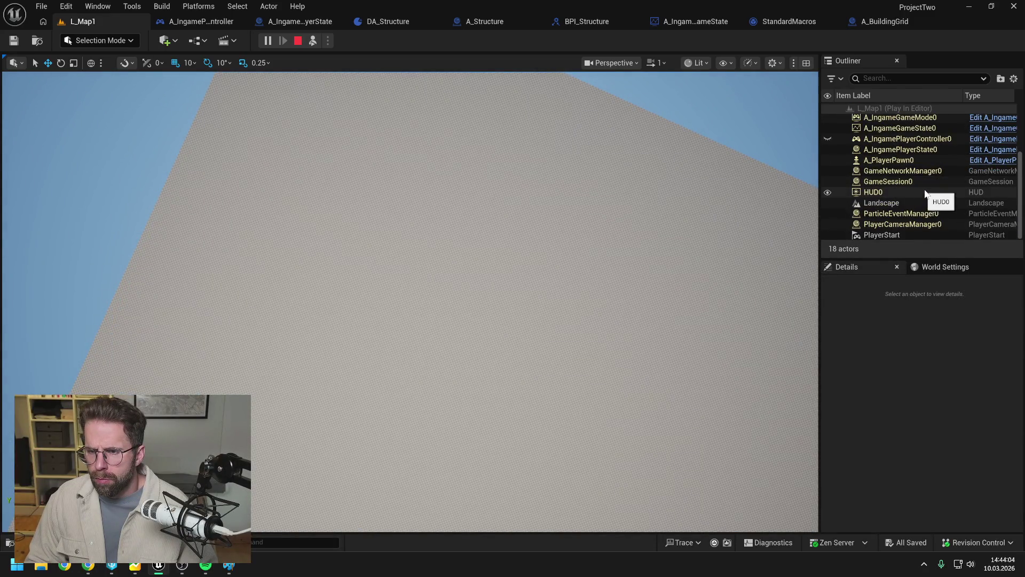
pyautogui.scroll(2, 928, 202)
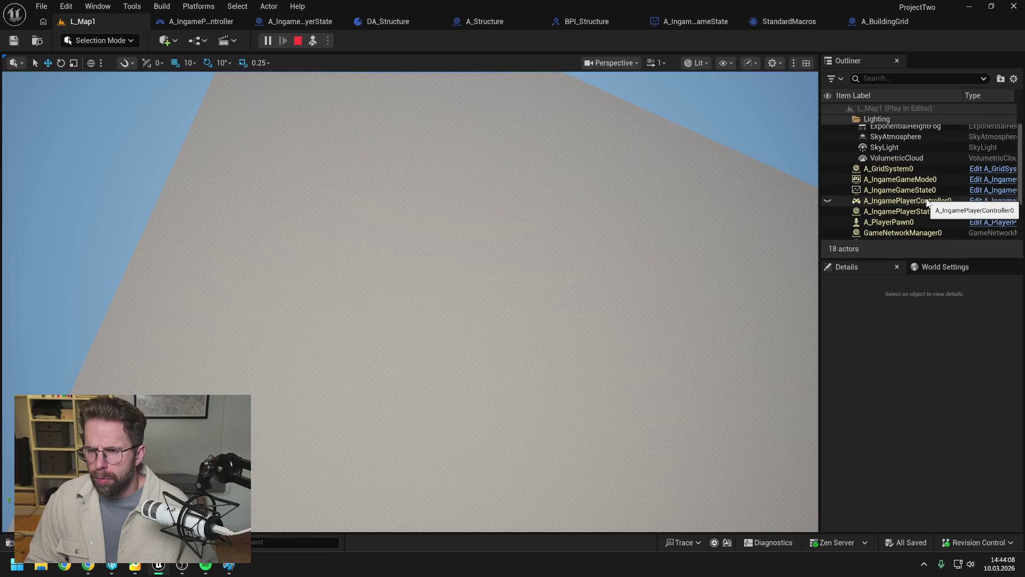
pyautogui.scroll(1, 926, 205)
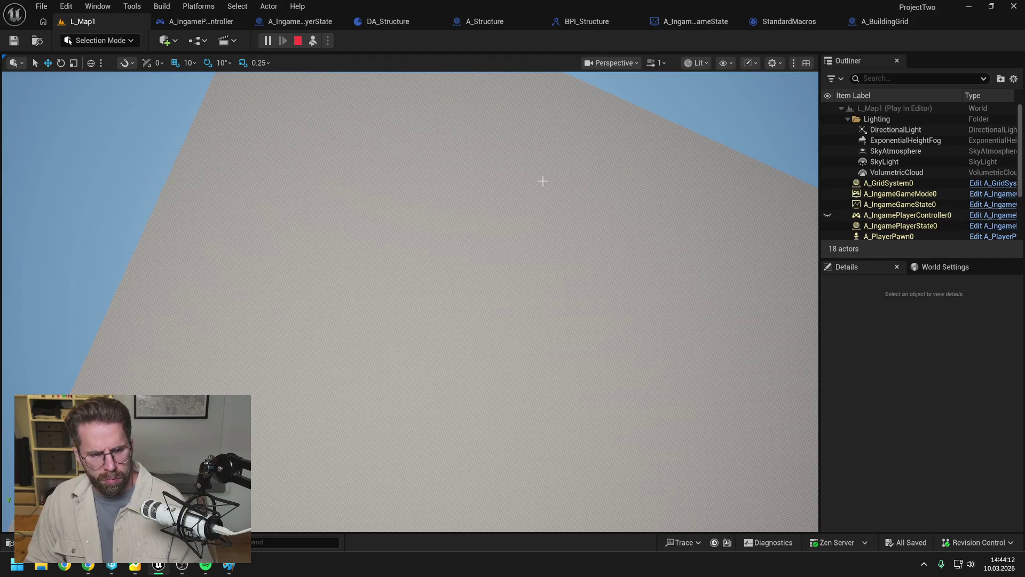
pyautogui.press('Escape')
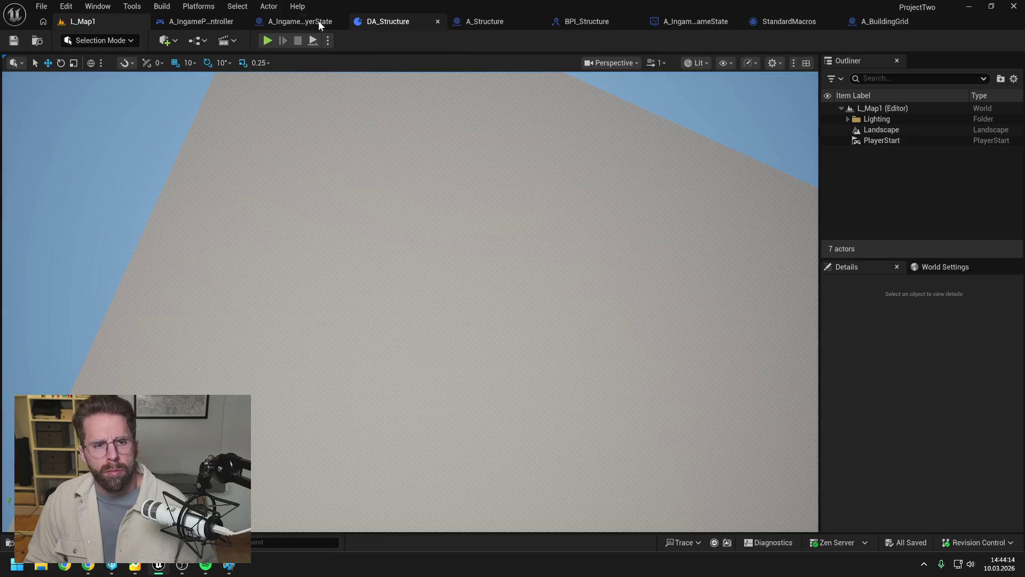
# - In A_IngamePlayerState's EventGraph, box-select and delete the Add Instance node and its mesh getter
pyautogui.click(331, 21)
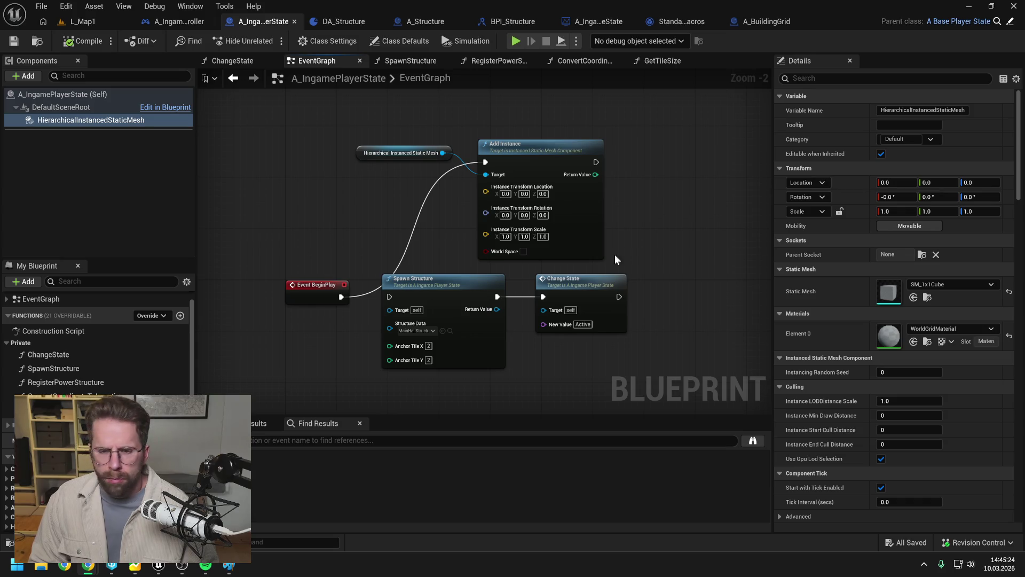
pyautogui.moveTo(360, 117); pyautogui.dragTo(566, 210)
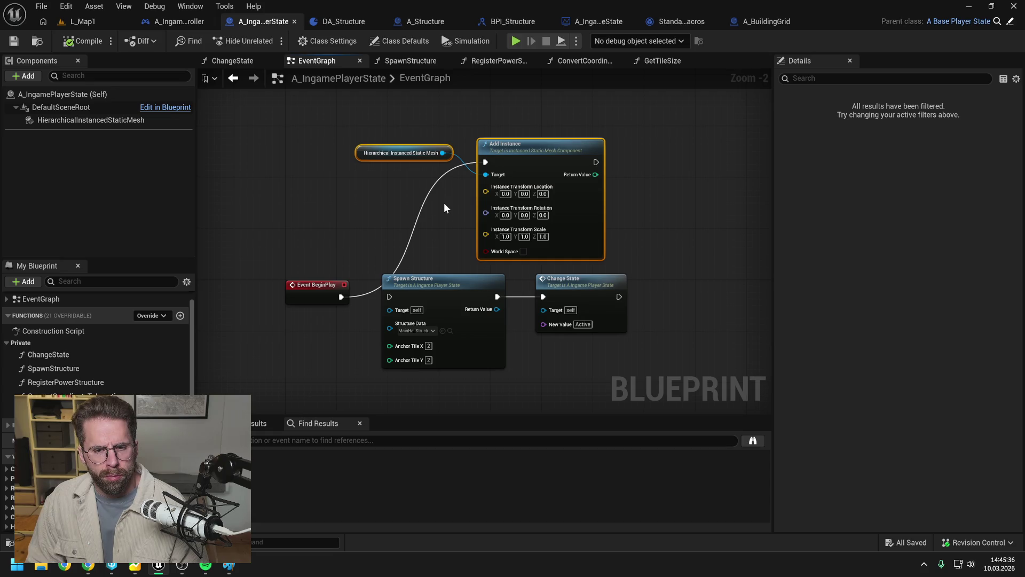
pyautogui.press('Delete')
# - Connect BeginPlay directly to Spawn Structure and drill into the RegisterPowerStructure graph
pyautogui.moveTo(441, 224); pyautogui.dragTo(493, 170)
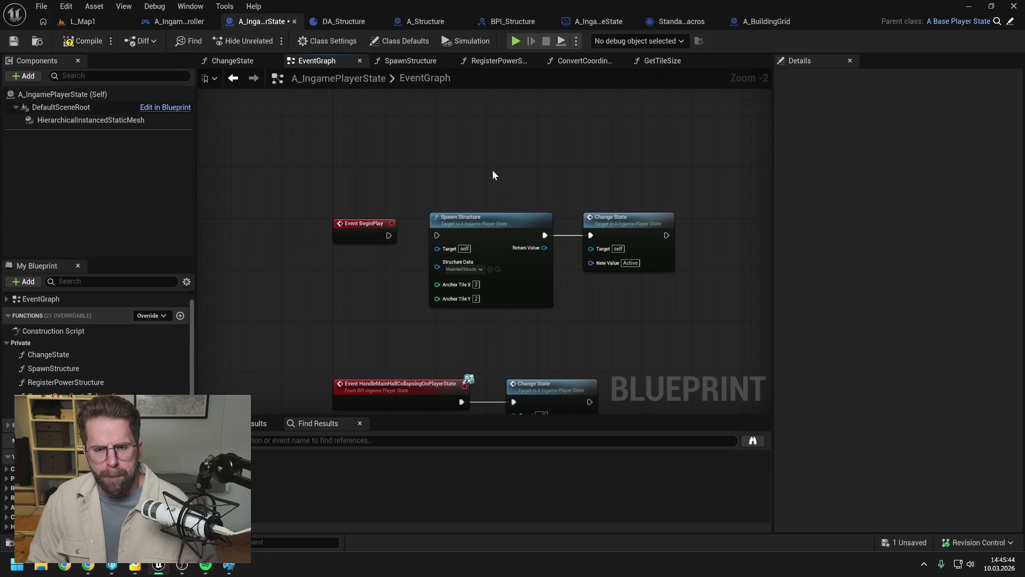
pyautogui.moveTo(388, 235); pyautogui.dragTo(437, 236)
pyautogui.doubleClick(484, 229)
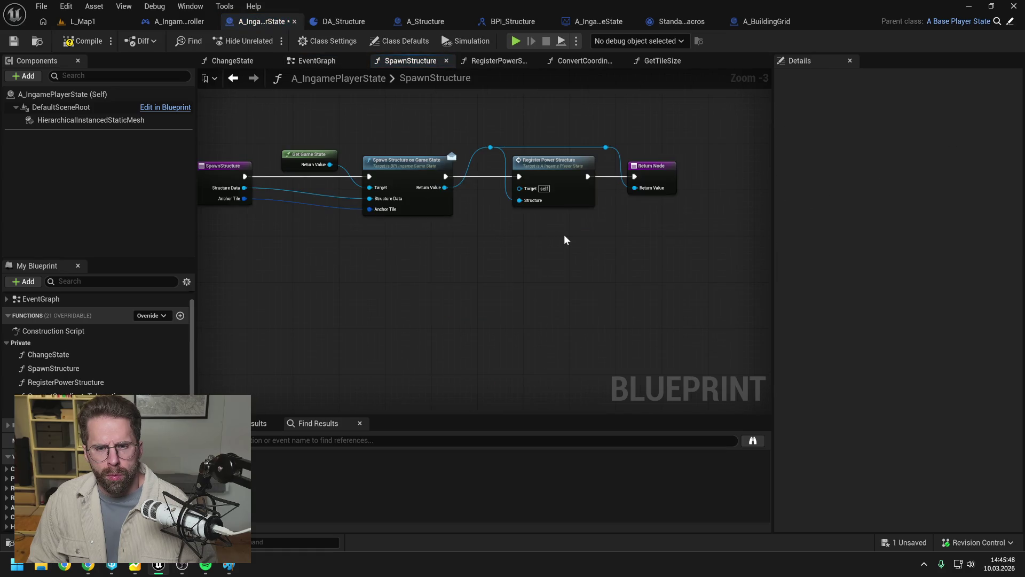
pyautogui.doubleClick(554, 170)
# - Review RegisterPowerStructure's Distance2D, Branch, Contains and Add Instance nodes, then compile and save
pyautogui.scroll(-1, 494, 217)
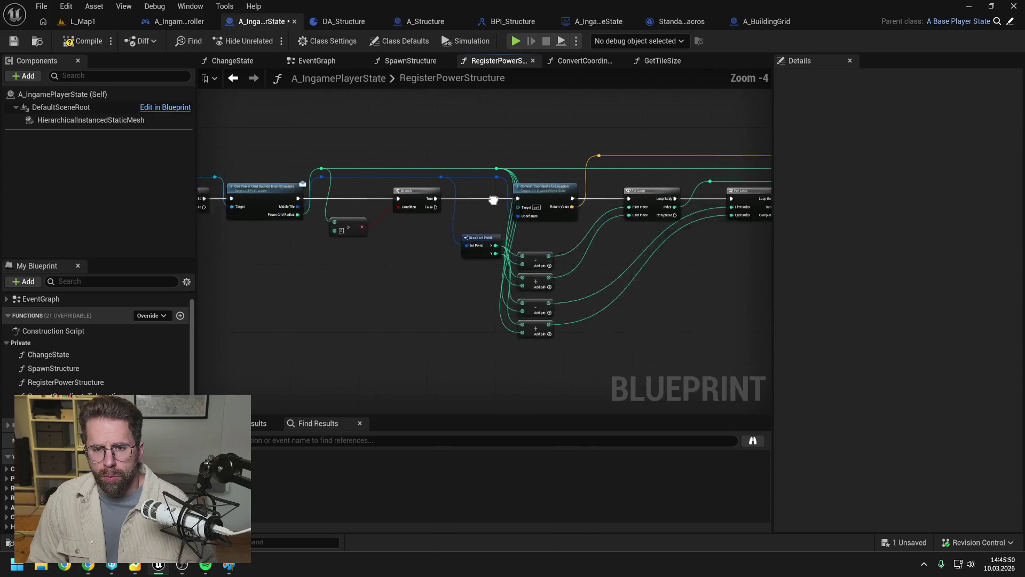
pyautogui.moveTo(493, 217); pyautogui.dragTo(383, 253)
pyautogui.moveTo(632, 272); pyautogui.dragTo(379, 264)
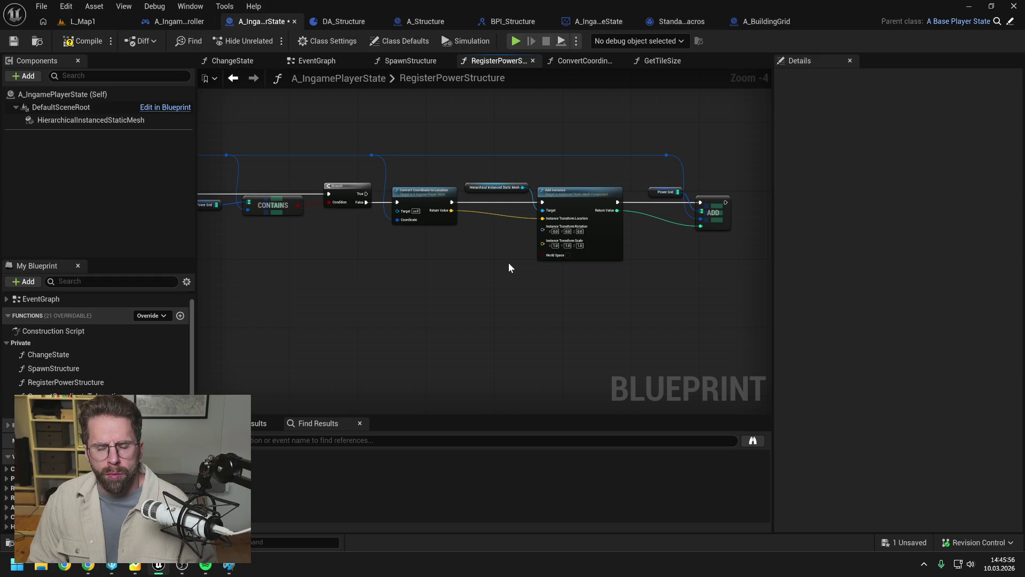
pyautogui.scroll(1, 509, 260)
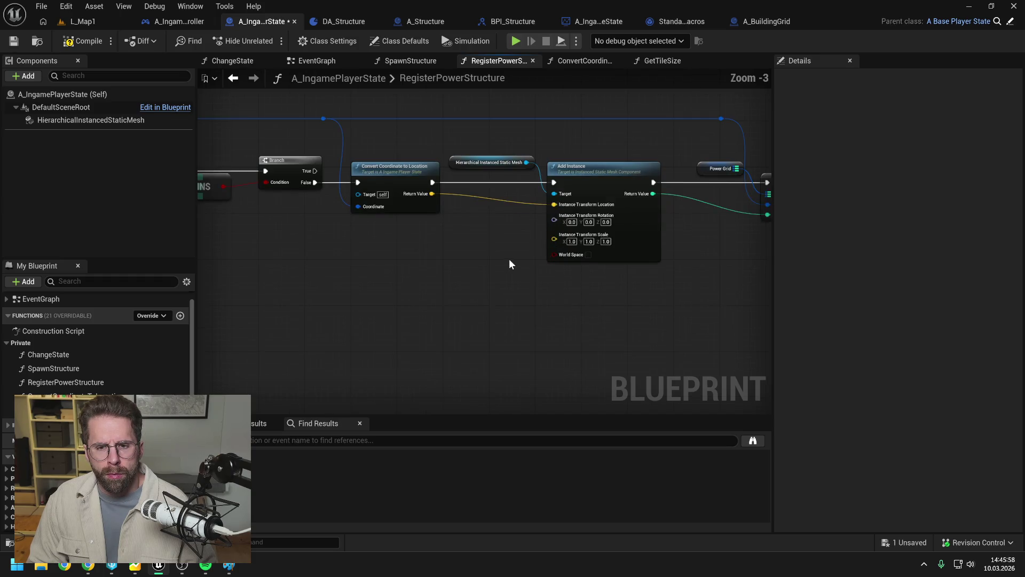
pyautogui.scroll(-1, 509, 260)
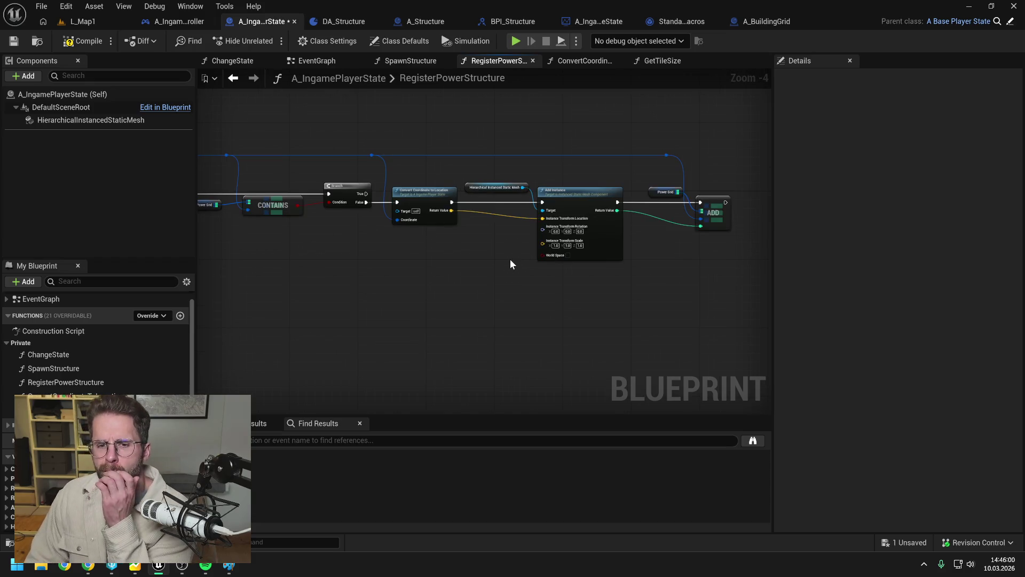
pyautogui.click(82, 41)
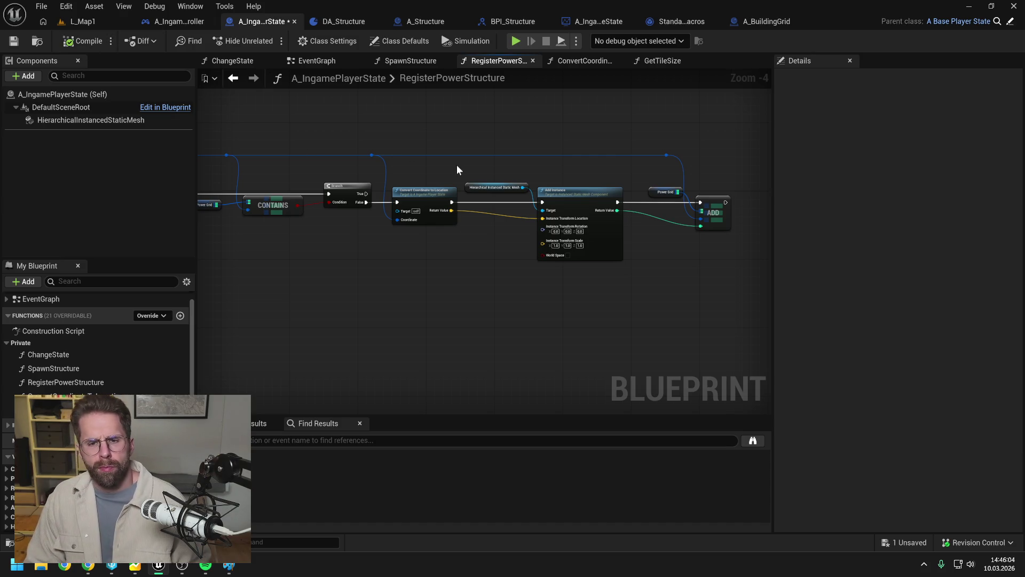
pyautogui.hotkey('ctrl', 's')
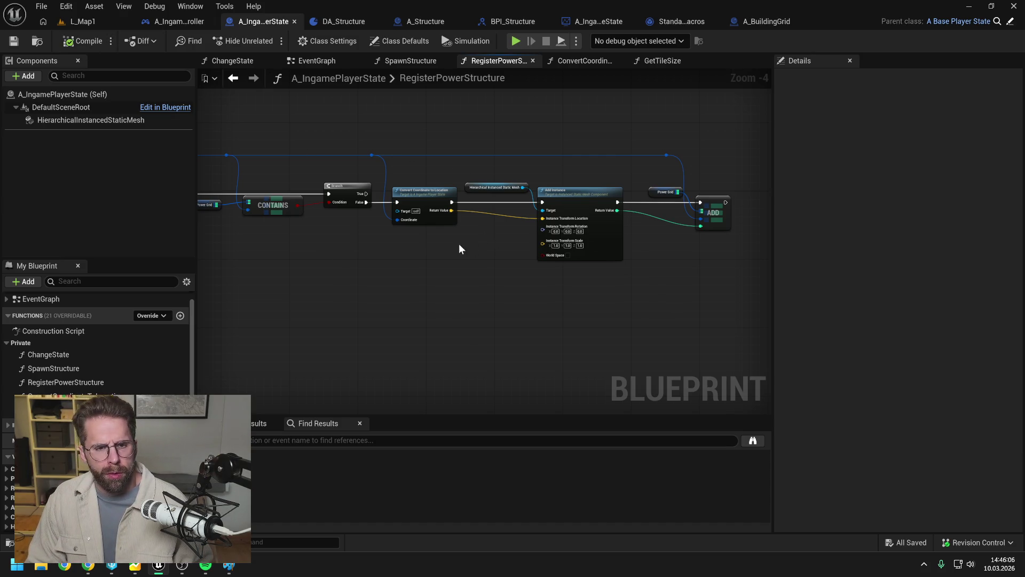
pyautogui.moveTo(460, 244); pyautogui.dragTo(581, 250)
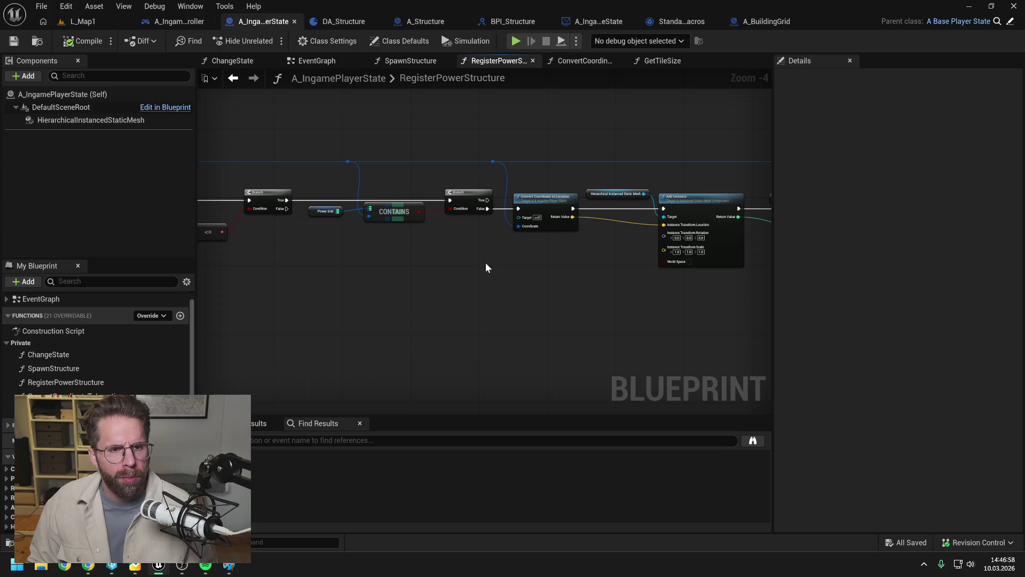
# - Shift Spawn Structure and Change State right to make room after Event BeginPlay
pyautogui.click(314, 61)
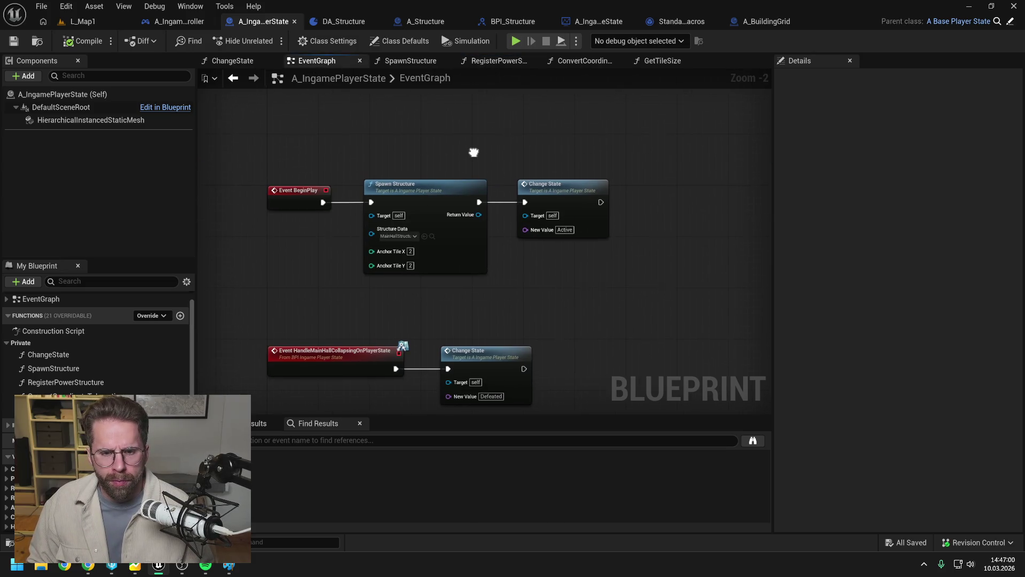
pyautogui.moveTo(367, 147); pyautogui.dragTo(614, 265)
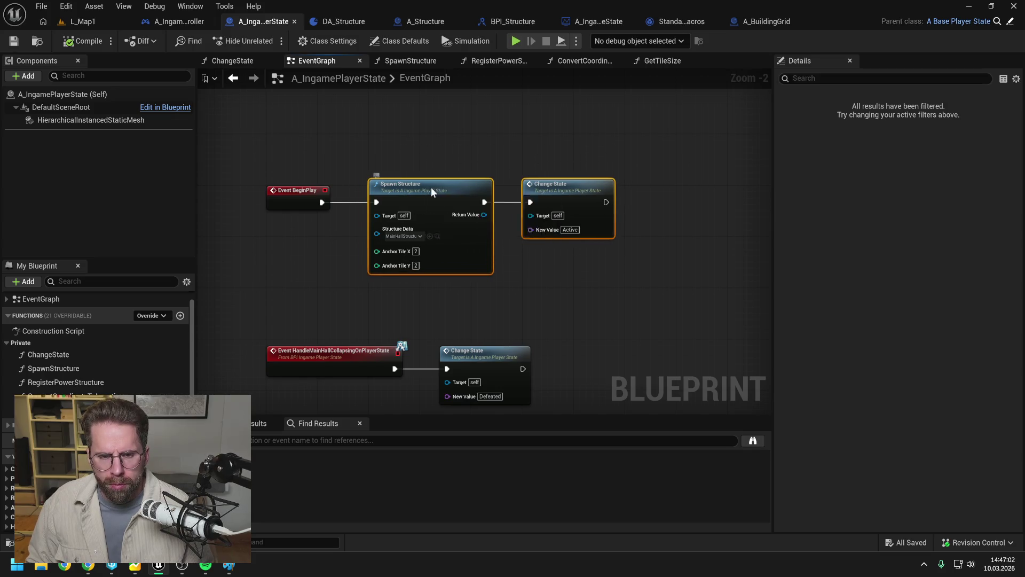
pyautogui.moveTo(424, 187); pyautogui.dragTo(633, 182)
pyautogui.click(481, 235)
# - Add a Spawn Actor from Class node and wire Event BeginPlay into it
pyautogui.rightClick(437, 241)
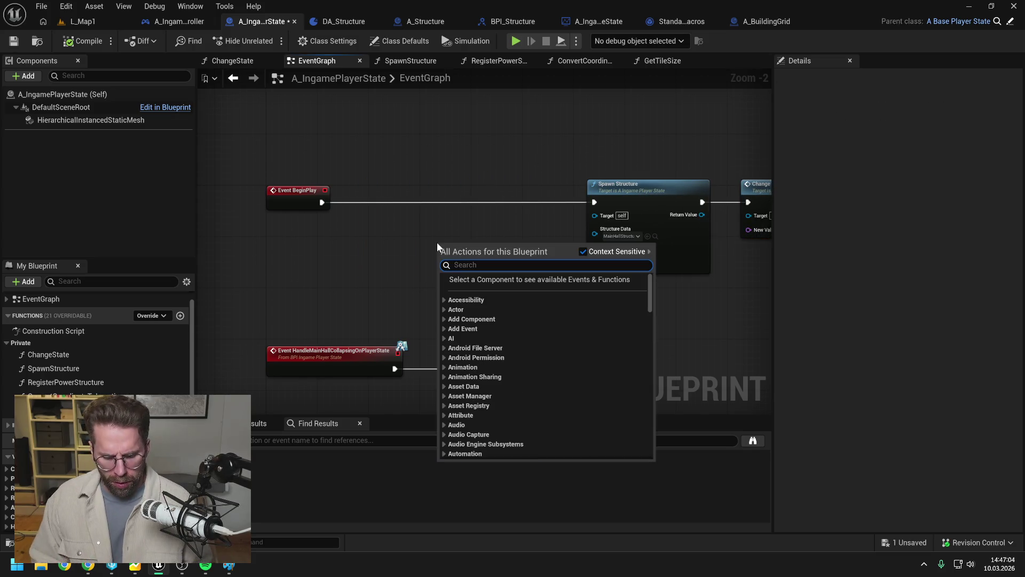
pyautogui.write('spawn actor')
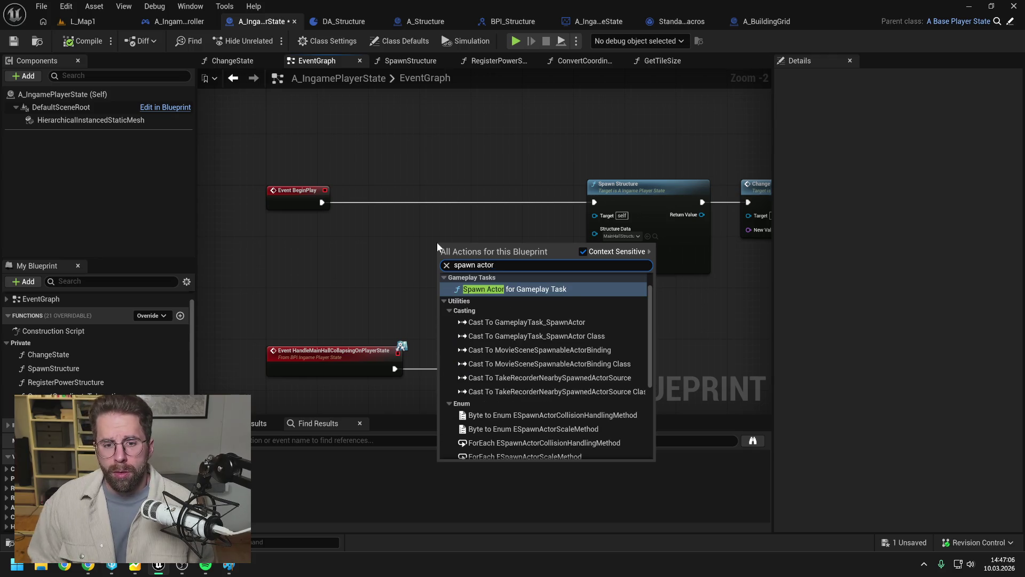
pyautogui.scroll(-5, 553, 358)
pyautogui.scroll(5, 554, 358)
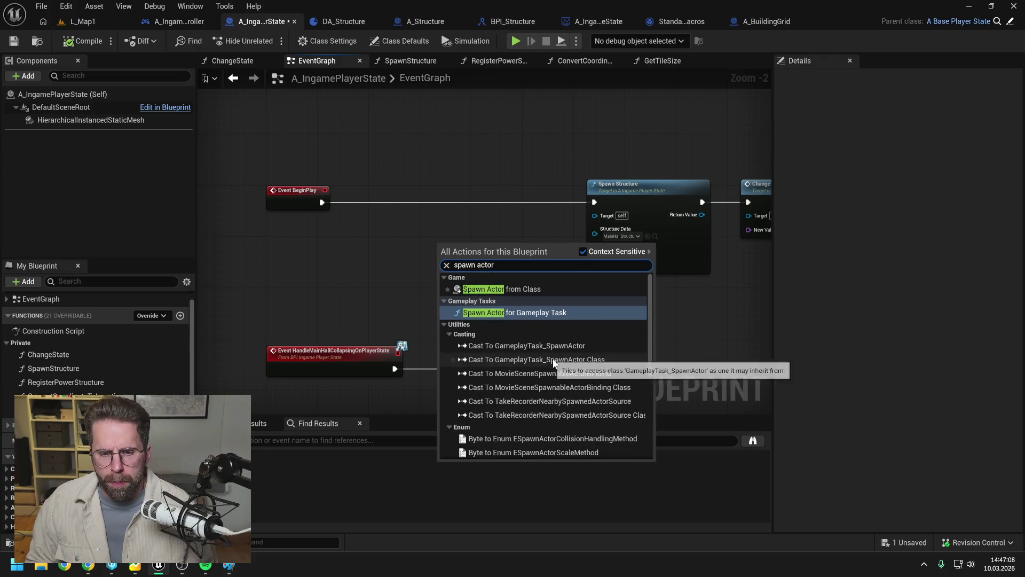
pyautogui.click(518, 289)
pyautogui.moveTo(440, 264)
pyautogui.mouseDown()
pyautogui.moveTo(472, 239)
pyautogui.moveTo(429, 193)
pyautogui.mouseUp()
pyautogui.click(402, 233)
pyautogui.moveTo(322, 203); pyautogui.dragTo(396, 203)
# - Look through the Spawn Actor node's class list, then bring up the project's content assets
pyautogui.click(323, 260)
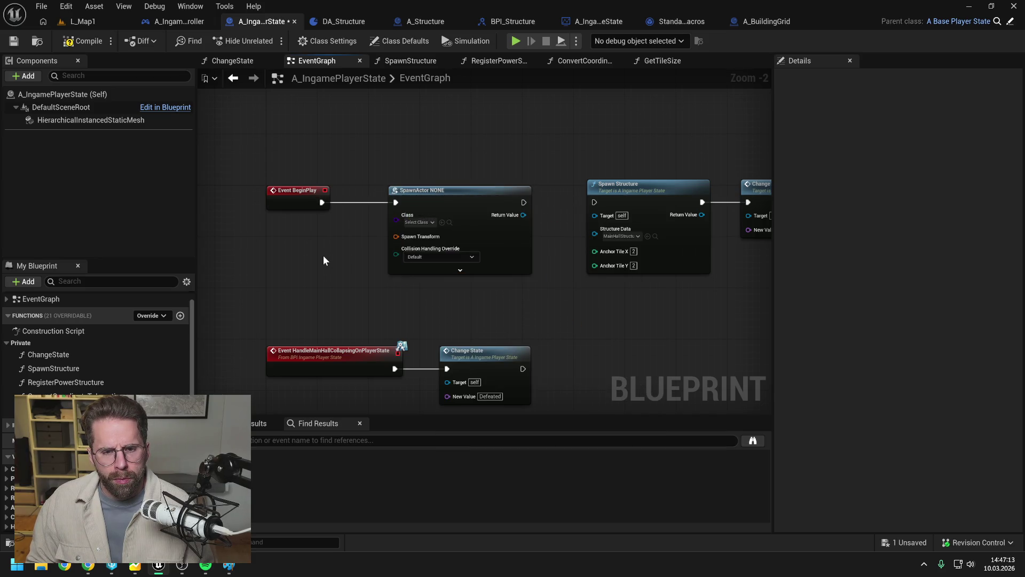
pyautogui.click(415, 222)
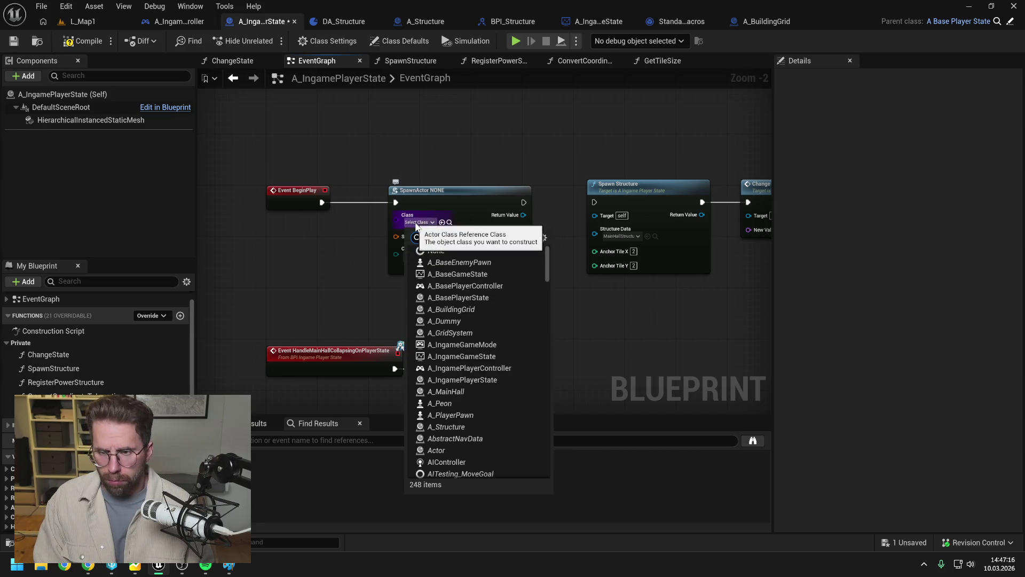
pyautogui.click(346, 261)
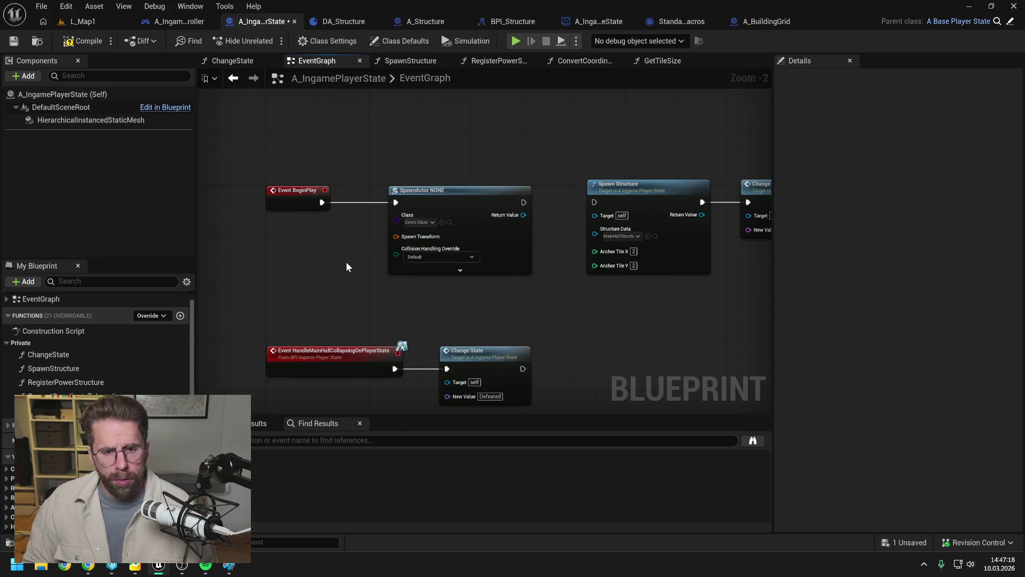
pyautogui.hotkey('ctrl', 'space')
# - Find the A_BuildingGrid blueprint and rename it to A_PowerGrid
pyautogui.write('build')
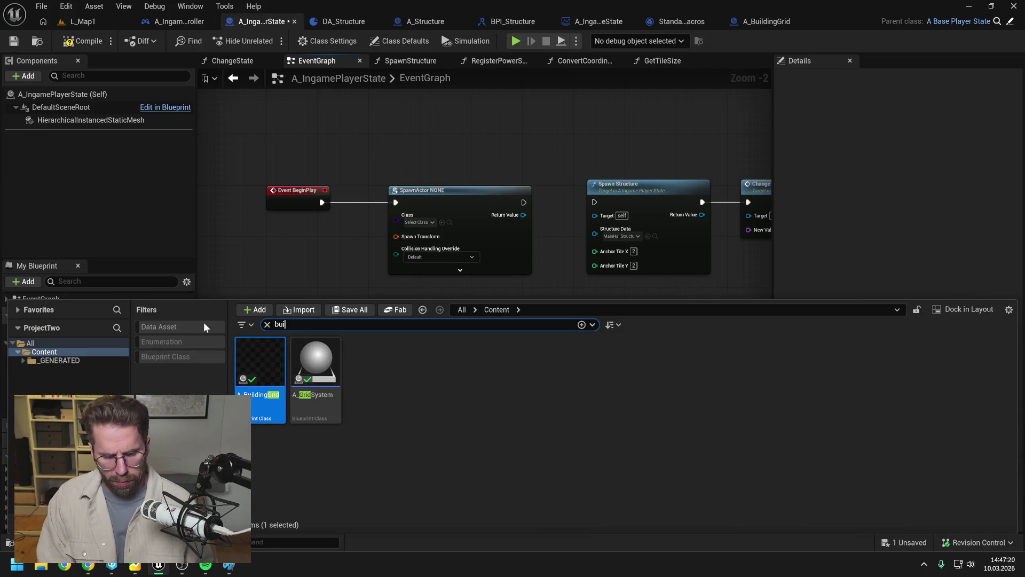
pyautogui.click(271, 408)
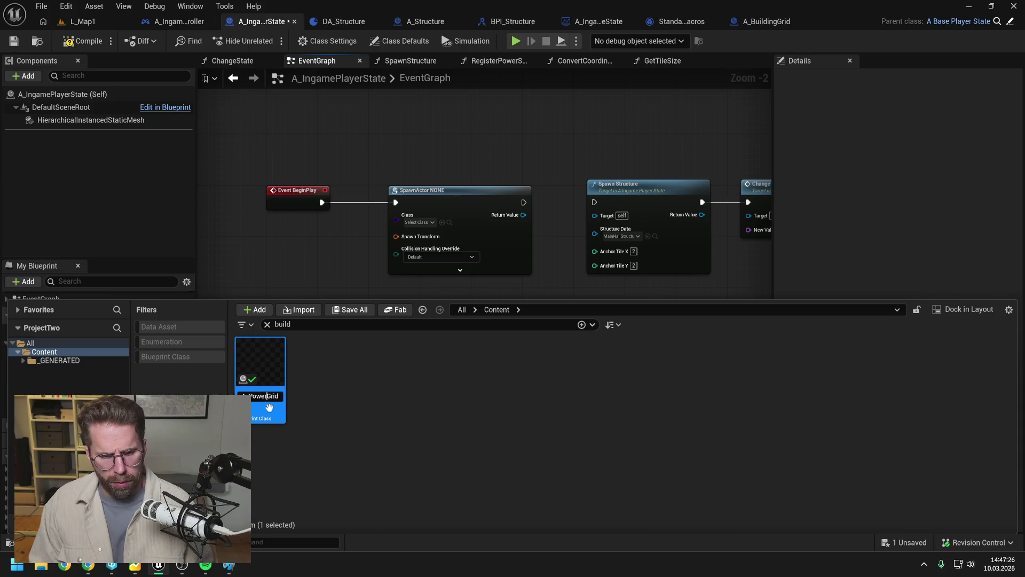
pyautogui.write('r')
pyautogui.press('Return')
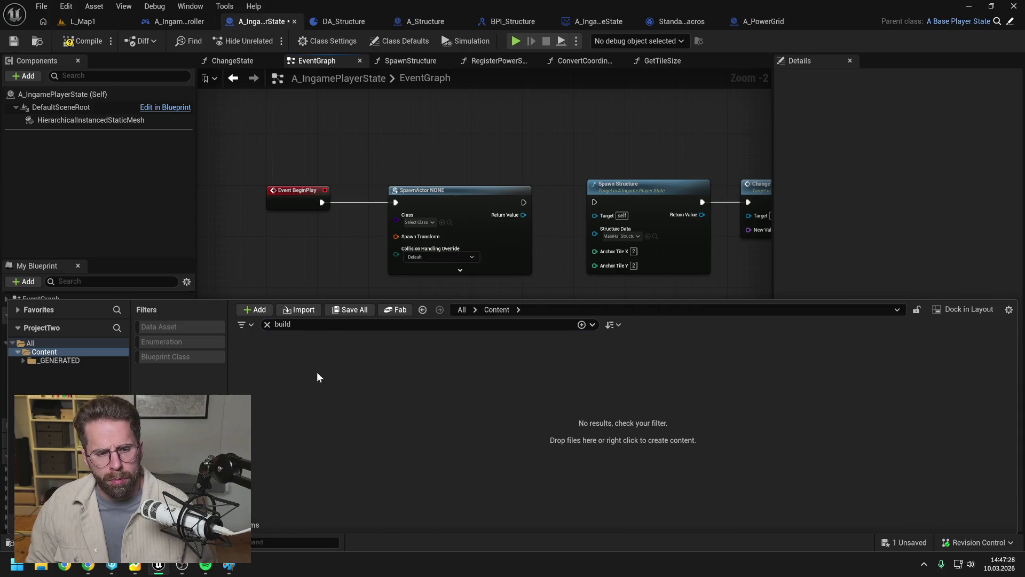
# - Compile and save the player state, then set the Spawn Actor class to A_PowerGrid
pyautogui.click(83, 40)
pyautogui.hotkey('ctrl', 's')
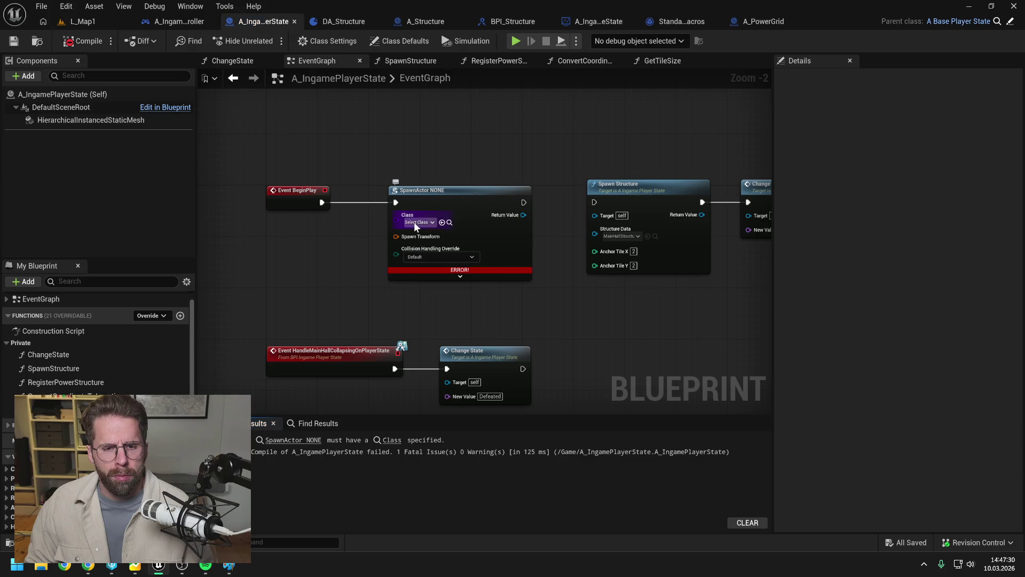
pyautogui.click(415, 222)
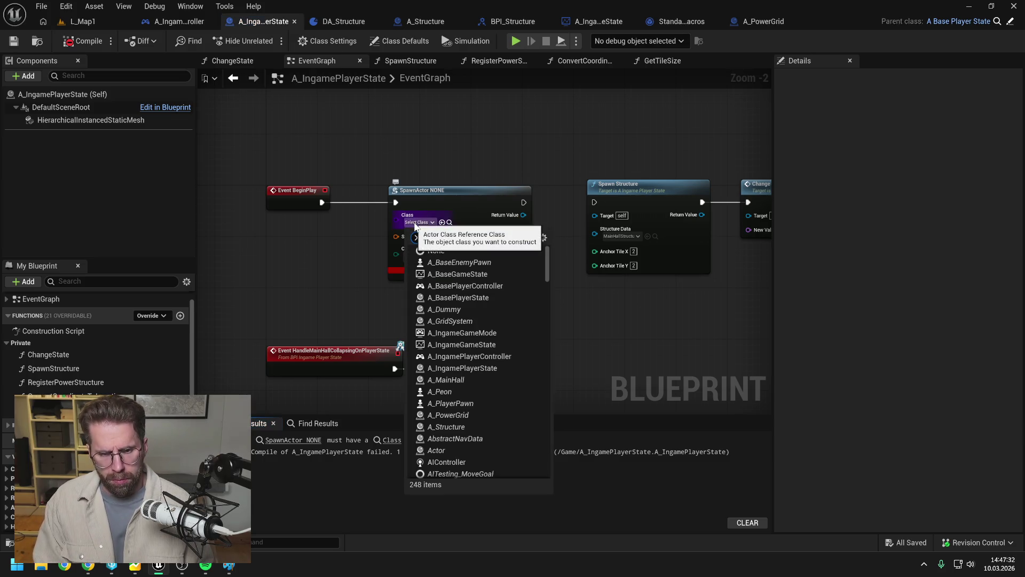
pyautogui.write('powergrid')
pyautogui.click(459, 262)
# - Split the Spawn Actor node's Spawn Transform pin and move BeginPlay and Spawn Actor up together
pyautogui.rightClick(421, 237)
pyautogui.click(465, 282)
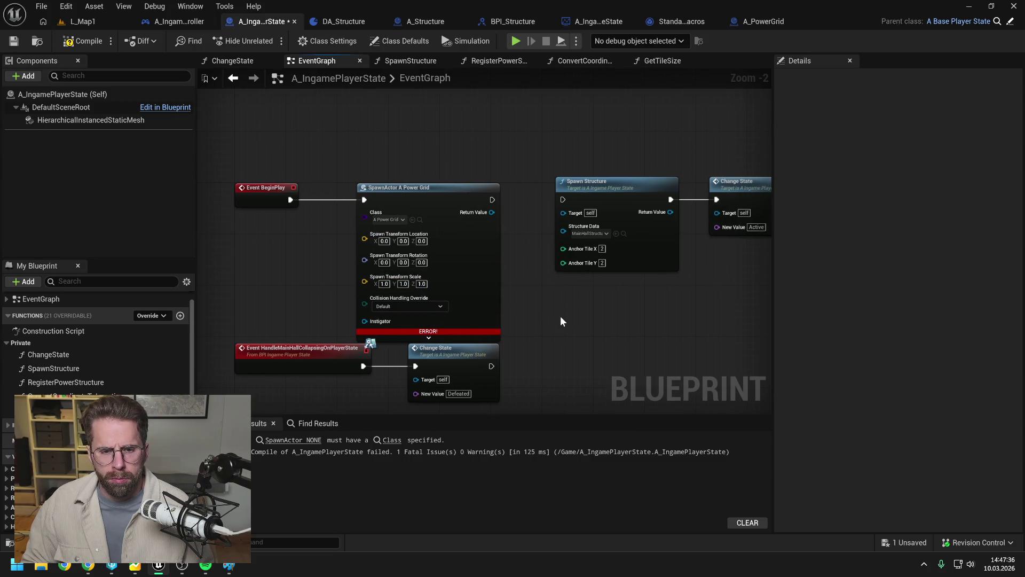
pyautogui.moveTo(556, 315); pyautogui.dragTo(219, 144)
pyautogui.moveTo(472, 229)
pyautogui.mouseDown()
pyautogui.moveTo(480, 216)
pyautogui.moveTo(536, 222)
pyautogui.mouseUp()
pyautogui.click(536, 222)
# - Promote the spawned actor's Return Value to a new A Power Grid variable and move it up the list
pyautogui.moveTo(494, 180); pyautogui.dragTo(527, 188)
pyautogui.click(556, 258)
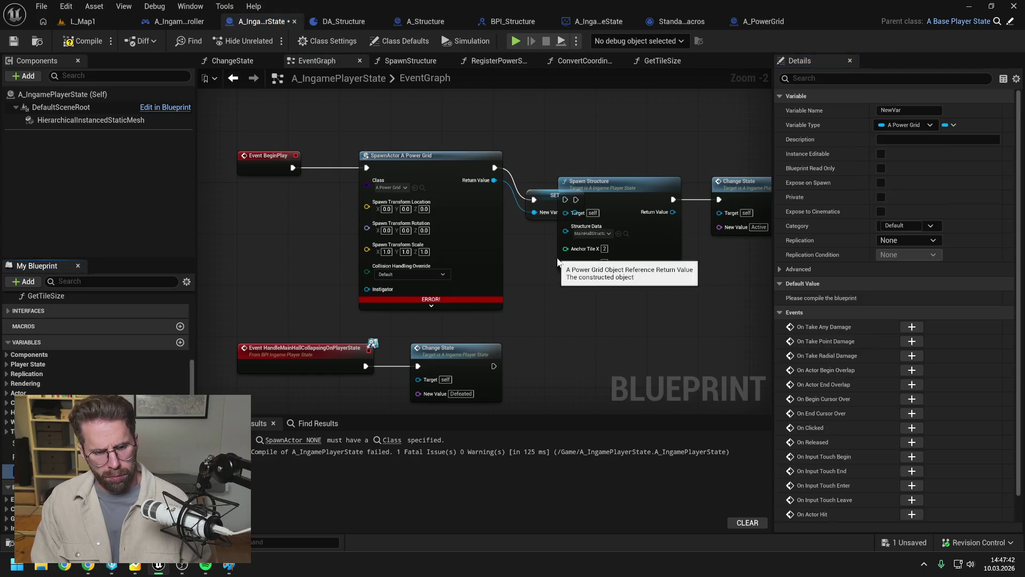
pyautogui.hotkey('ctrl', 's')
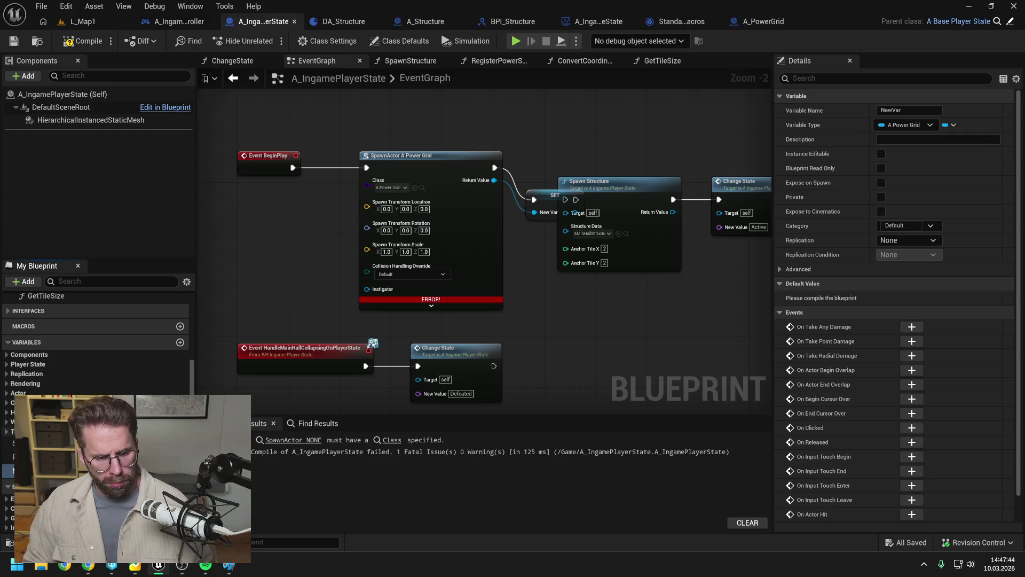
pyautogui.click(32, 457)
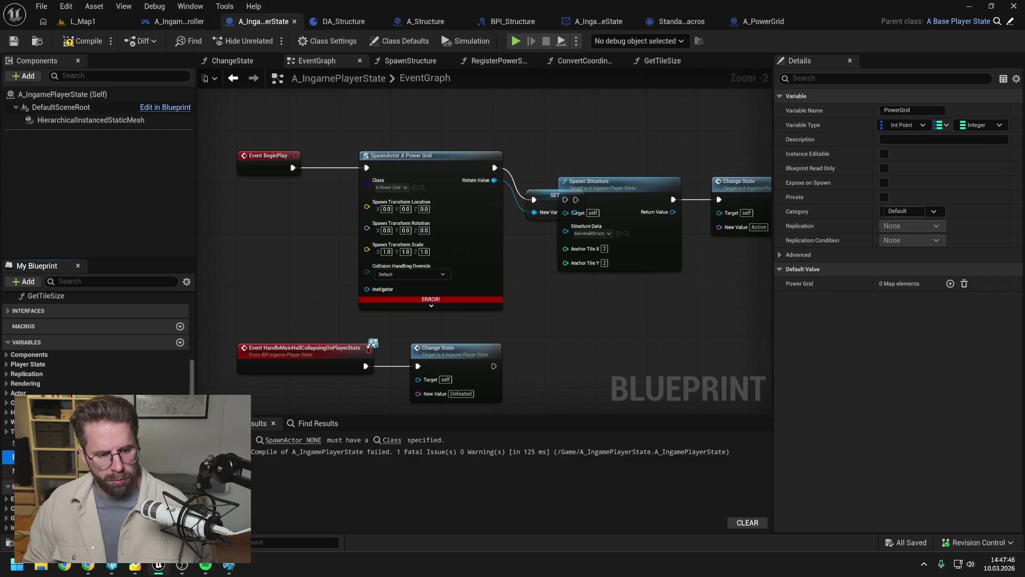
pyautogui.click(32, 470)
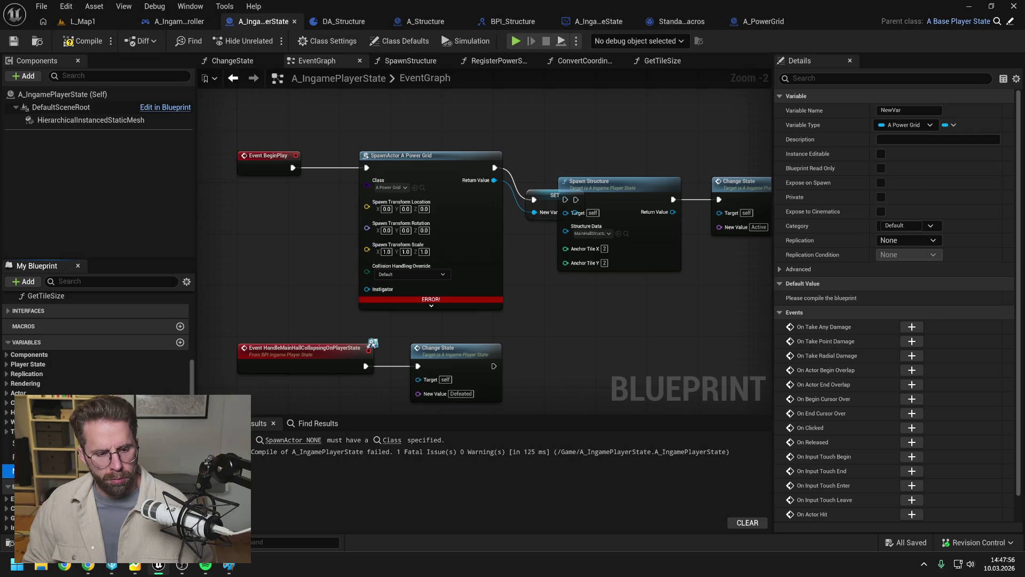
pyautogui.moveTo(32, 471); pyautogui.dragTo(32, 457)
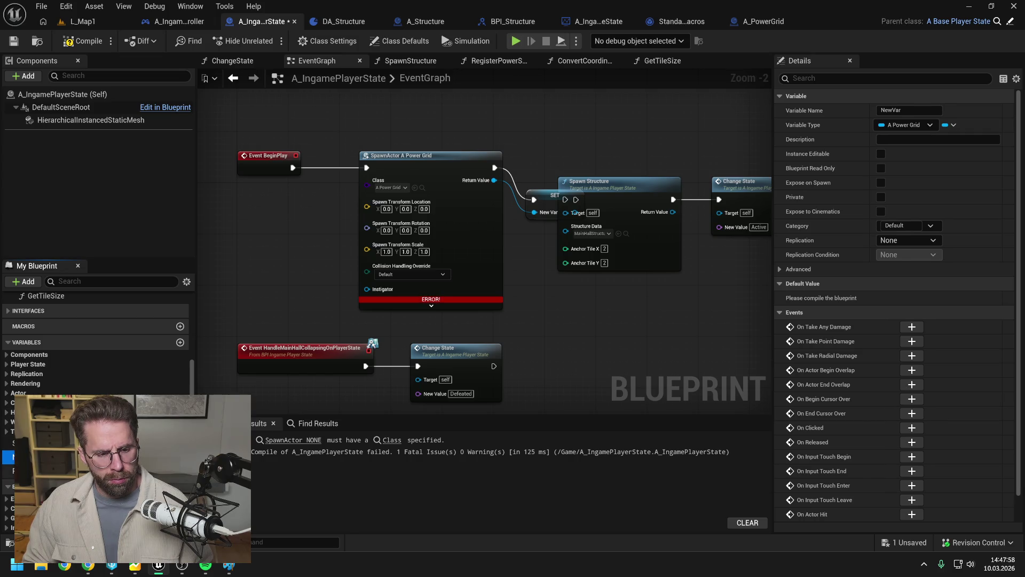
pyautogui.click(32, 457)
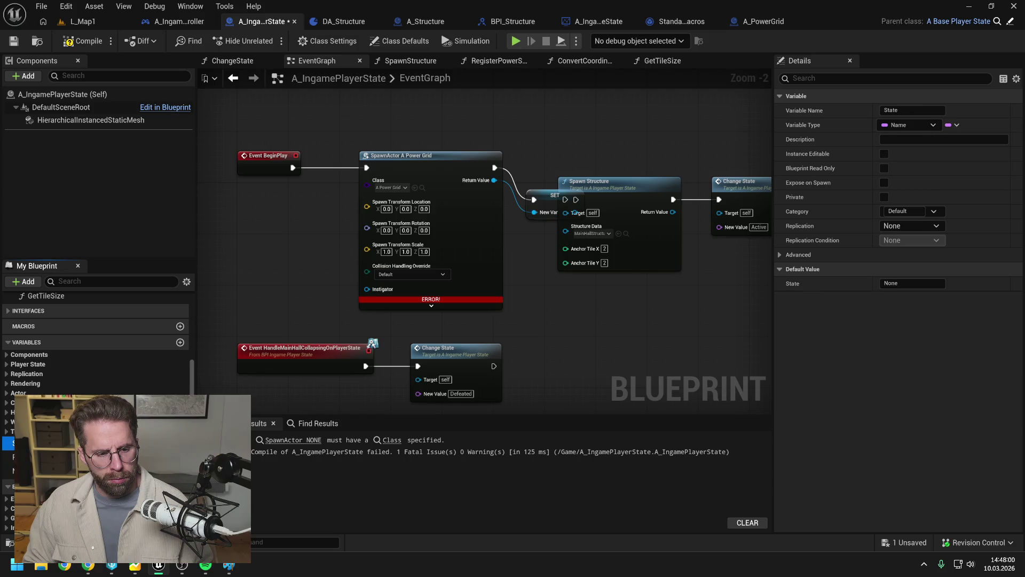
pyautogui.click(33, 470)
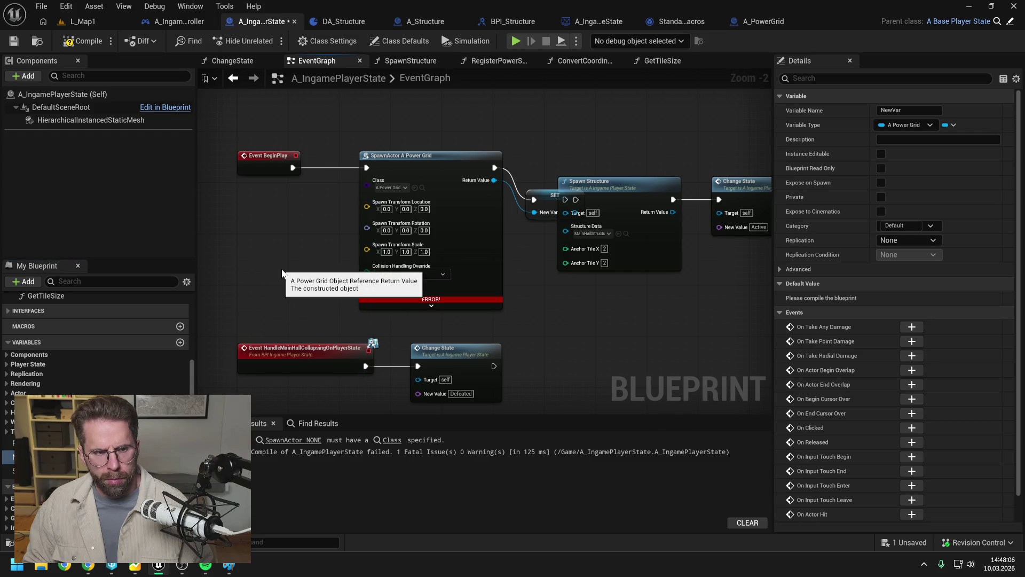
# - Delete the old PowerGrid map variable and rename NewVar to PowerGrid
pyautogui.click(32, 444)
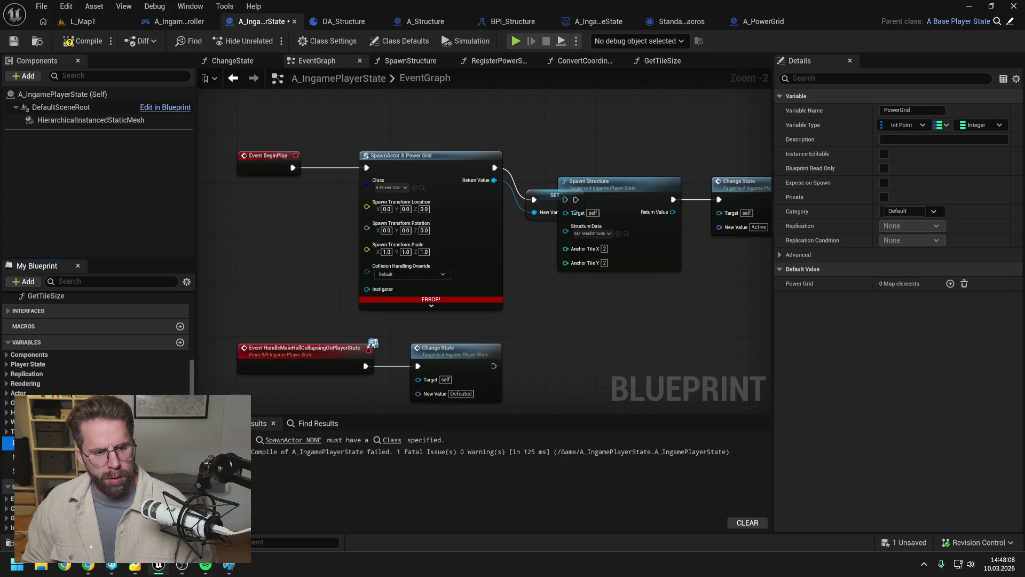
pyautogui.press('Delete')
pyautogui.click(574, 300)
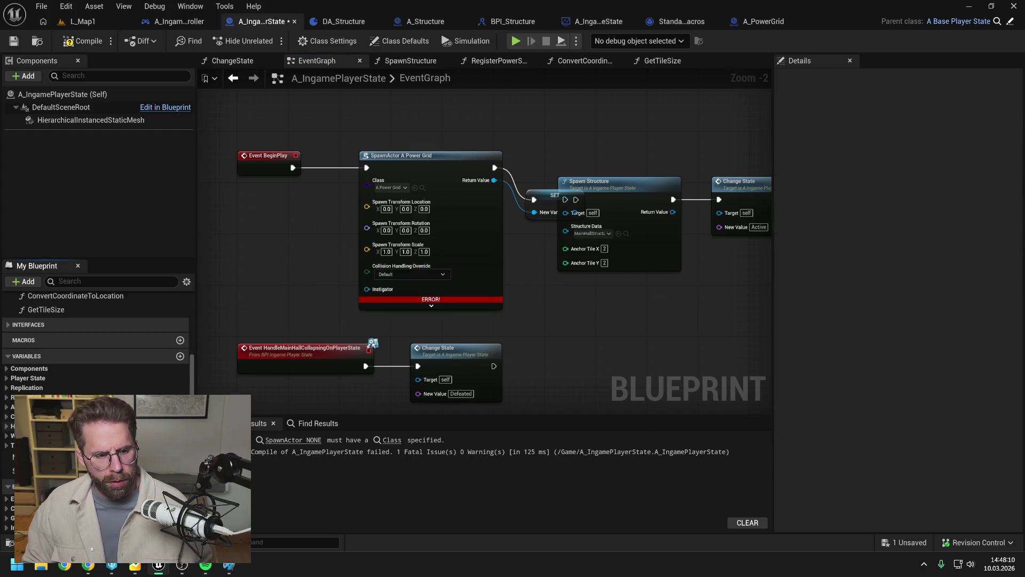
pyautogui.hotkey('ctrl', 's')
pyautogui.click(8, 457)
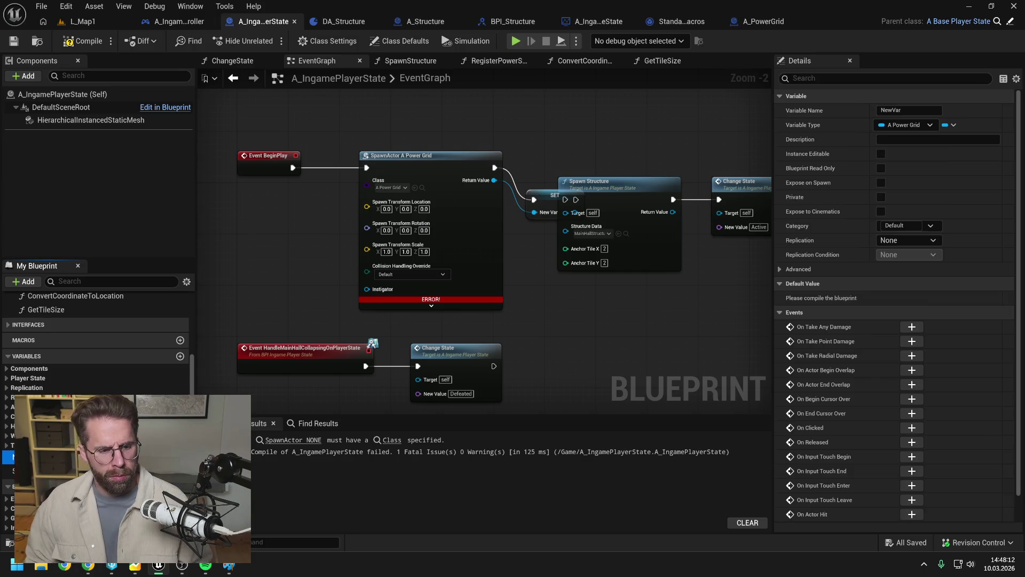
pyautogui.press('Return')
pyautogui.click(100, 121)
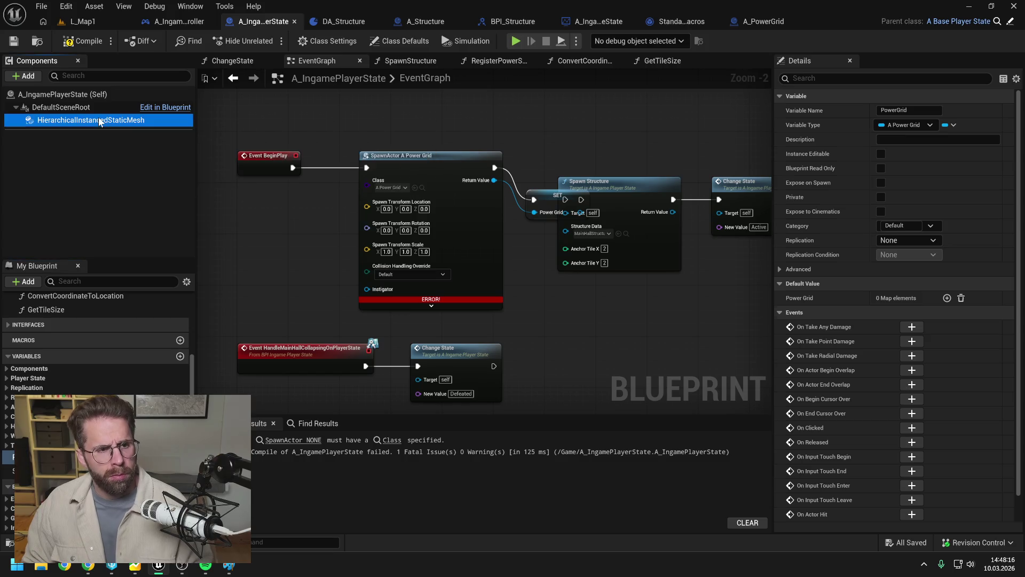
# - Delete the instanced static mesh component, then recompile and save the player state
pyautogui.press('Delete')
pyautogui.press('F7')
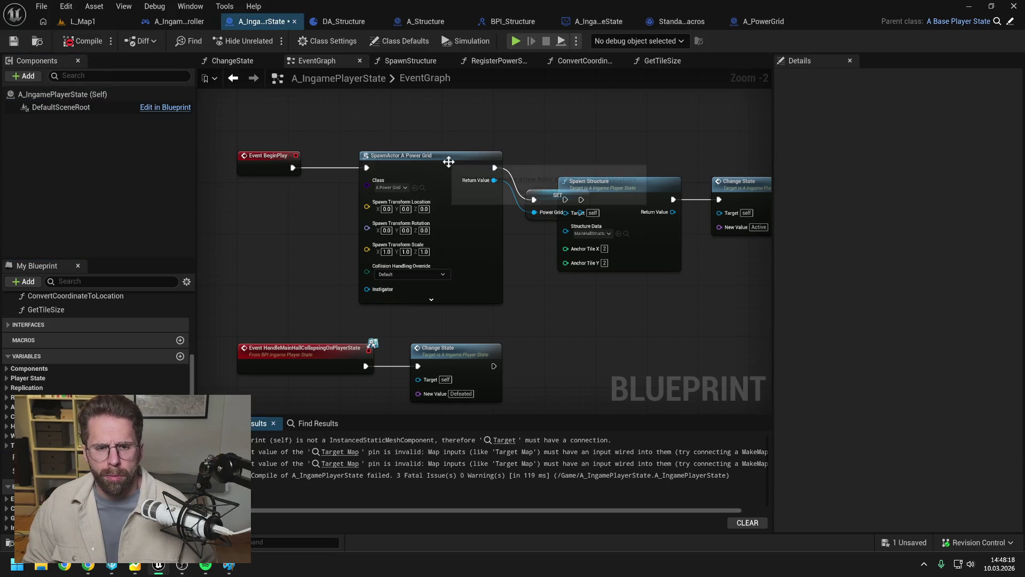
pyautogui.hotkey('ctrl', 's')
# - Line up the SET node, Spawn Structure and Change State in one tidy row
pyautogui.moveTo(594, 138)
pyautogui.mouseDown()
pyautogui.moveTo(511, 168)
pyautogui.moveTo(666, 247)
pyautogui.moveTo(725, 247)
pyautogui.mouseUp()
pyautogui.moveTo(443, 227); pyautogui.dragTo(453, 200)
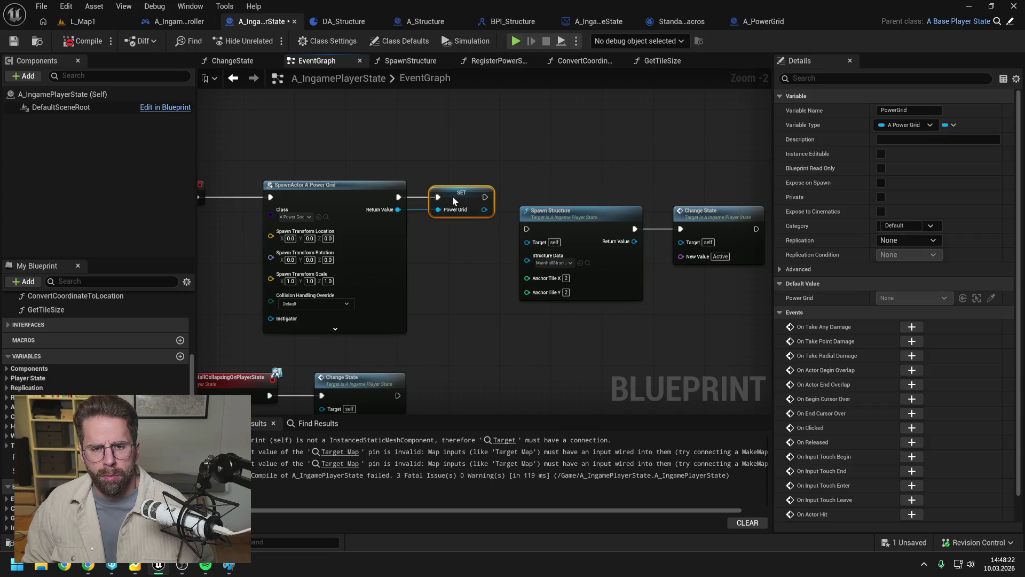
pyautogui.moveTo(510, 312); pyautogui.dragTo(689, 251)
pyautogui.moveTo(597, 224); pyautogui.dragTo(599, 194)
# - Set the spawn's Collision Handling Override to Always Spawn, Ignore Collisions, then save and recompile
pyautogui.click(321, 304)
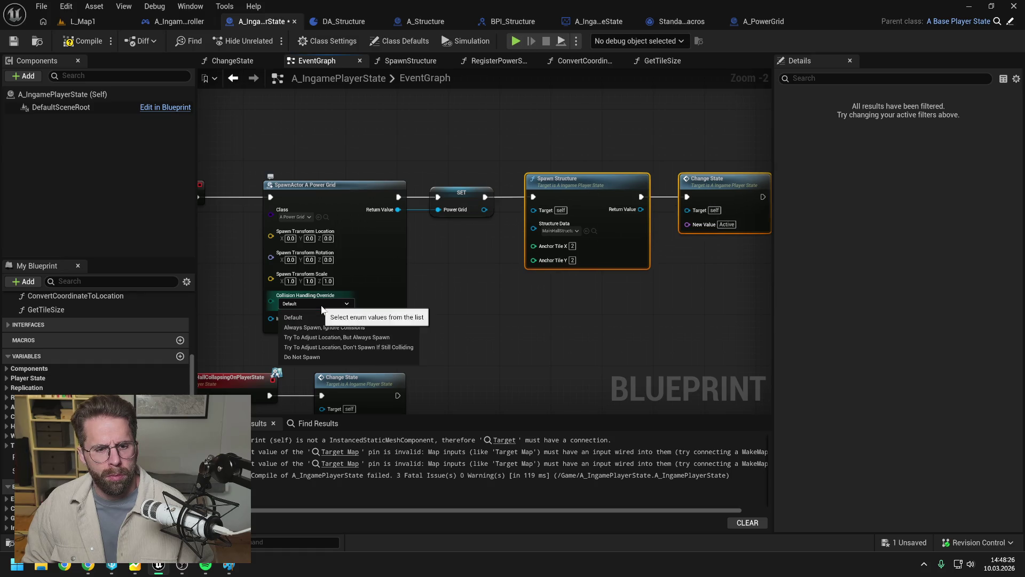
pyautogui.click(335, 327)
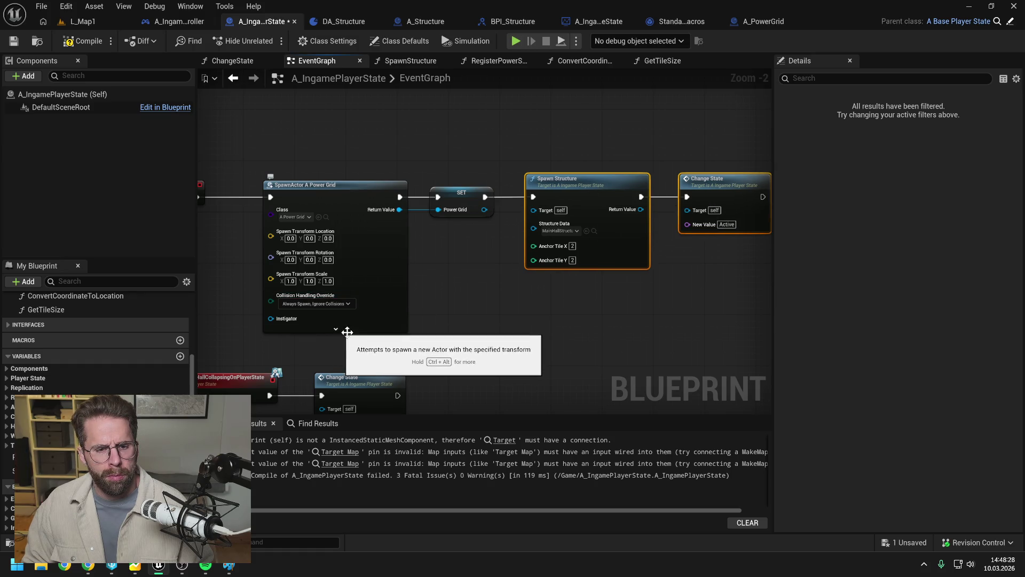
pyautogui.click(470, 300)
pyautogui.hotkey('ctrl', 's')
pyautogui.scroll(-1, 474, 288)
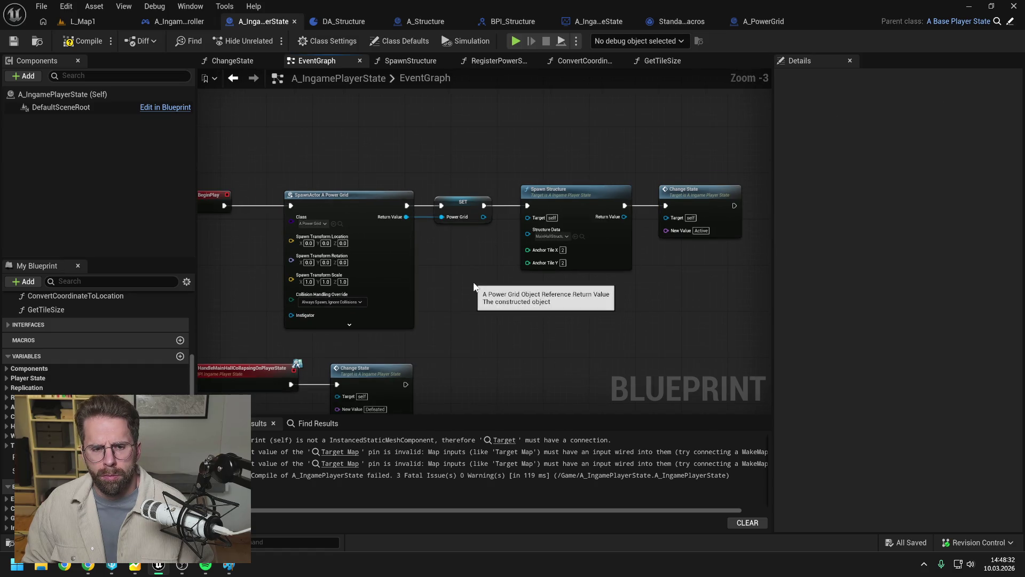
pyautogui.scroll(-1, 474, 287)
pyautogui.click(81, 41)
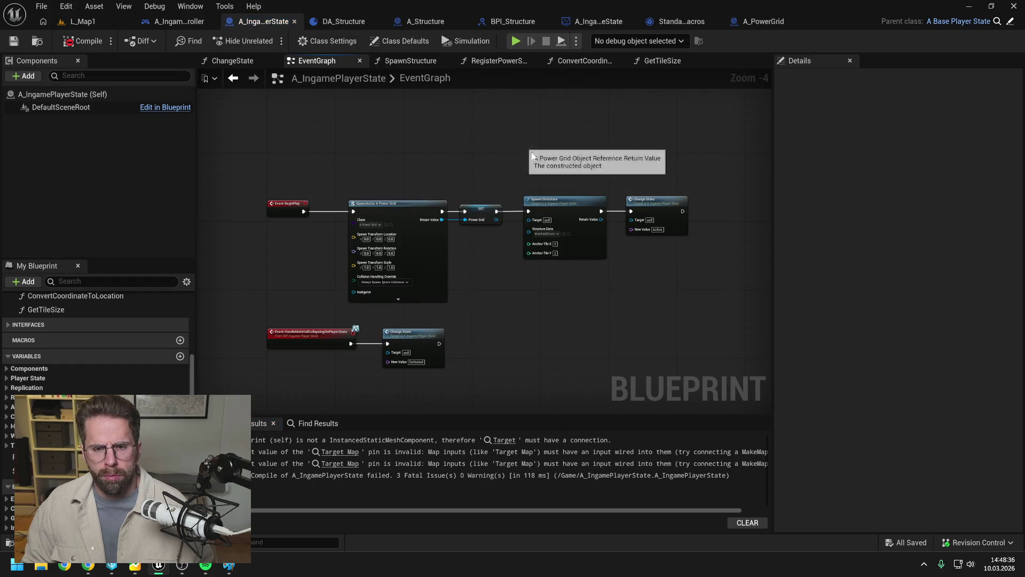
# - Drill from Spawn Structure into the RegisterPowerStructure function graph and view all its nodes
pyautogui.doubleClick(563, 214)
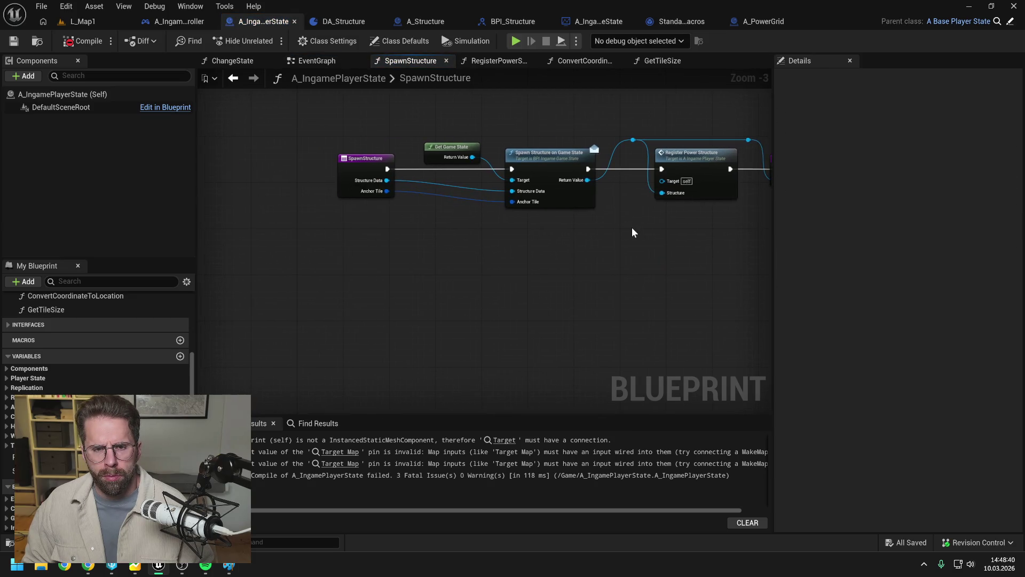
pyautogui.moveTo(632, 232); pyautogui.dragTo(556, 245)
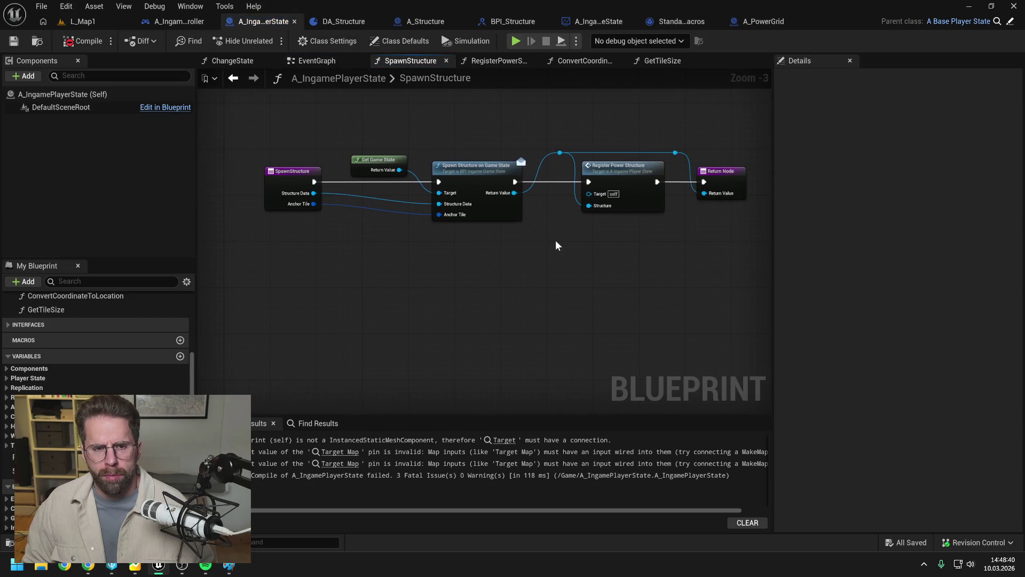
pyautogui.click(620, 173)
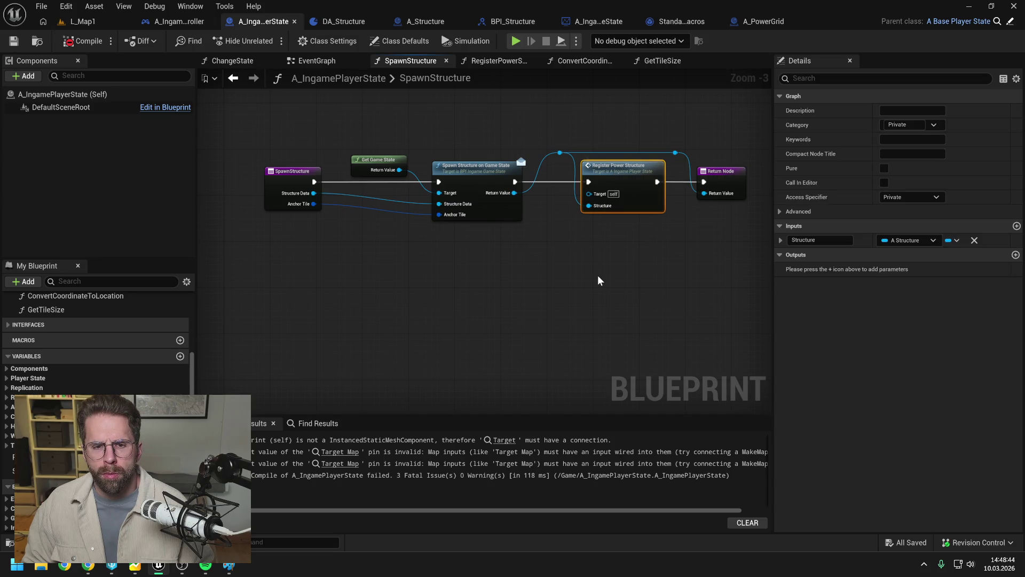
pyautogui.doubleClick(620, 173)
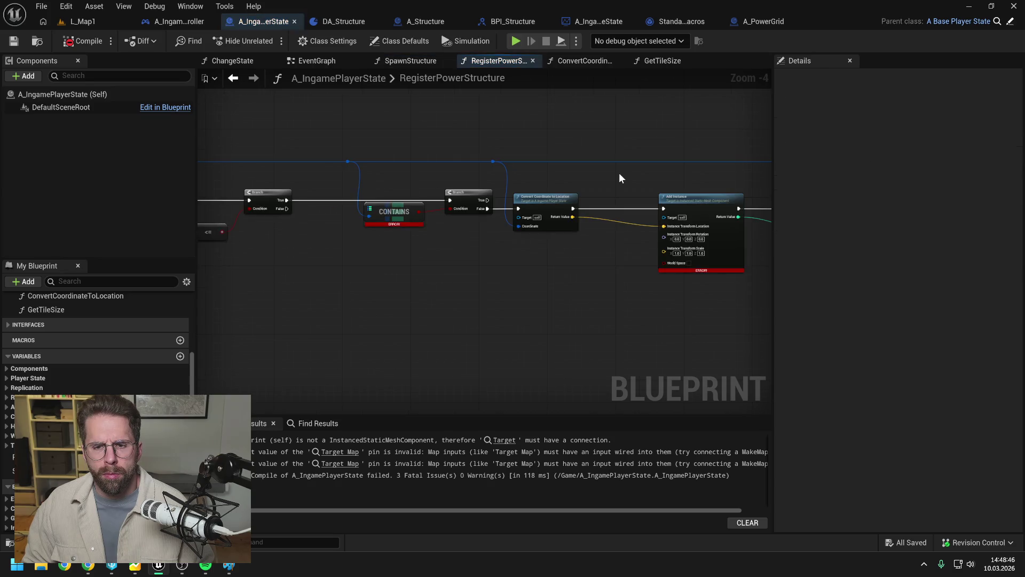
pyautogui.scroll(-2, 537, 260)
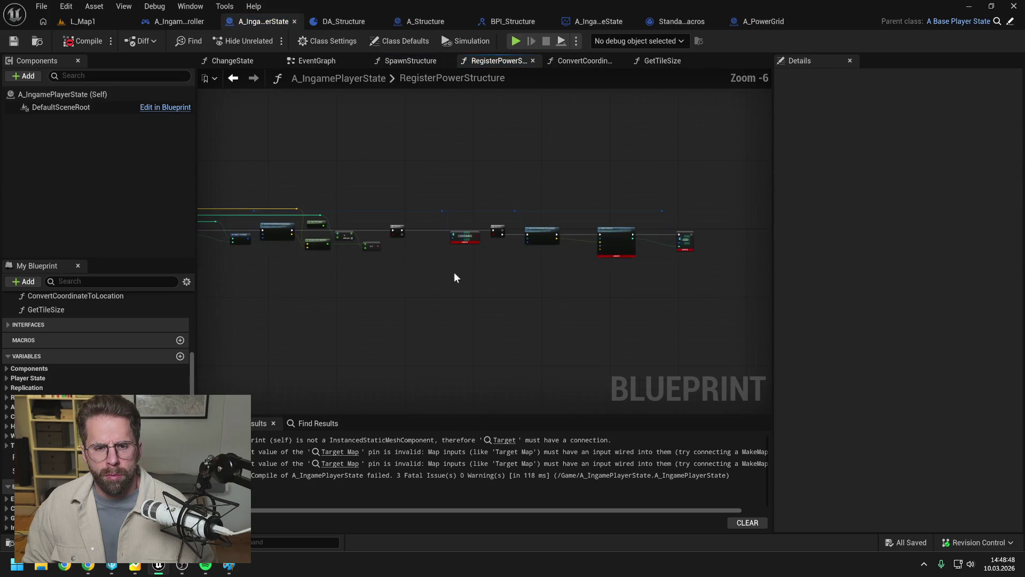
pyautogui.moveTo(654, 252); pyautogui.dragTo(521, 258)
pyautogui.scroll(2, 386, 228)
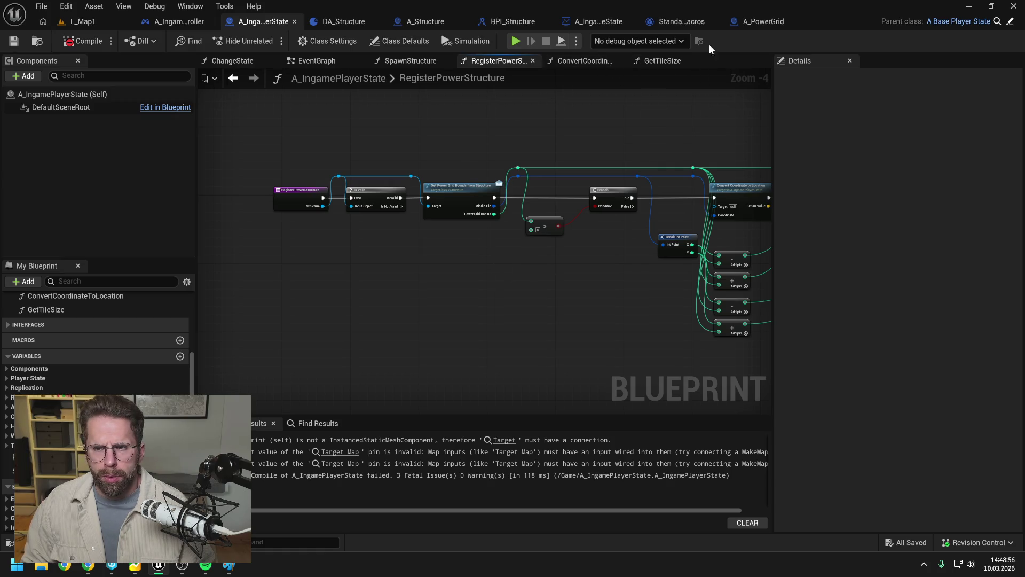
pyautogui.click(757, 24)
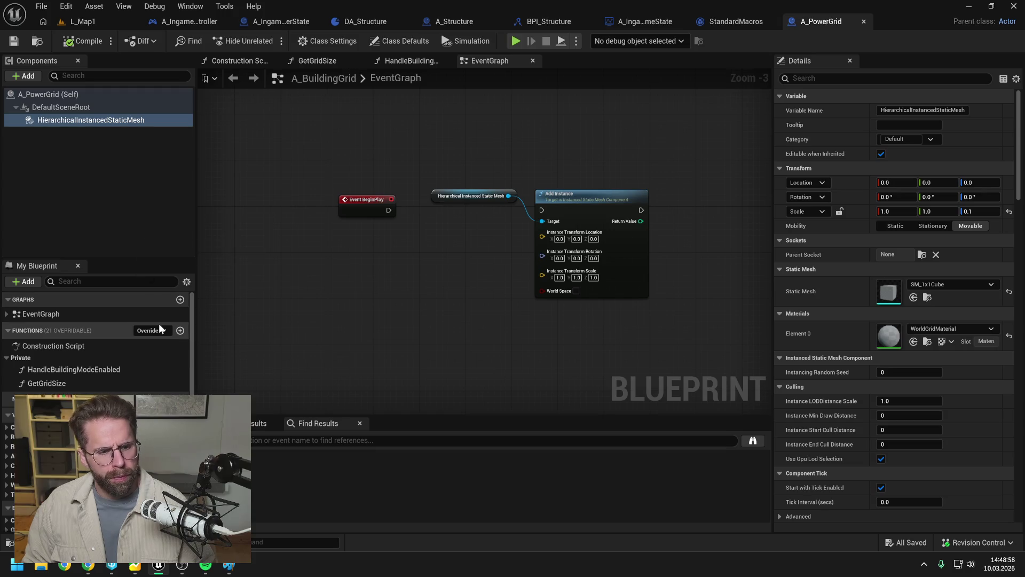
# - Delete the HandleBuildingModeEnabled and GetGridSize functions from A_PowerGrid and recompile it
pyautogui.click(118, 372)
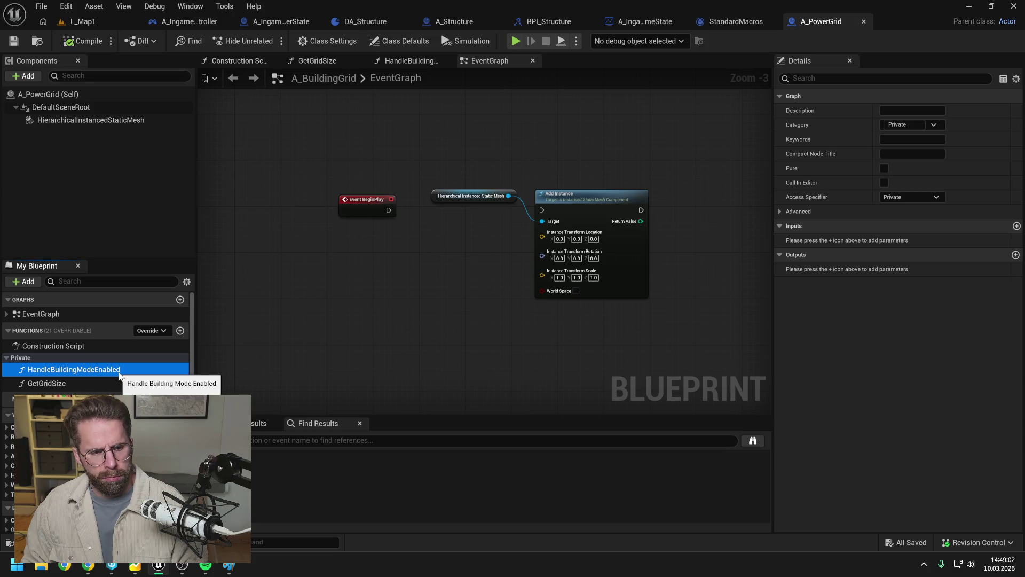
pyautogui.press('Delete')
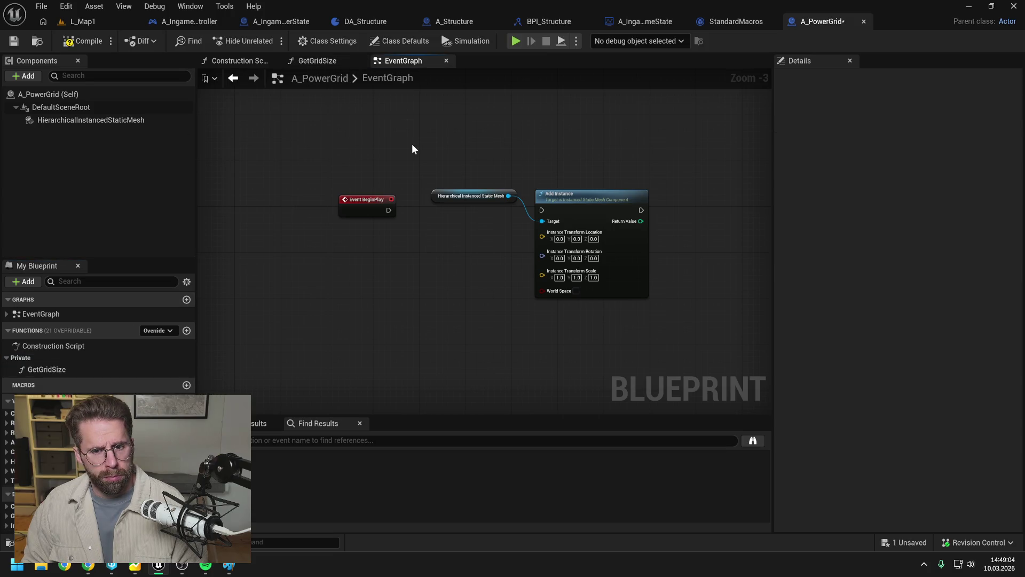
pyautogui.click(82, 41)
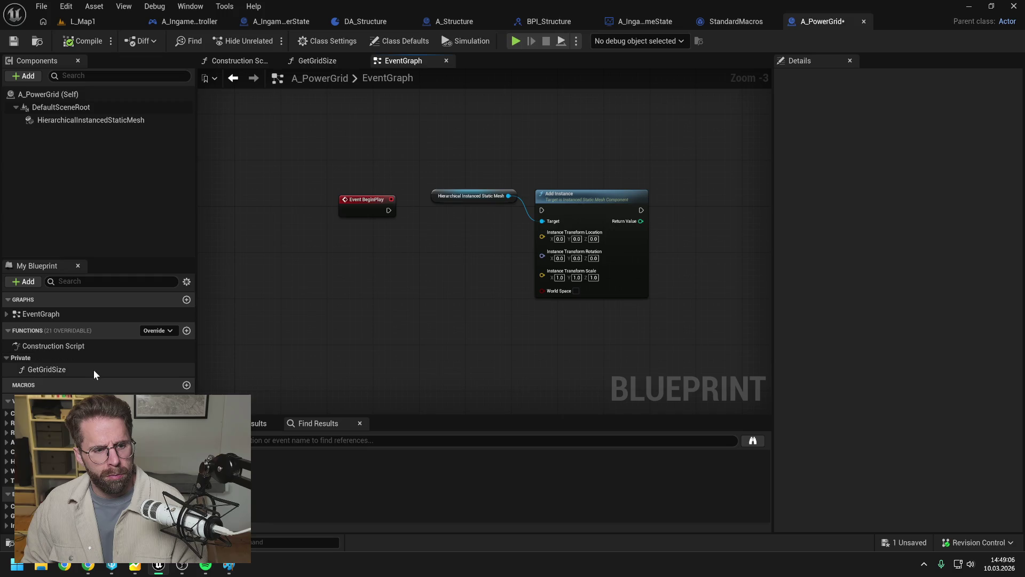
pyautogui.doubleClick(94, 370)
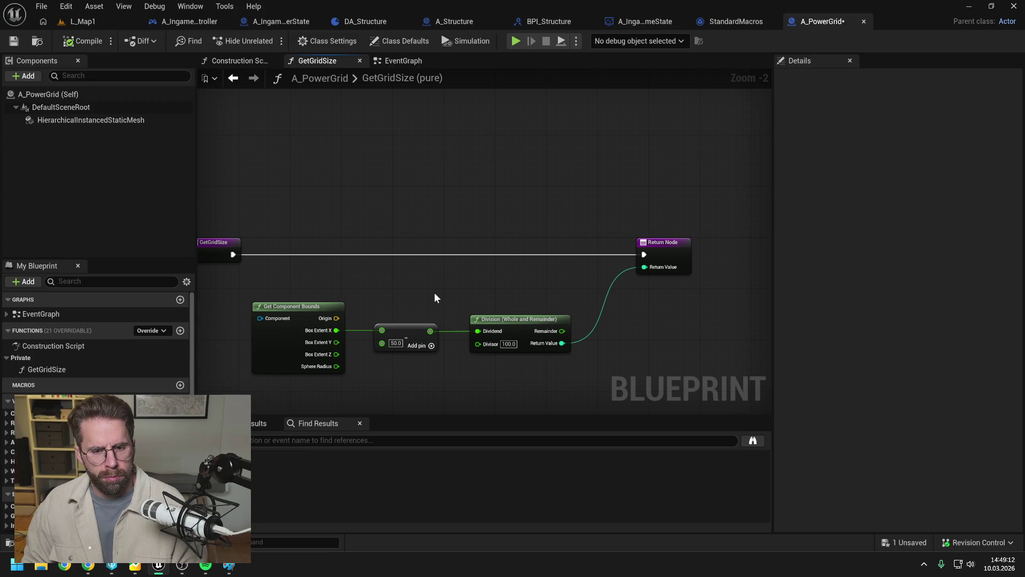
pyautogui.click(76, 369)
pyautogui.press('Delete')
pyautogui.click(82, 41)
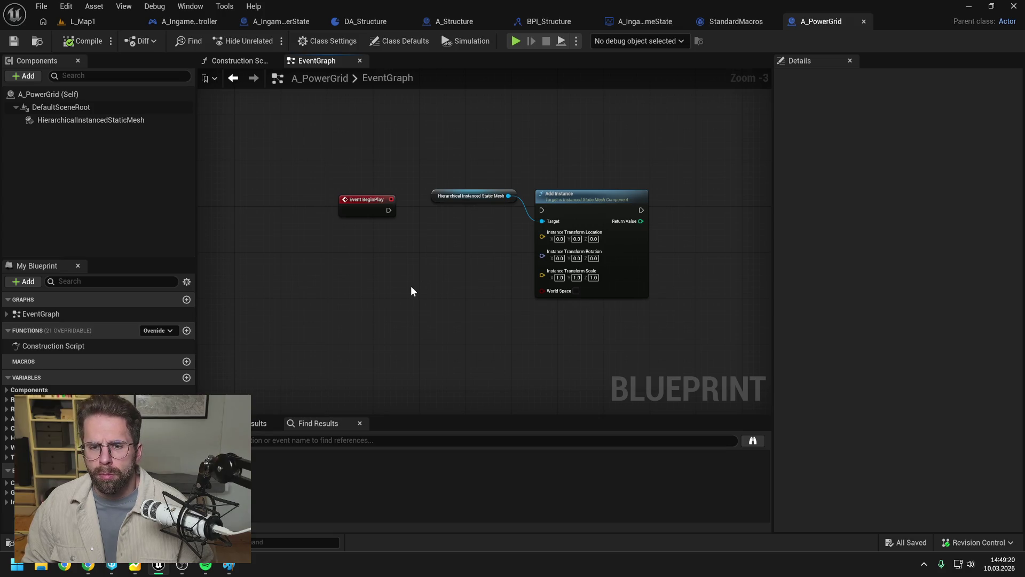
pyautogui.hotkey('ctrl', 'space')
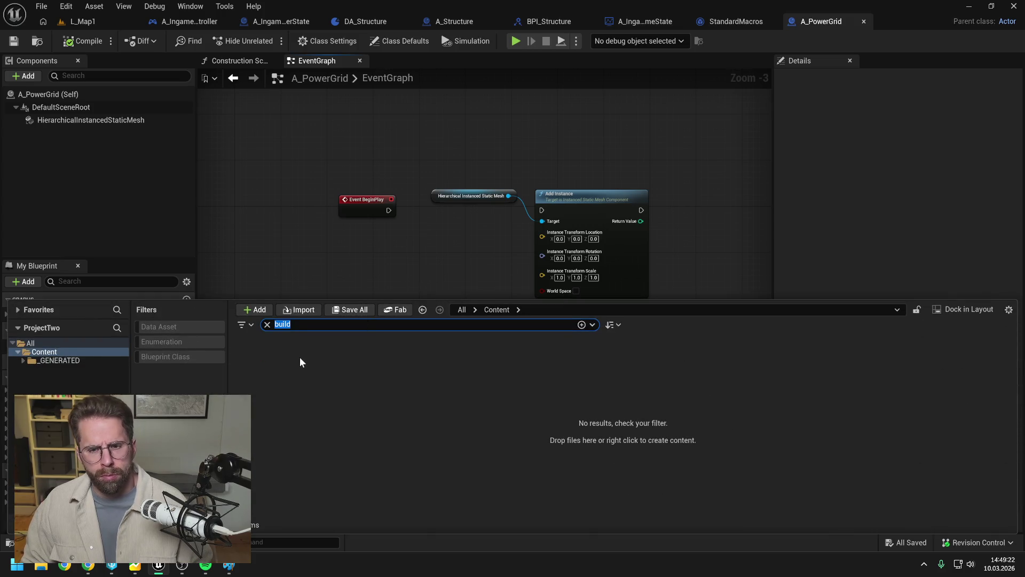
# - Clear the asset search and start a Blueprint class, then dismiss the parent class picker
pyautogui.press('BackSpace')
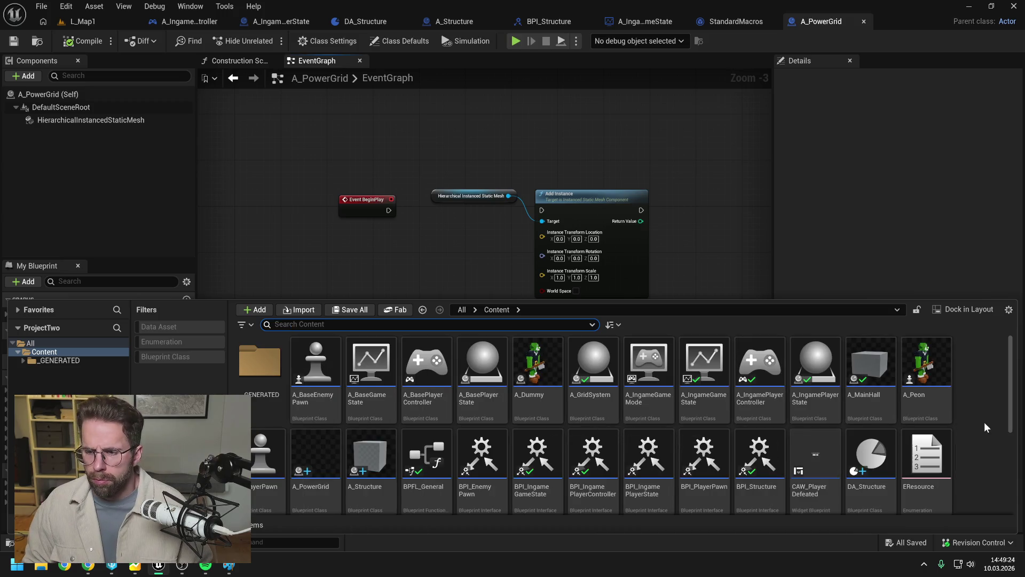
pyautogui.rightClick(986, 427)
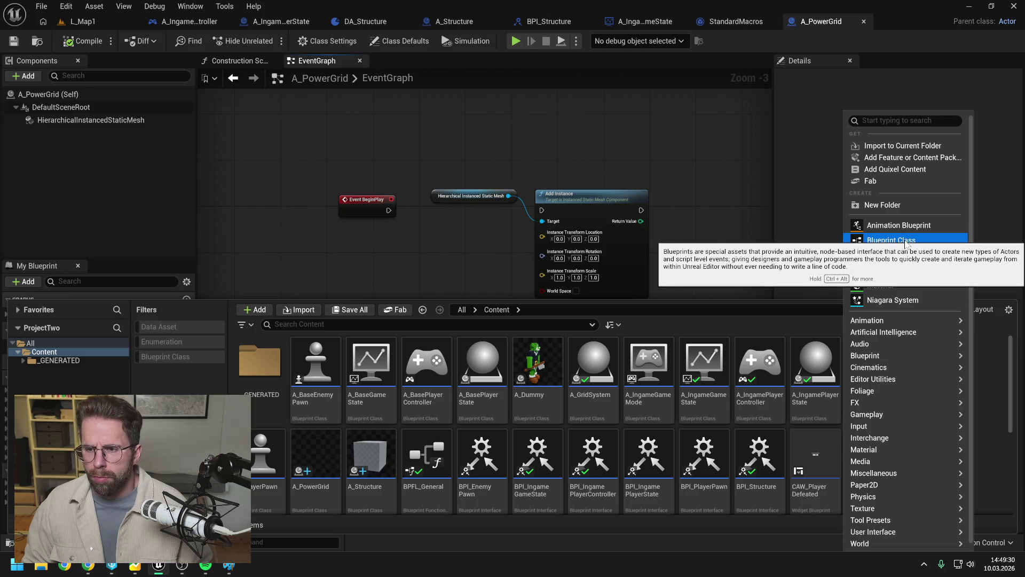
pyautogui.click(903, 240)
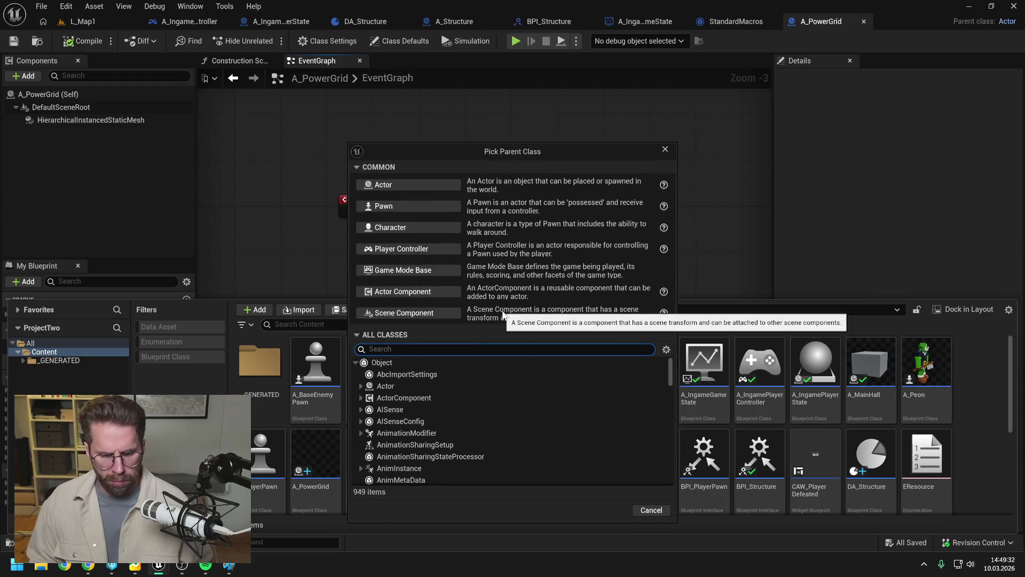
pyautogui.write('bluepr')
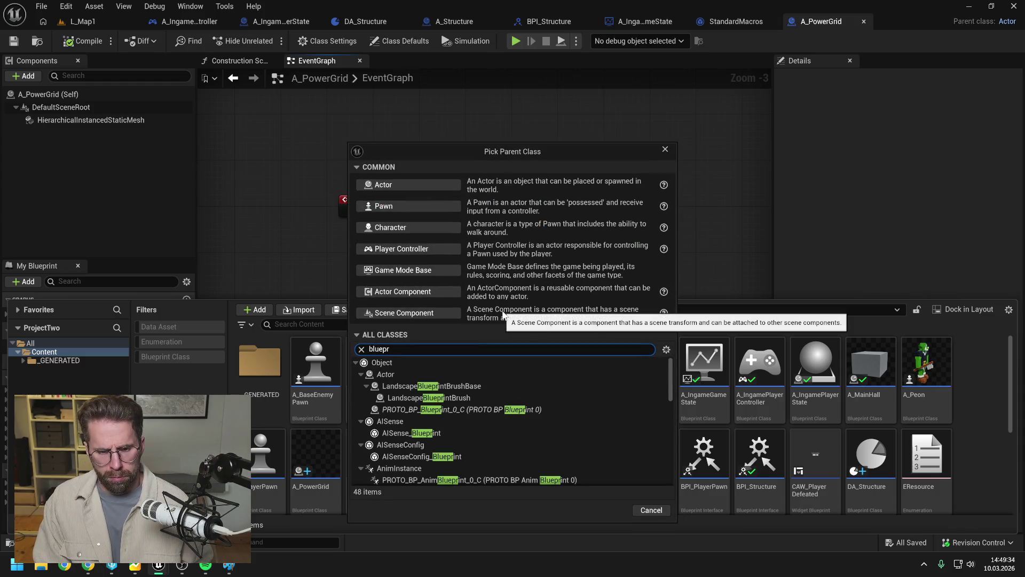
pyautogui.click(665, 149)
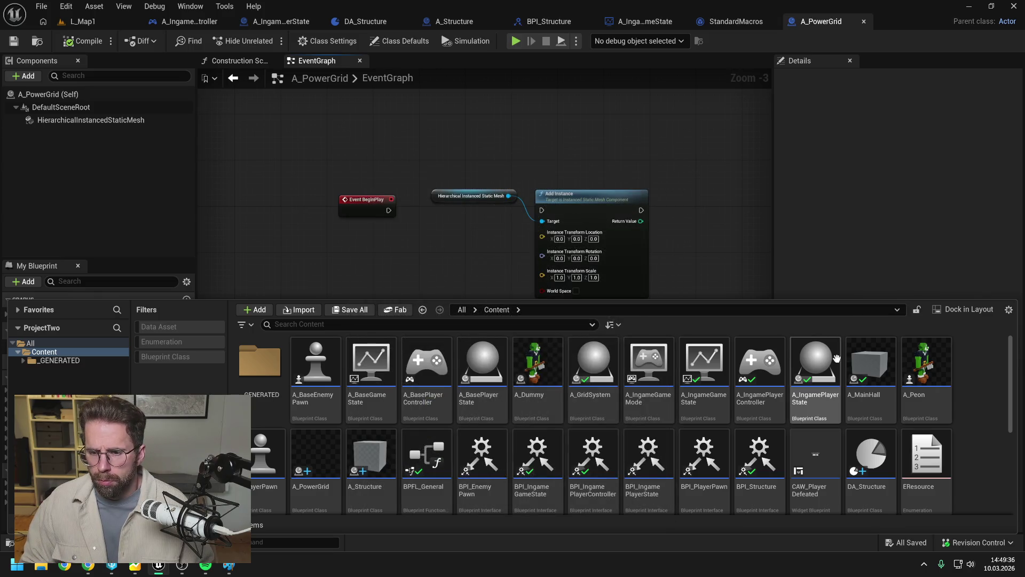
pyautogui.click(951, 398)
pyautogui.rightClick(952, 398)
pyautogui.click(980, 406)
# - Create a Blueprint Interface asset named BPI_PowerGrid in the Content folder
pyautogui.rightClick(980, 406)
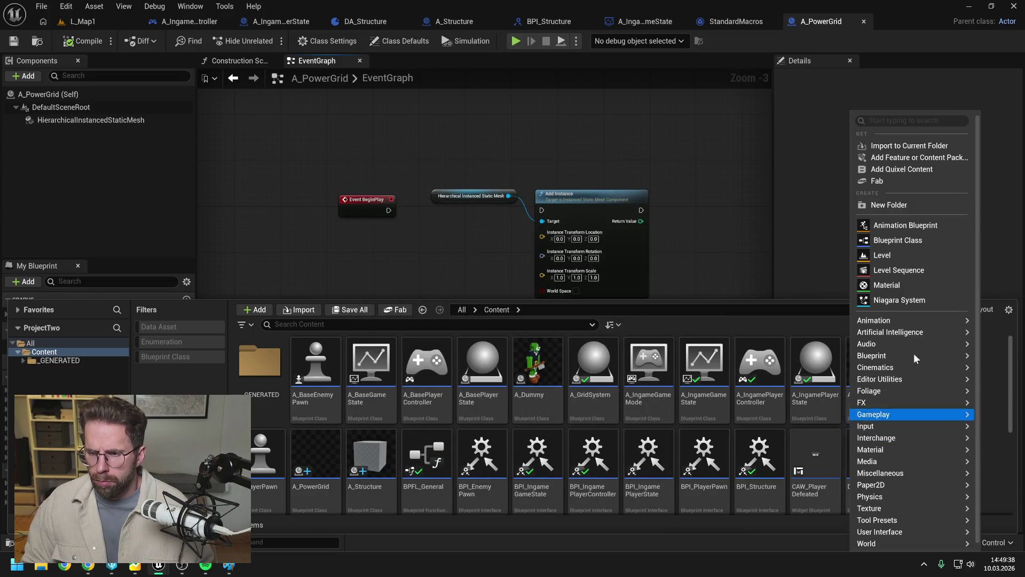
pyautogui.moveTo(882, 372)
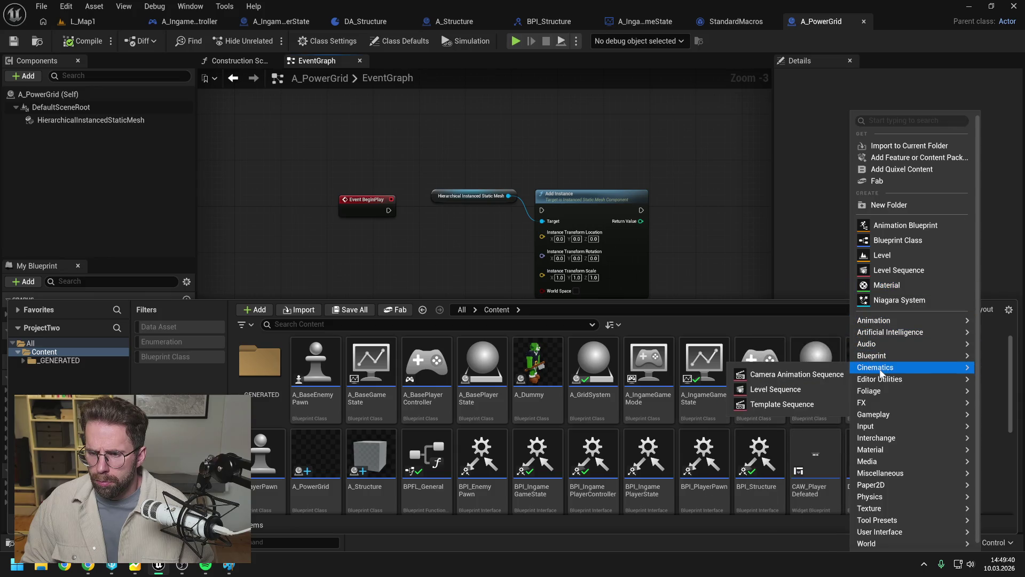
pyautogui.moveTo(880, 420)
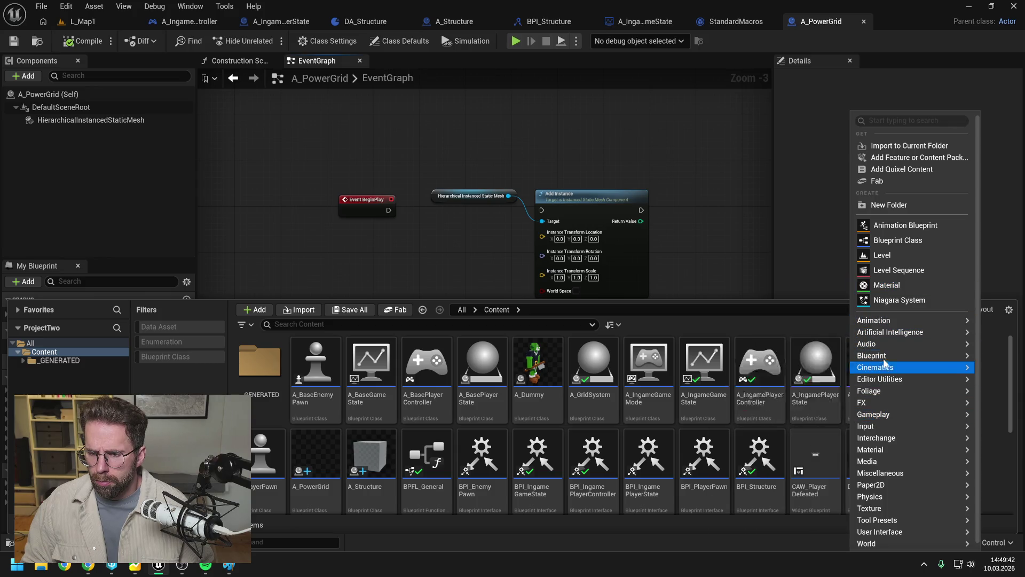
pyautogui.click(801, 393)
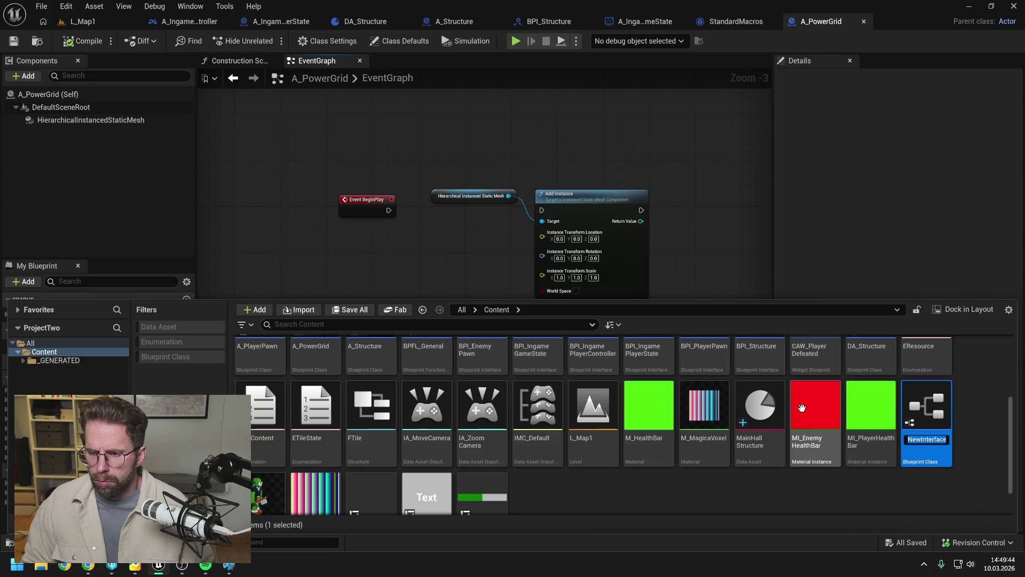
pyautogui.write('BPI_')
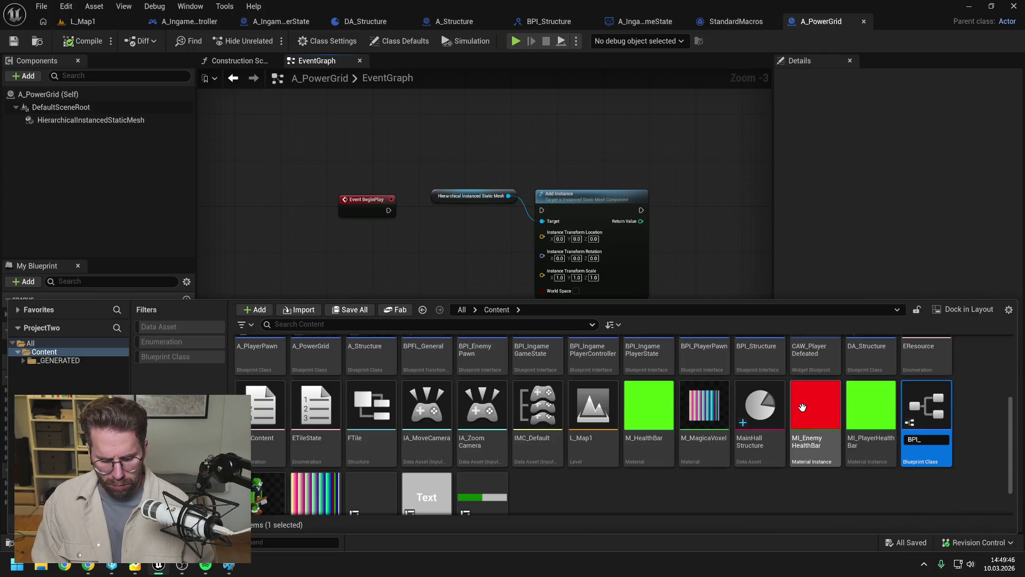
pyautogui.write('PowerG')
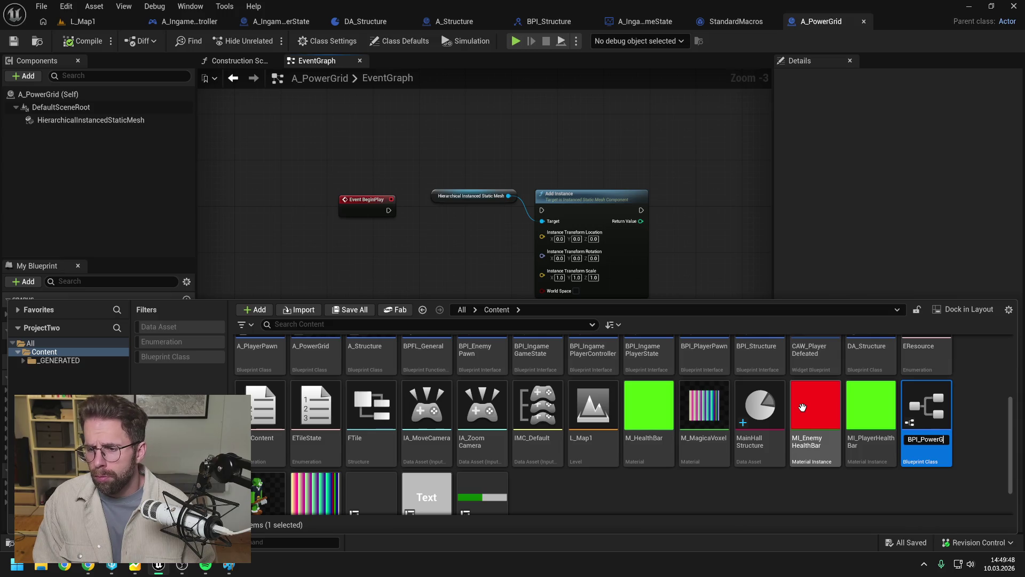
pyautogui.press('Return')
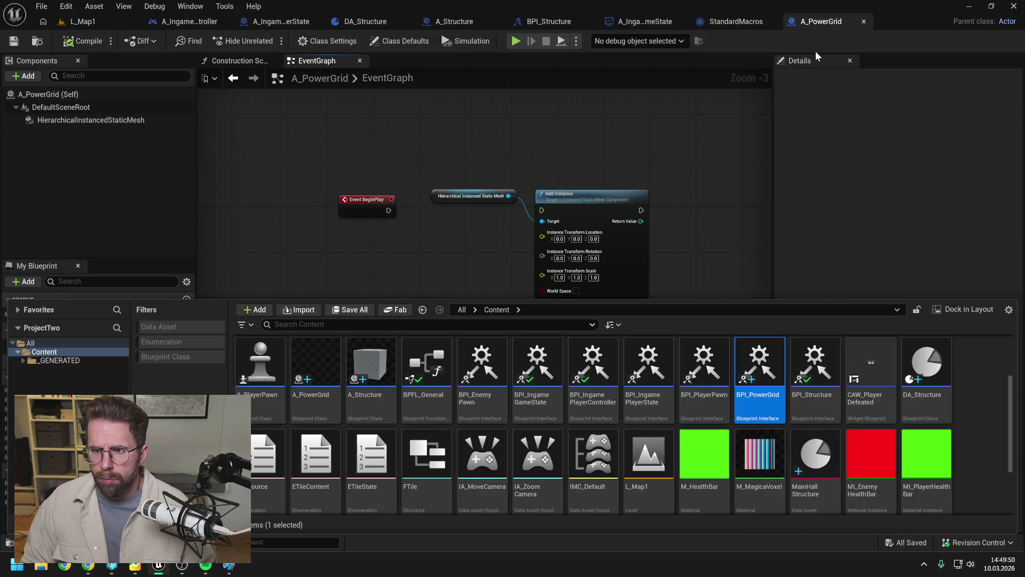
pyautogui.click(820, 21)
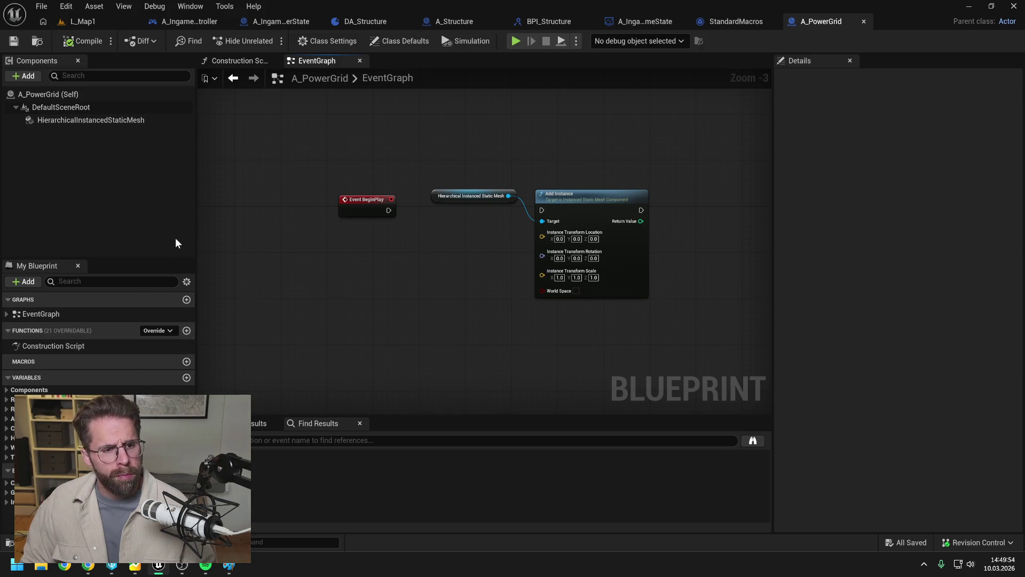
# - Add BPI_PowerGrid to A_PowerGrid's implemented interfaces in Class Settings and save
pyautogui.click(320, 41)
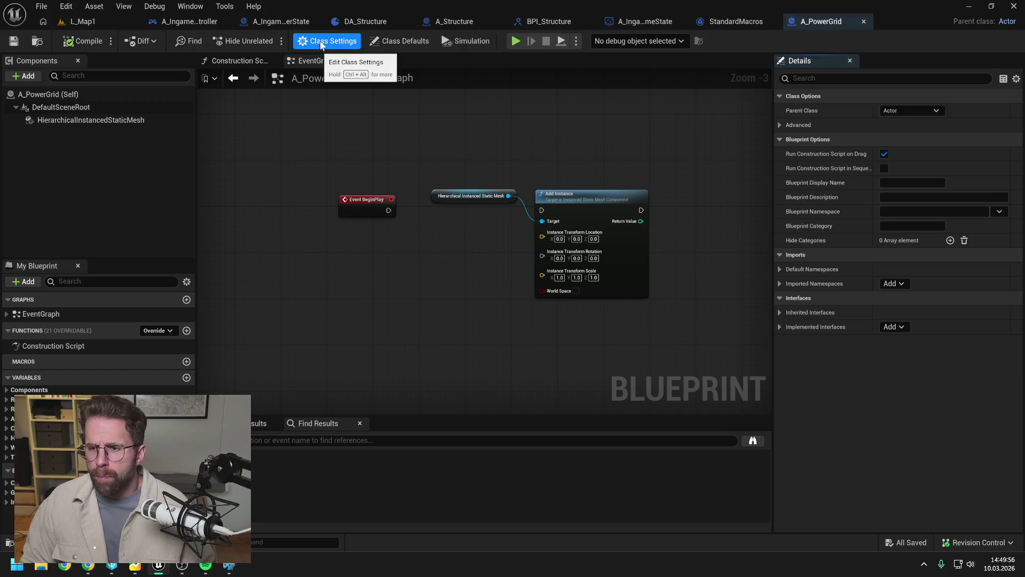
pyautogui.click(892, 327)
pyautogui.write('rgrid')
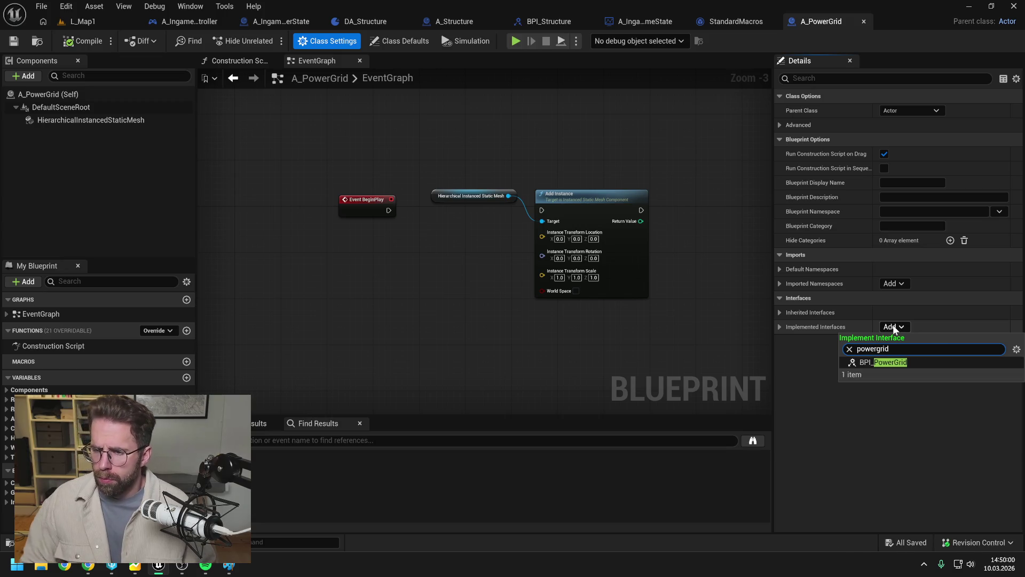
pyautogui.press('Return')
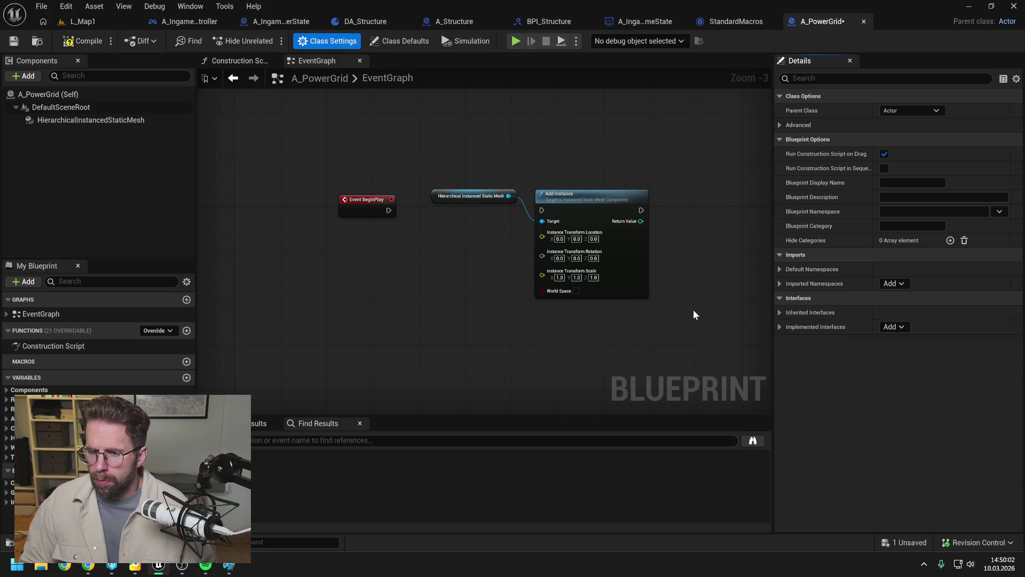
pyautogui.click(13, 41)
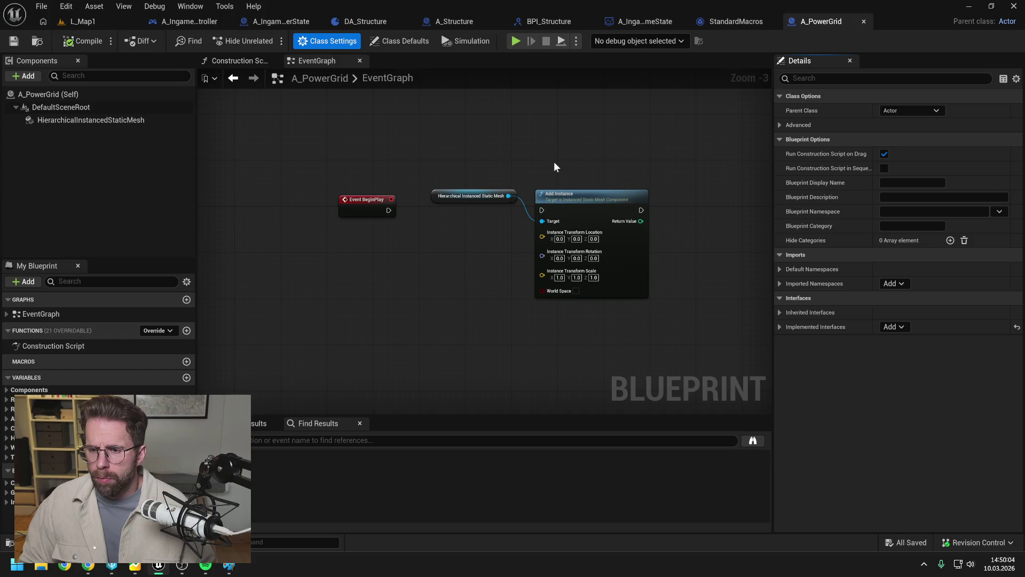
# - Check the implemented interfaces list, then bring up BPI_PowerGrid for editing
pyautogui.click(779, 326)
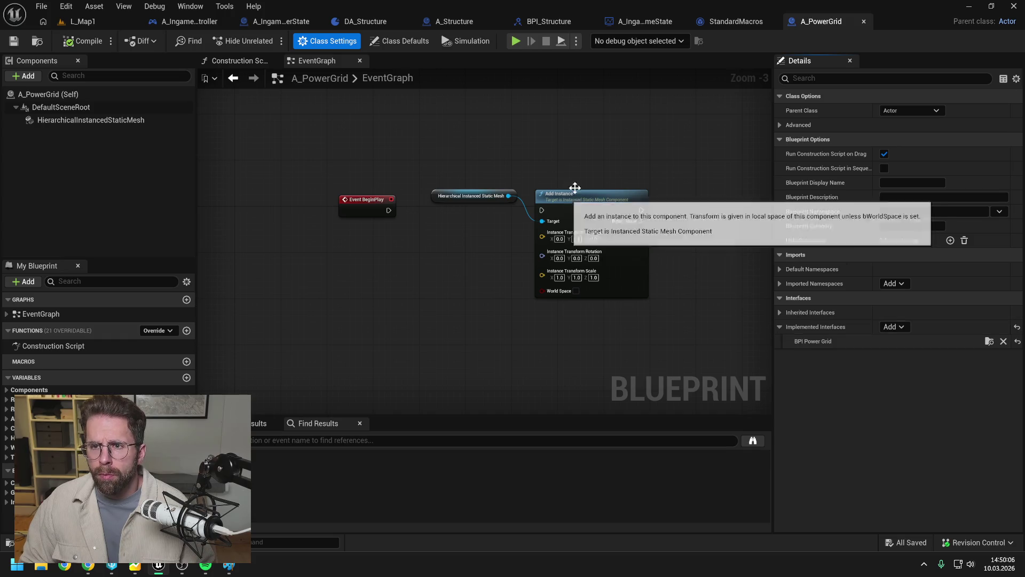
pyautogui.hotkey('ctrl', 'space')
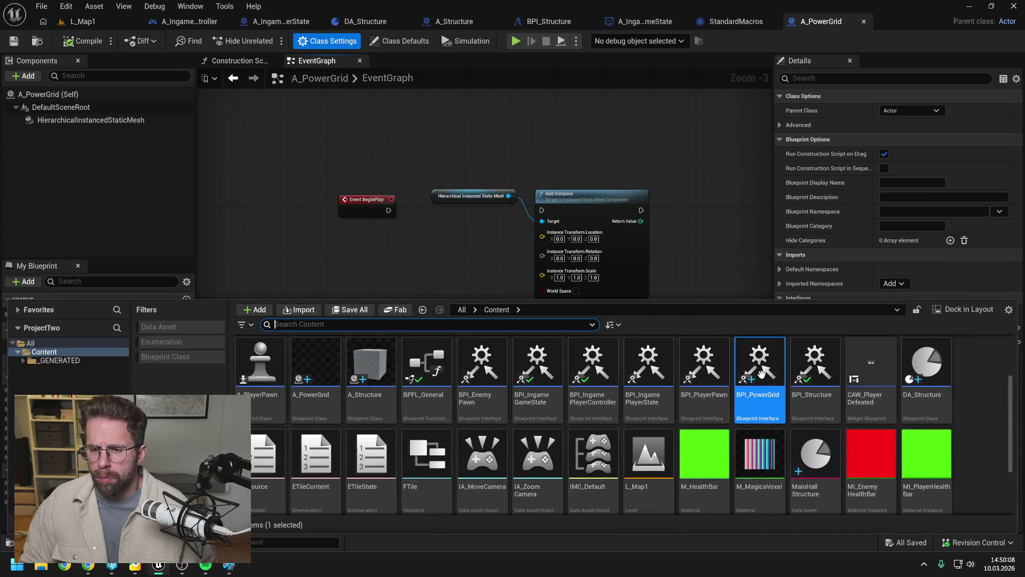
pyautogui.doubleClick(756, 371)
# - Name the interface function RegisterPowerStructure with category PowerGrid, then save and compile
pyautogui.write('Register')
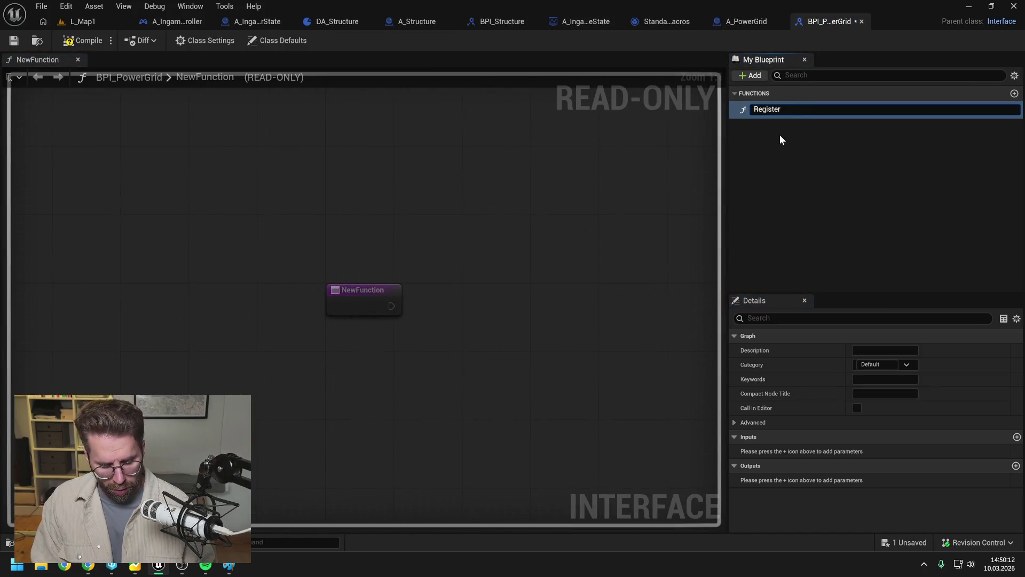
pyautogui.write('PowerStructure')
pyautogui.press('Return')
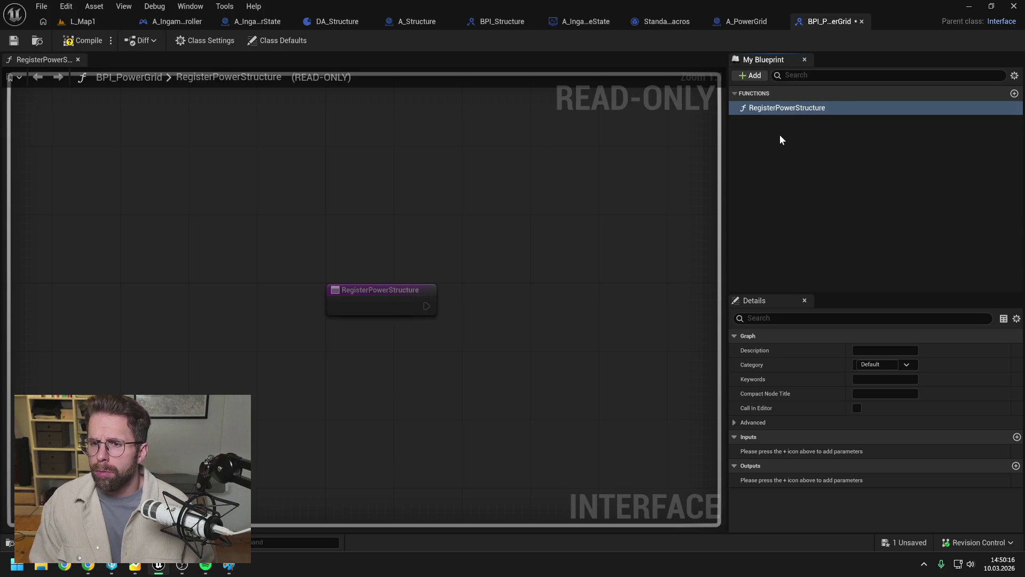
pyautogui.hotkey('ctrl', 's')
pyautogui.click(876, 364)
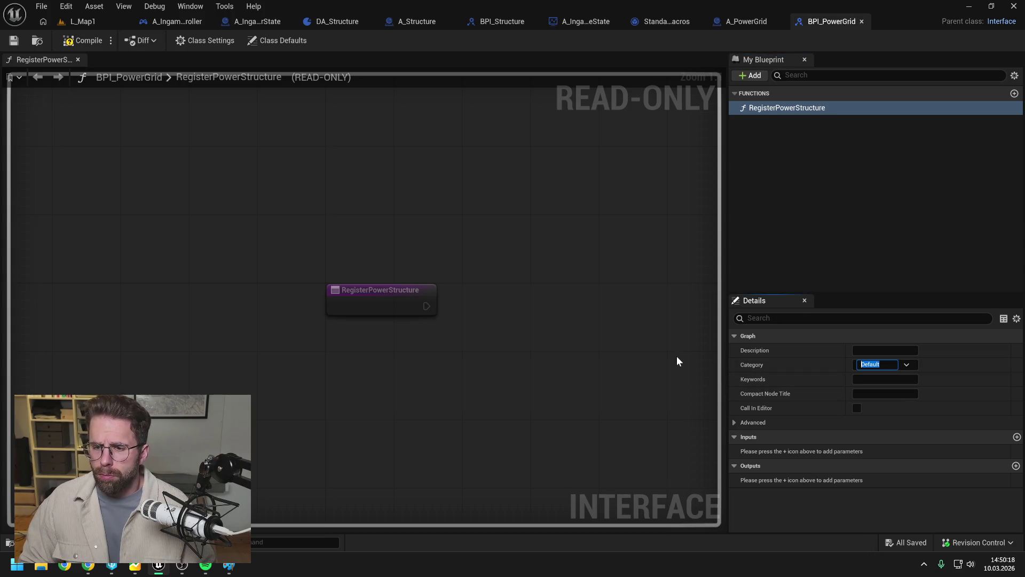
pyautogui.write('Powe')
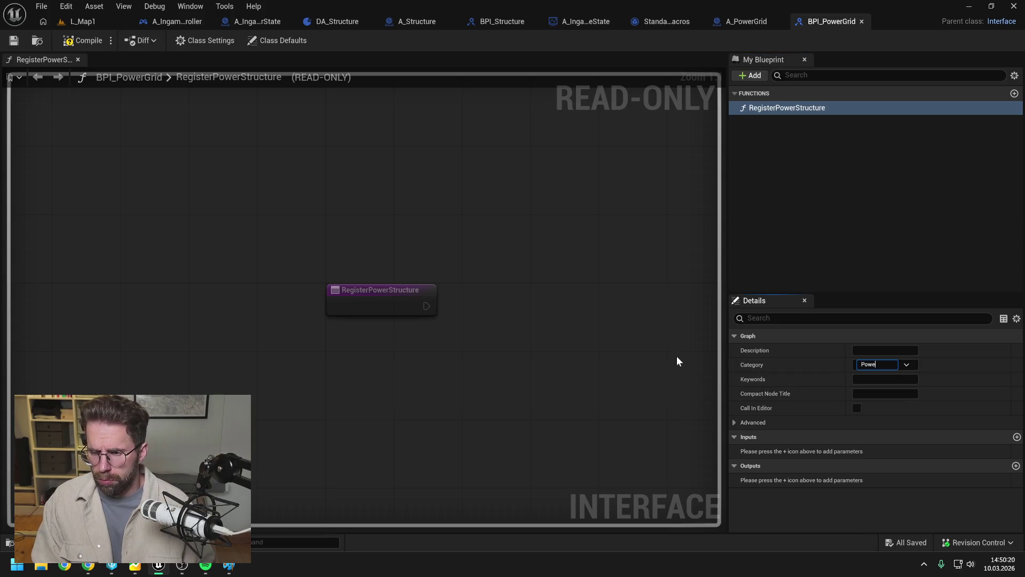
pyautogui.write('wrrid')
pyautogui.press('Return')
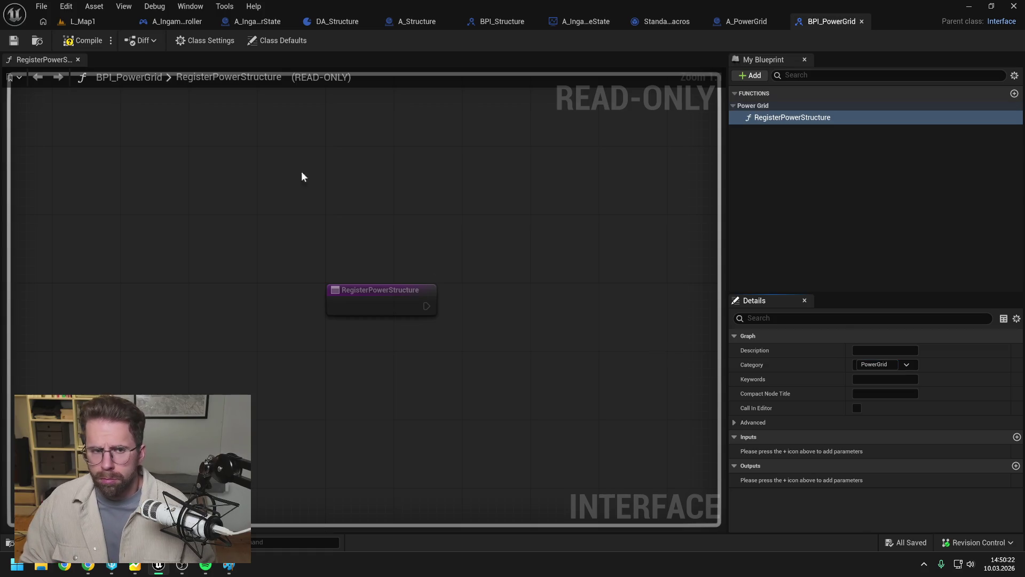
pyautogui.click(87, 43)
# - Add an A_Structure object reference input to the function and save
pyautogui.click(1017, 437)
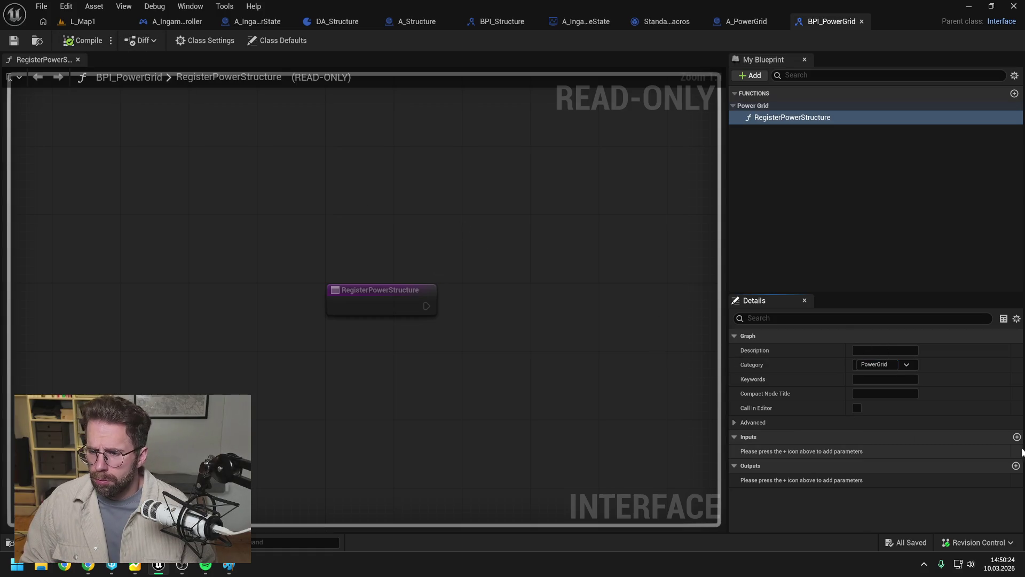
pyautogui.click(876, 451)
pyautogui.write('struc')
pyautogui.moveTo(898, 343)
pyautogui.click(823, 346)
pyautogui.hotkey('ctrl', 's')
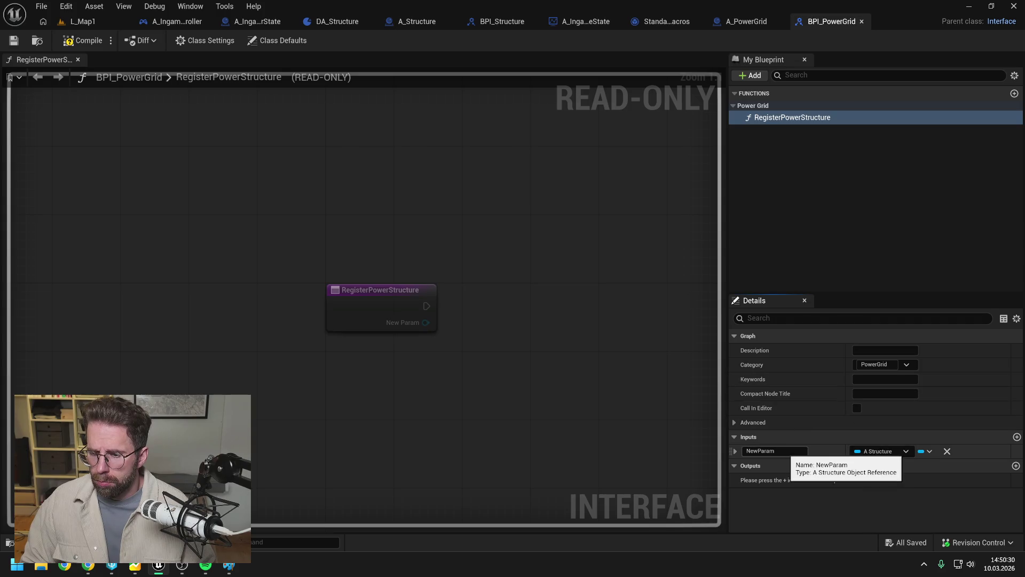
# - Rename the first input to Structure, remove the extra NewParam1 input, and save
pyautogui.click(1017, 437)
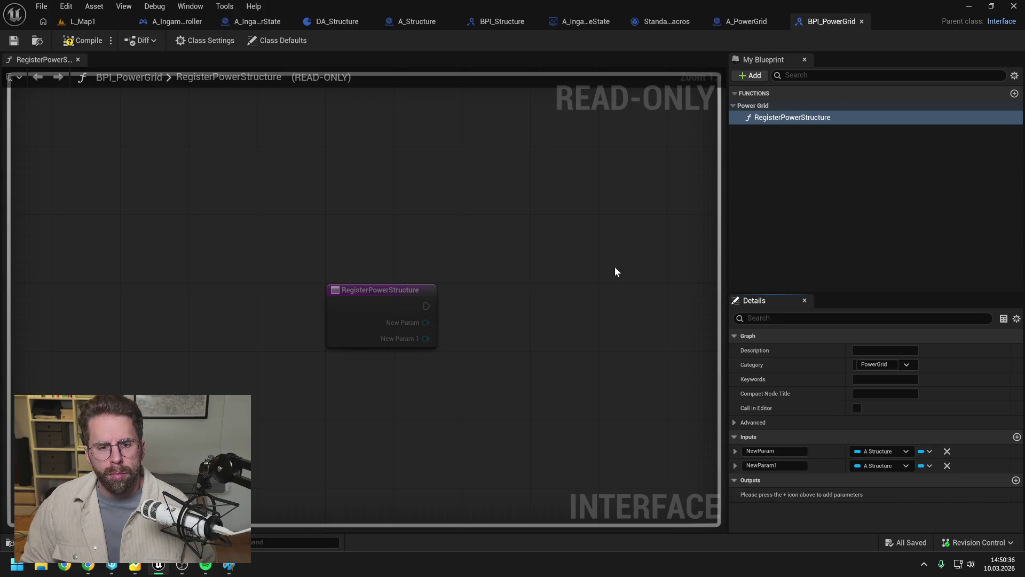
pyautogui.click(775, 451)
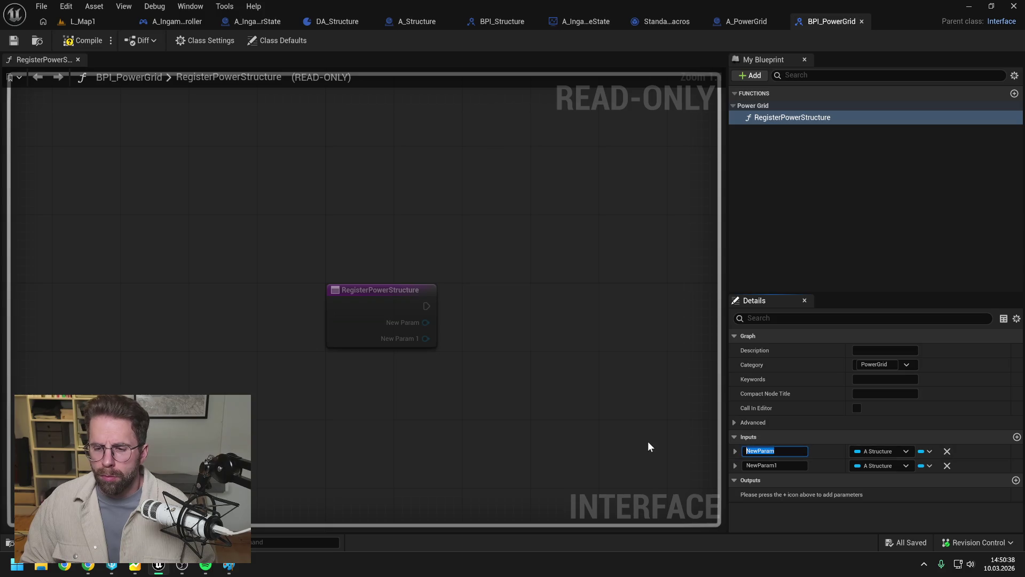
pyautogui.write('Structure')
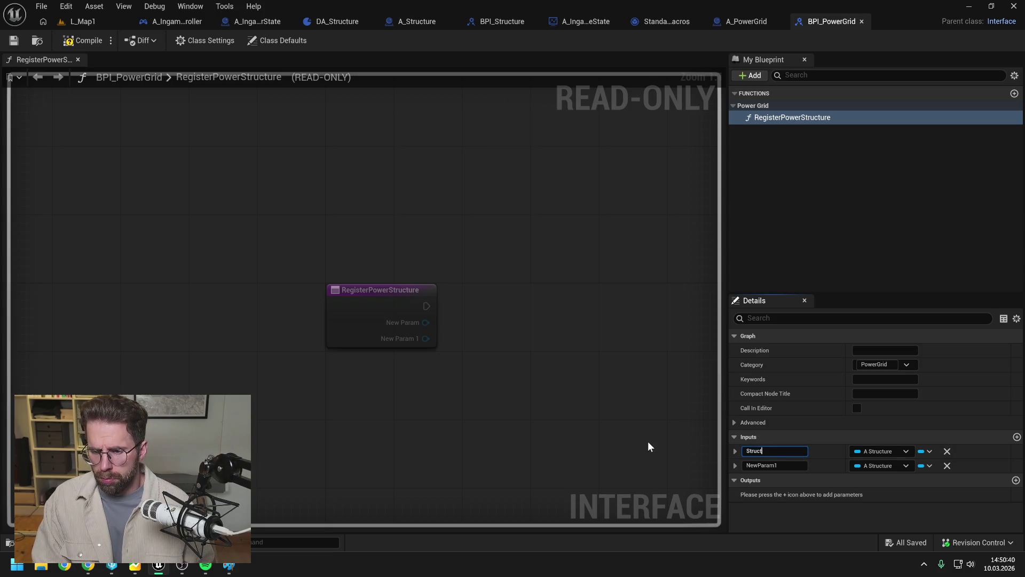
pyautogui.press('Return')
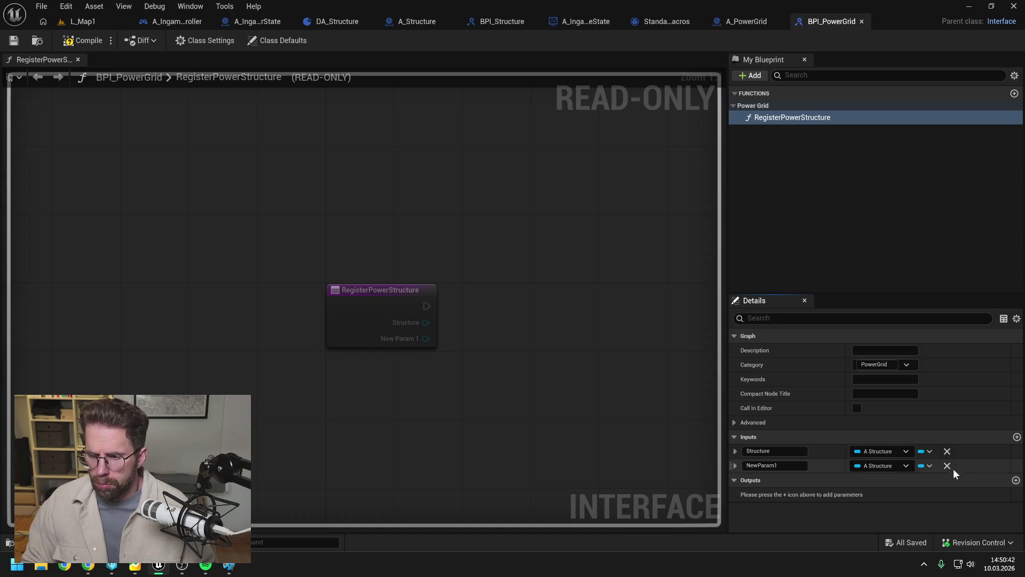
pyautogui.click(947, 465)
pyautogui.hotkey('ctrl', 's')
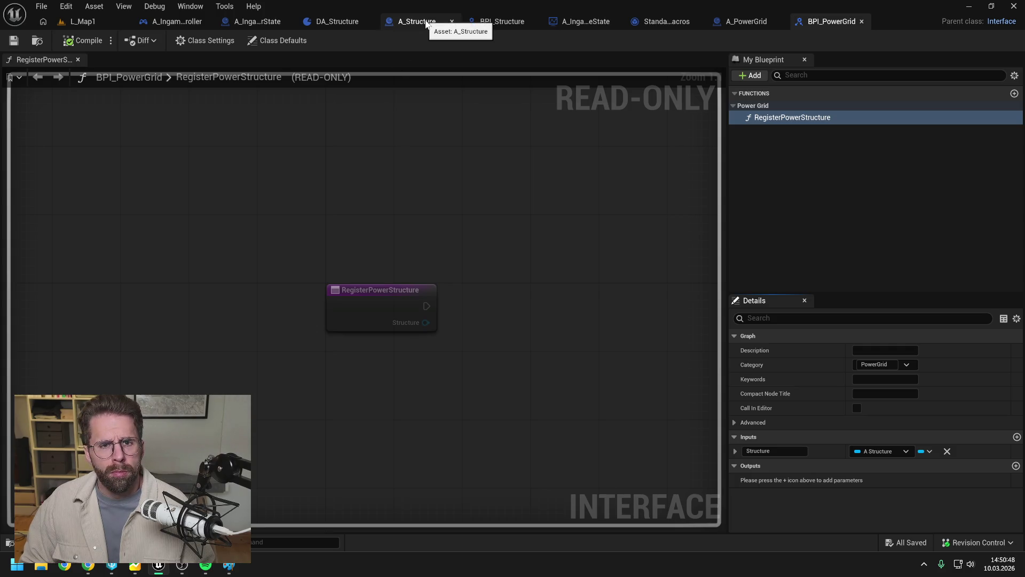
# - In the player state's SpawnStructure graph, add a PowerGrid getter and its Register Power Structure interface message
pyautogui.click(255, 20)
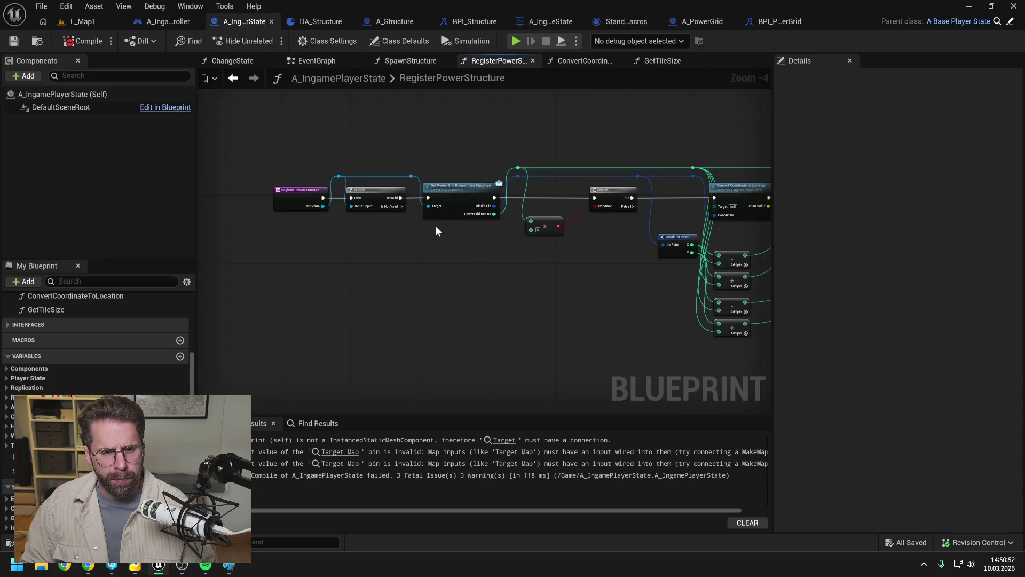
pyautogui.click(408, 60)
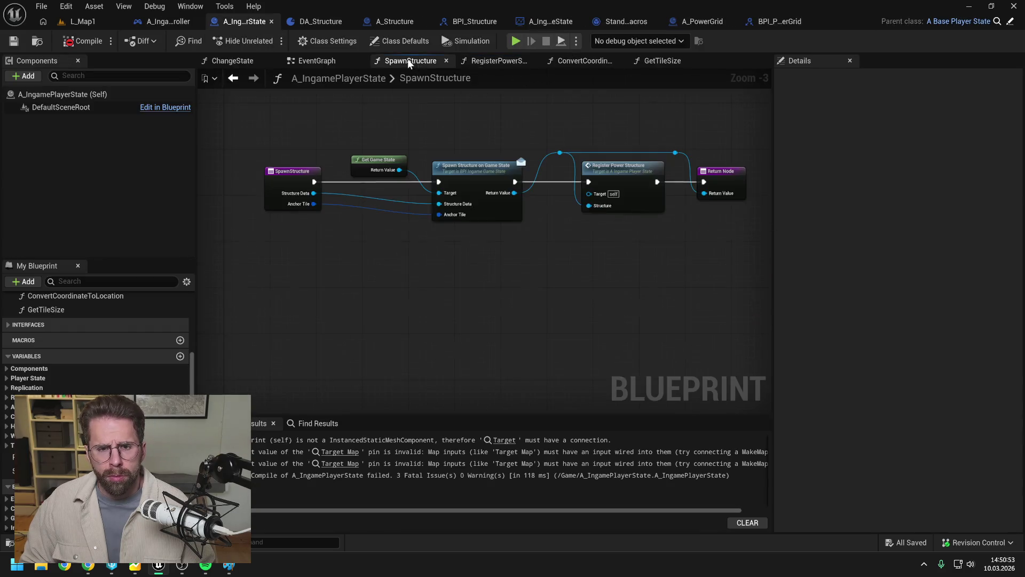
pyautogui.scroll(1, 503, 267)
pyautogui.moveTo(54, 405)
pyautogui.mouseDown()
pyautogui.moveTo(418, 287)
pyautogui.moveTo(481, 240)
pyautogui.moveTo(544, 255)
pyautogui.mouseUp()
pyautogui.click(499, 247)
pyautogui.write('regist')
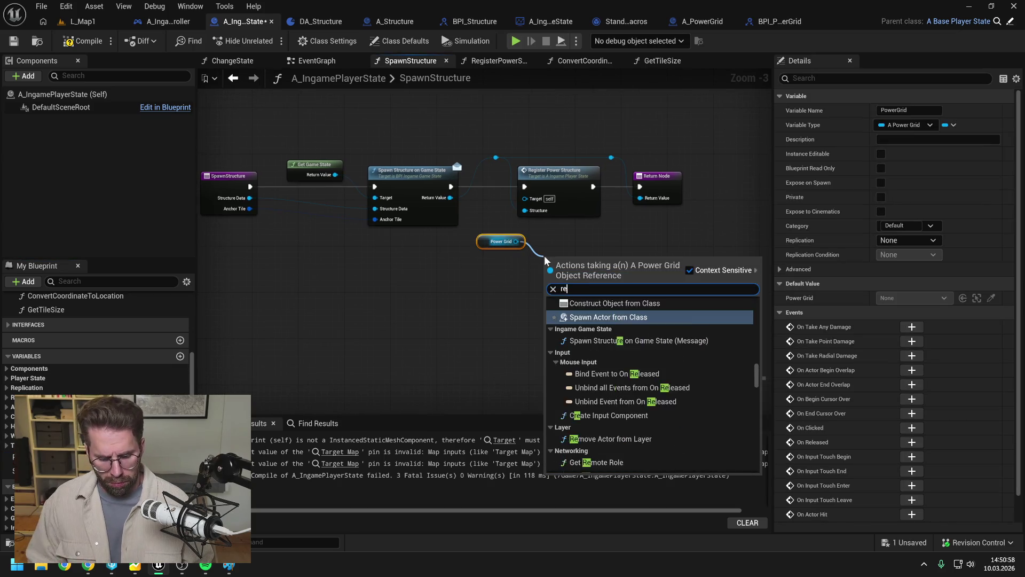
pyautogui.click(627, 340)
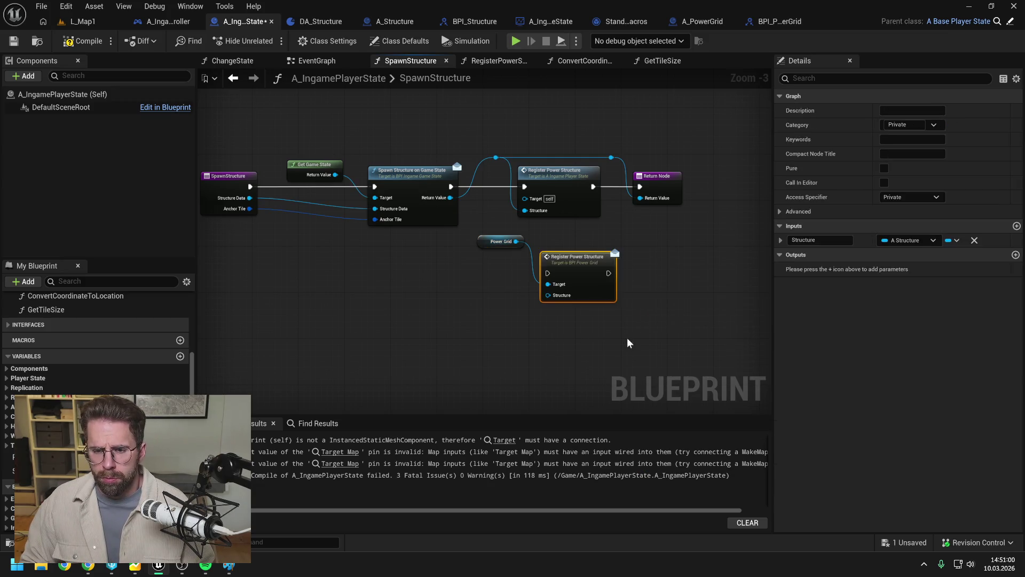
# - Rename the BPI_PowerGrid function to RegisterPowerStructureOnPowerGrid
pyautogui.click(780, 21)
pyautogui.click(822, 151)
pyautogui.click(815, 117)
pyautogui.click(815, 117)
pyautogui.write('O')
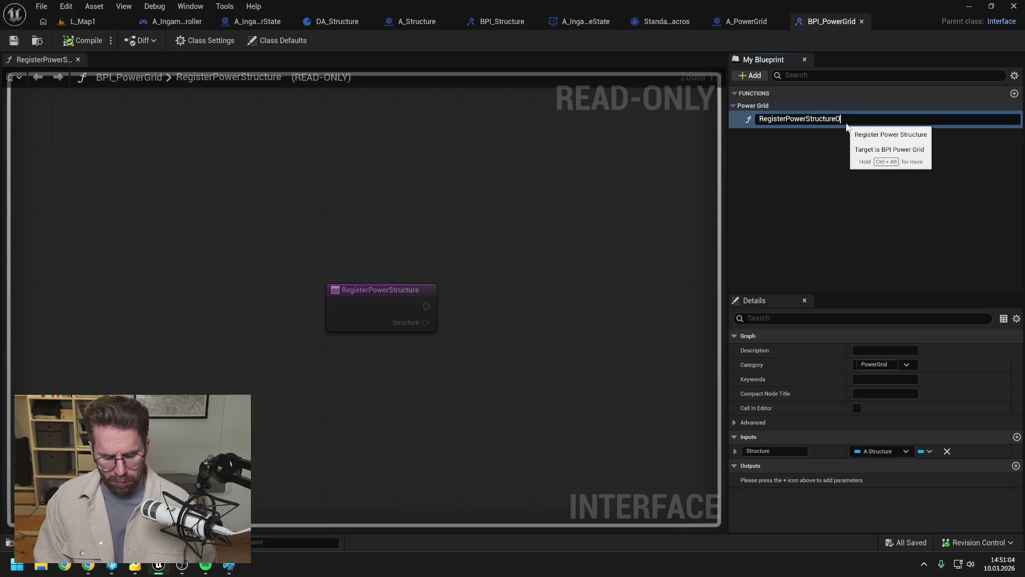
pyautogui.write('nPowerGrid')
pyautogui.press('Return')
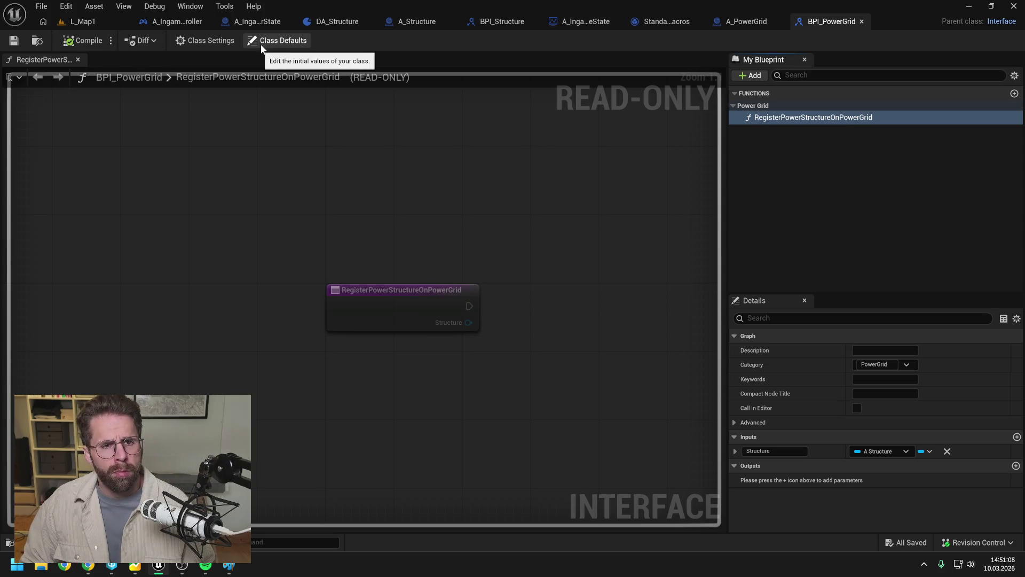
# - Wire the interface call into execution with the spawned structure, and delete the old local Register Power Structure call
pyautogui.click(252, 21)
pyautogui.moveTo(451, 187); pyautogui.dragTo(547, 273)
pyautogui.moveTo(496, 159); pyautogui.dragTo(548, 295)
pyautogui.click(556, 194)
pyautogui.press('Delete')
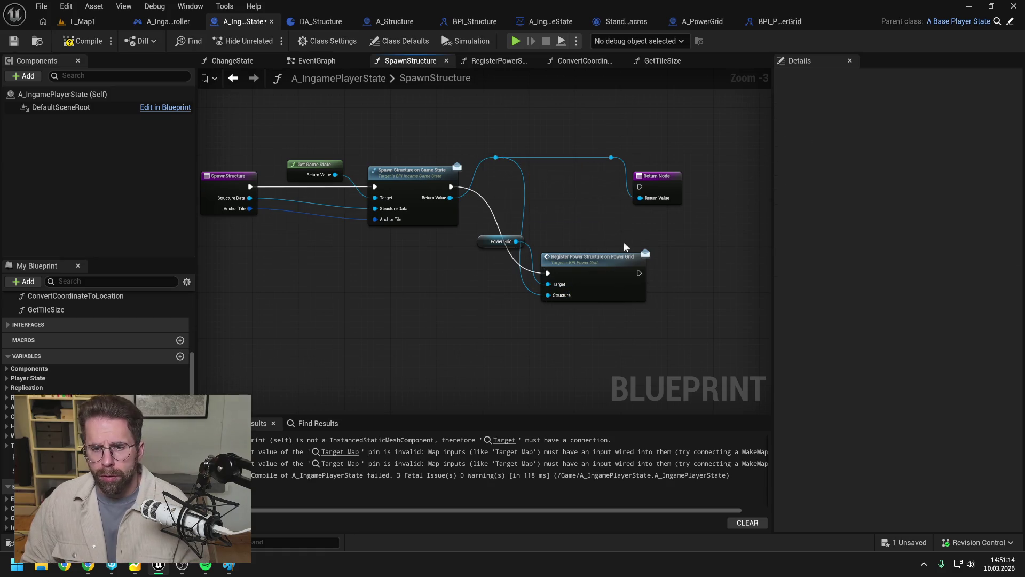
# - Tidy the SpawnStructure nodes with a reroute point, then compile and save the player state blueprint
pyautogui.moveTo(663, 187); pyautogui.dragTo(604, 149)
pyautogui.moveTo(678, 185); pyautogui.dragTo(746, 185)
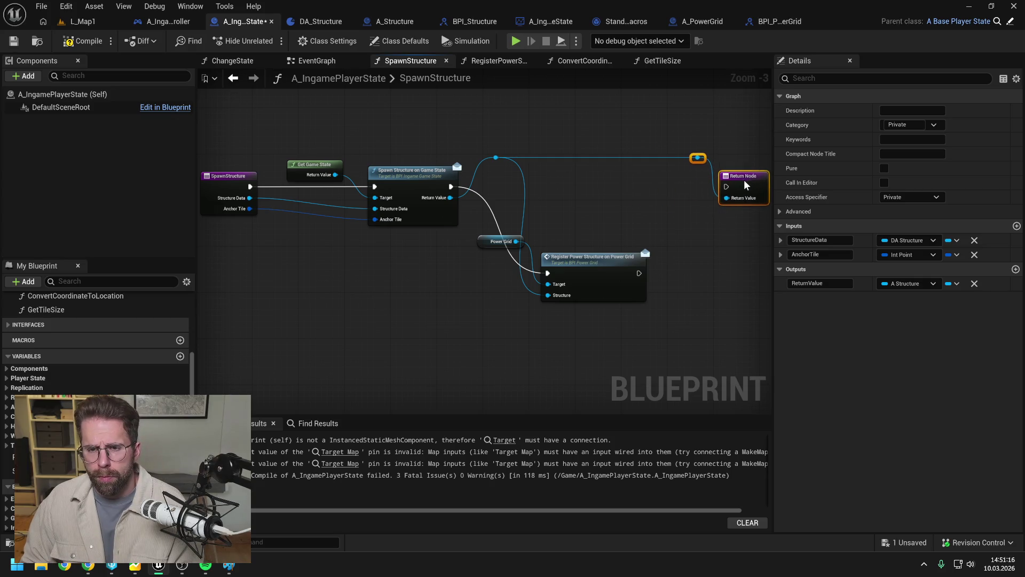
pyautogui.moveTo(611, 262); pyautogui.dragTo(622, 174)
pyautogui.click(529, 230)
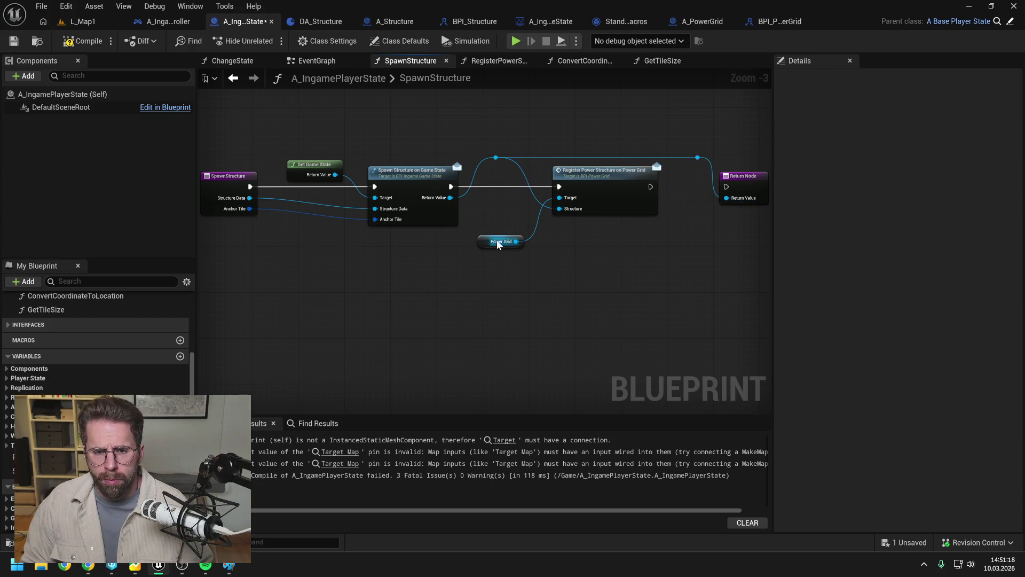
pyautogui.moveTo(501, 243)
pyautogui.mouseDown()
pyautogui.moveTo(508, 207)
pyautogui.moveTo(506, 217)
pyautogui.mouseUp()
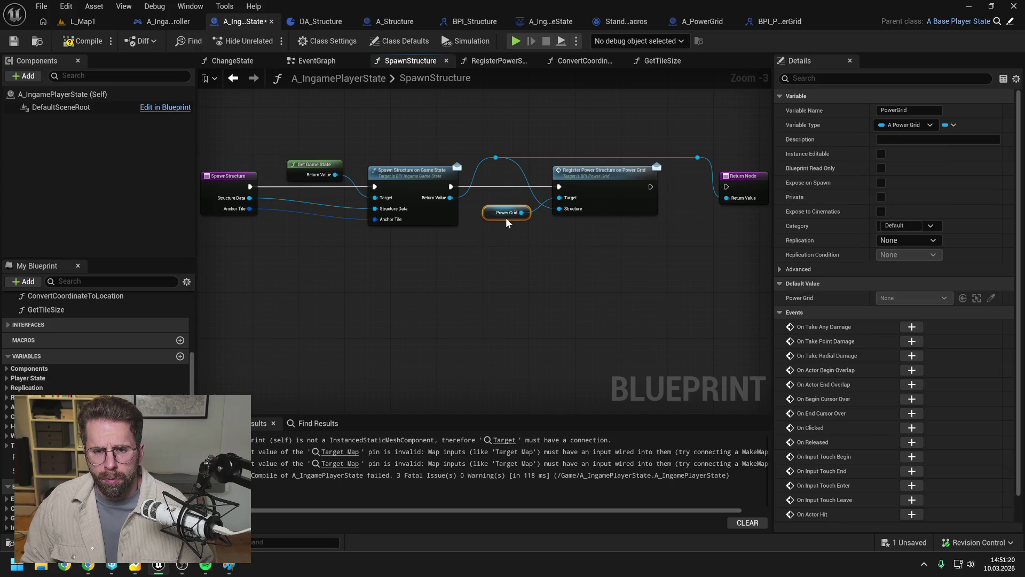
pyautogui.click(690, 218)
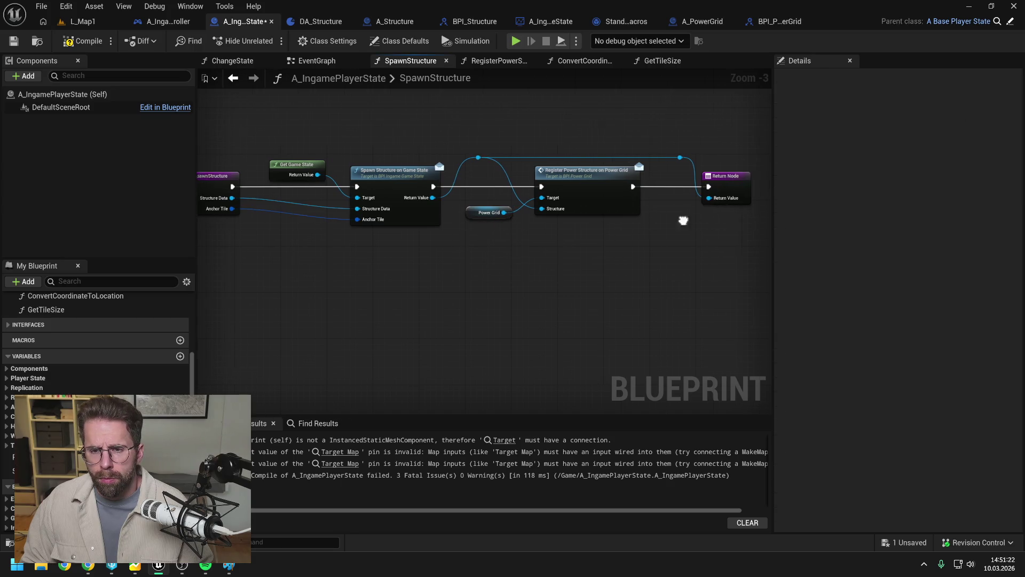
pyautogui.moveTo(700, 185); pyautogui.dragTo(689, 186)
pyautogui.click(657, 219)
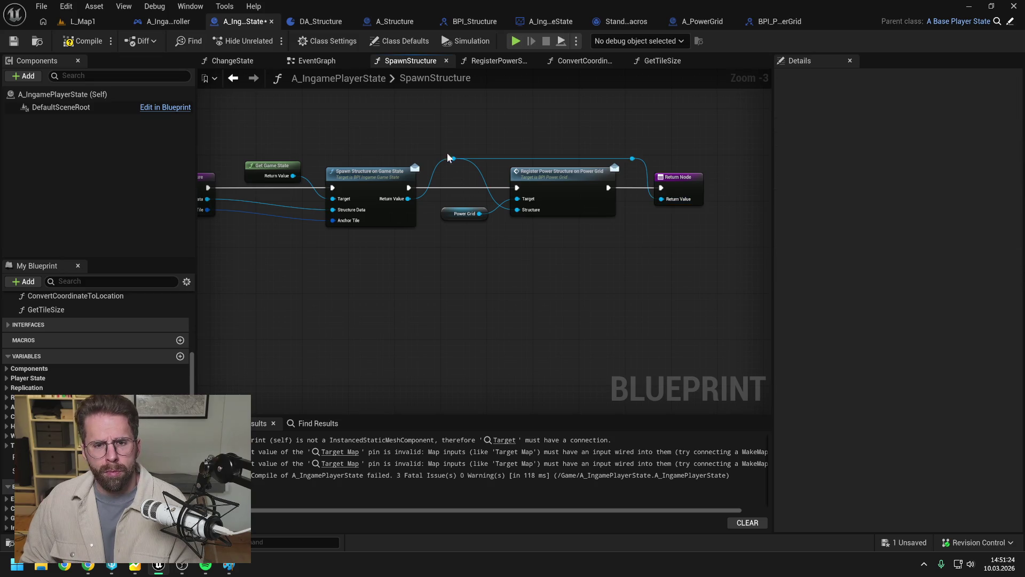
pyautogui.doubleClick(500, 158)
pyautogui.moveTo(500, 158)
pyautogui.mouseDown()
pyautogui.moveTo(517, 210)
pyautogui.moveTo(469, 172)
pyautogui.mouseUp()
pyautogui.click(470, 173)
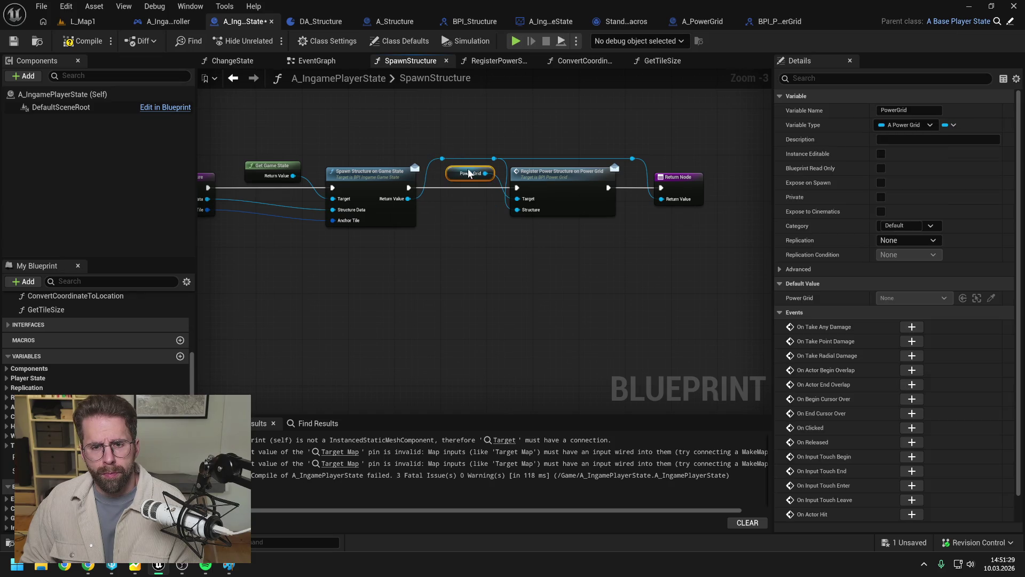
pyautogui.click(479, 212)
pyautogui.click(83, 41)
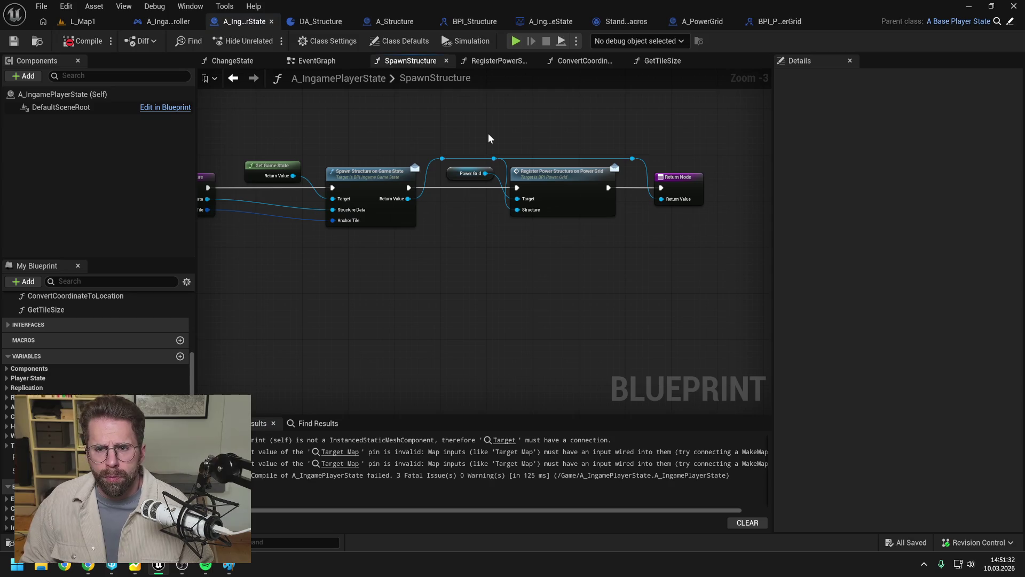
# - Select the RegisterPowerStructure function's node chain and bring up A_PowerGrid's implemented interfaces
pyautogui.click(498, 60)
pyautogui.scroll(-1, 481, 149)
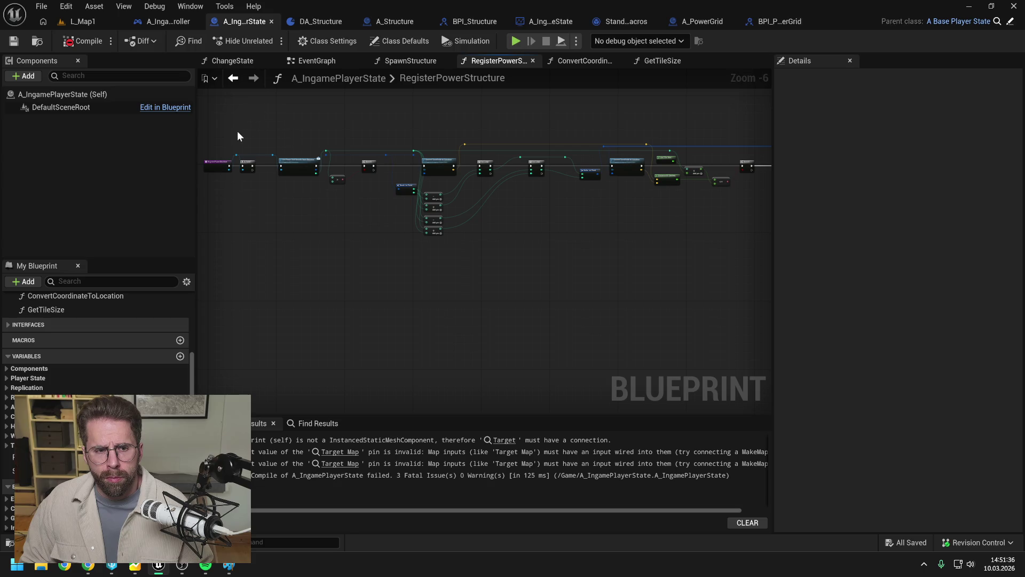
pyautogui.moveTo(292, 161)
pyautogui.mouseDown()
pyautogui.moveTo(567, 262)
pyautogui.moveTo(764, 278)
pyautogui.moveTo(725, 278)
pyautogui.moveTo(757, 278)
pyautogui.moveTo(740, 283)
pyautogui.mouseUp()
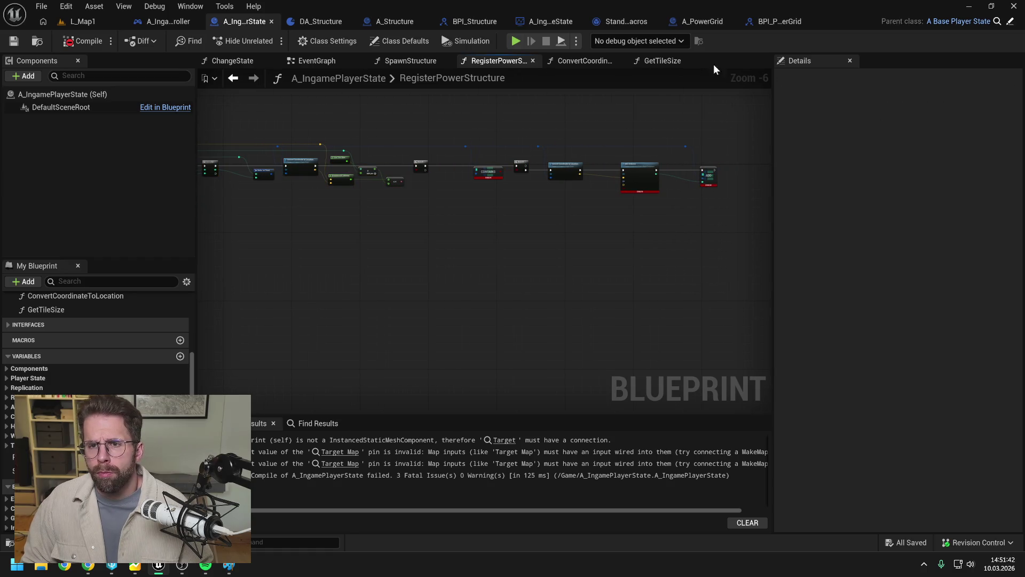
pyautogui.click(713, 21)
pyautogui.click(14, 361)
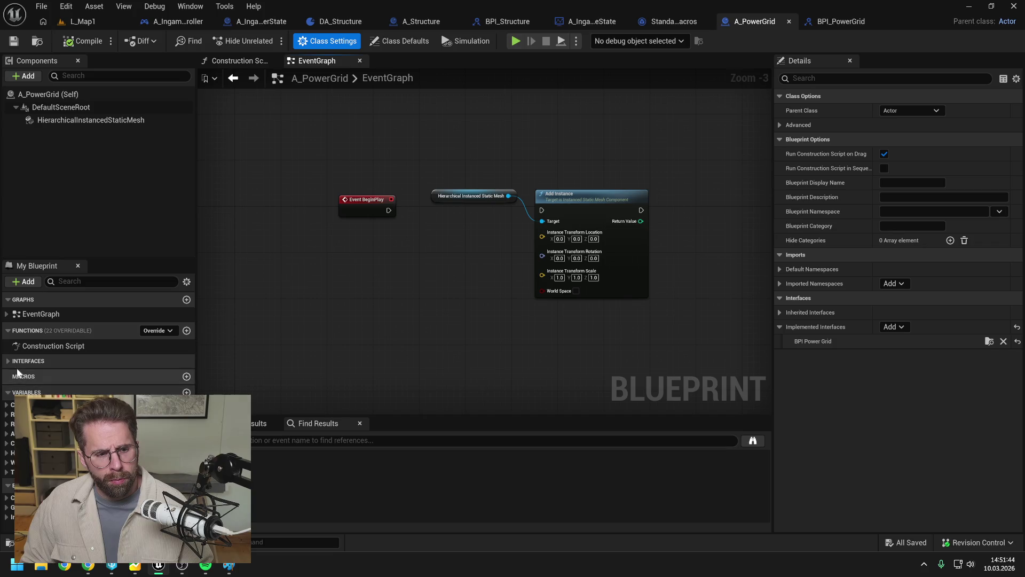
# - Add the RegisterPowerStructureOnPowerGrid event to A_PowerGrid and paste the copied registration nodes, keeping function references unchanged
pyautogui.click(9, 373)
pyautogui.doubleClick(44, 384)
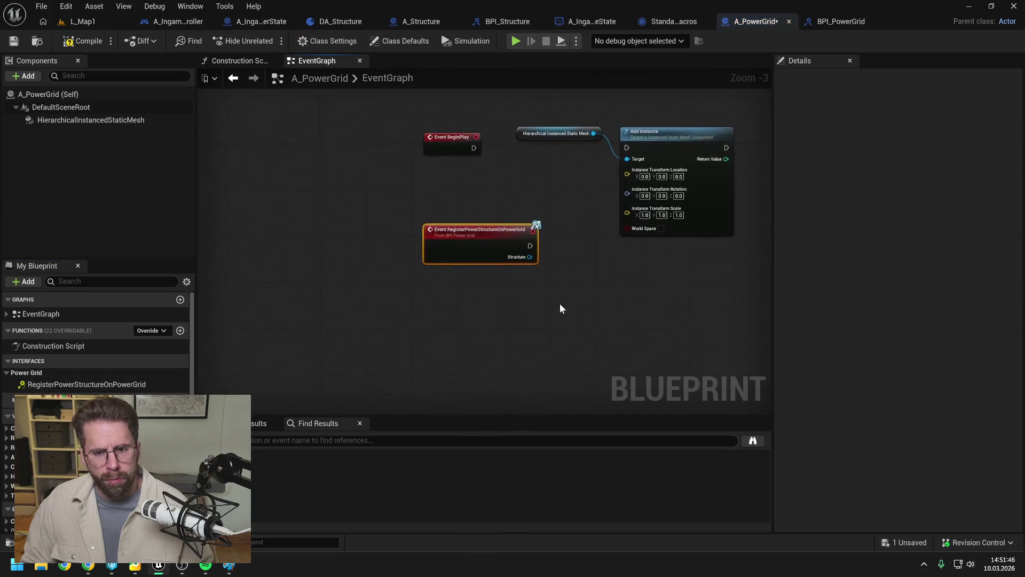
pyautogui.moveTo(452, 227)
pyautogui.mouseDown()
pyautogui.moveTo(449, 289)
pyautogui.moveTo(440, 286)
pyautogui.moveTo(556, 259)
pyautogui.moveTo(441, 241)
pyautogui.mouseUp()
pyautogui.hotkey('ctrl', 'v')
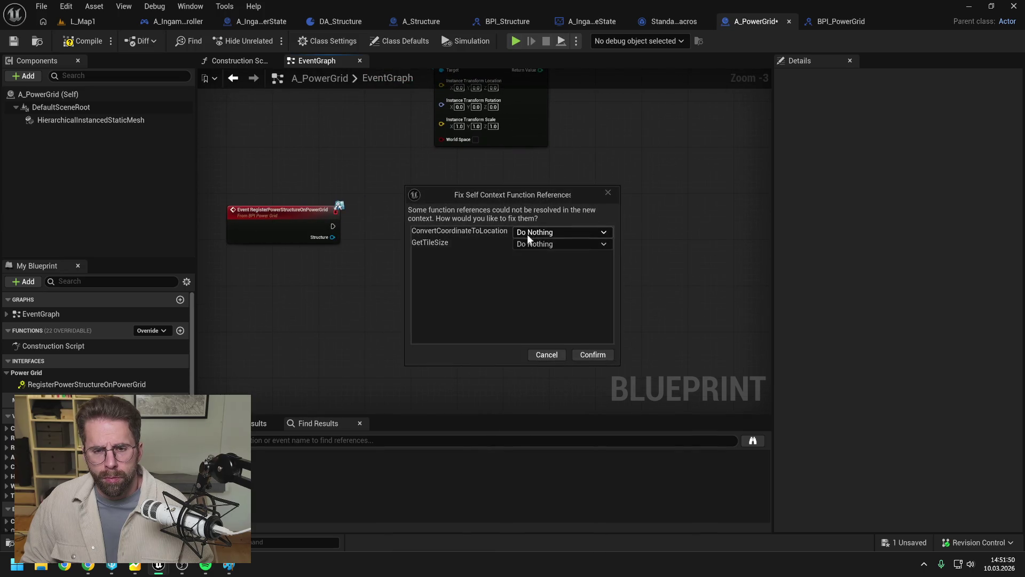
pyautogui.click(593, 355)
# - Move the pasted nodes clear of the event and connect the event's execution to the chain
pyautogui.moveTo(315, 219)
pyautogui.mouseDown()
pyautogui.moveTo(426, 211)
pyautogui.moveTo(624, 221)
pyautogui.mouseUp()
pyautogui.moveTo(350, 212)
pyautogui.mouseDown()
pyautogui.moveTo(553, 213)
pyautogui.moveTo(519, 213)
pyautogui.mouseUp()
pyautogui.scroll(-5, 373, 227)
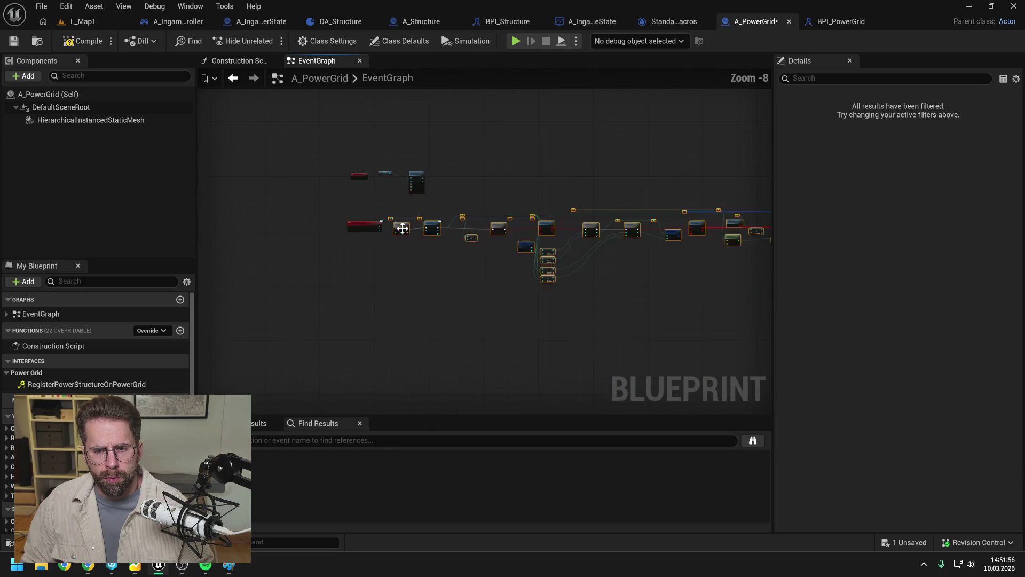
pyautogui.click(438, 267)
pyautogui.scroll(-2, 297, 208)
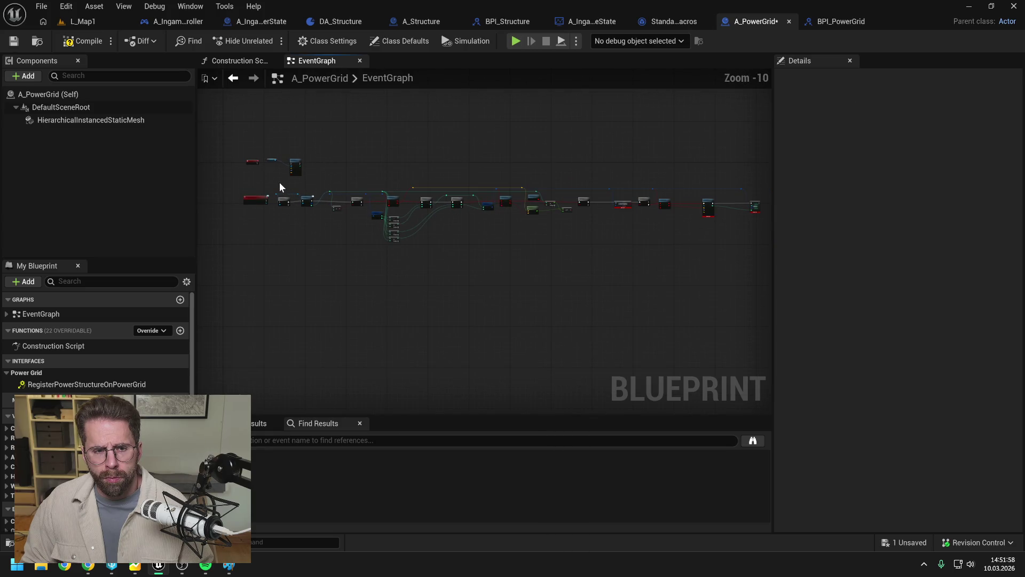
pyautogui.scroll(6, 268, 202)
pyautogui.moveTo(262, 200); pyautogui.dragTo(301, 201)
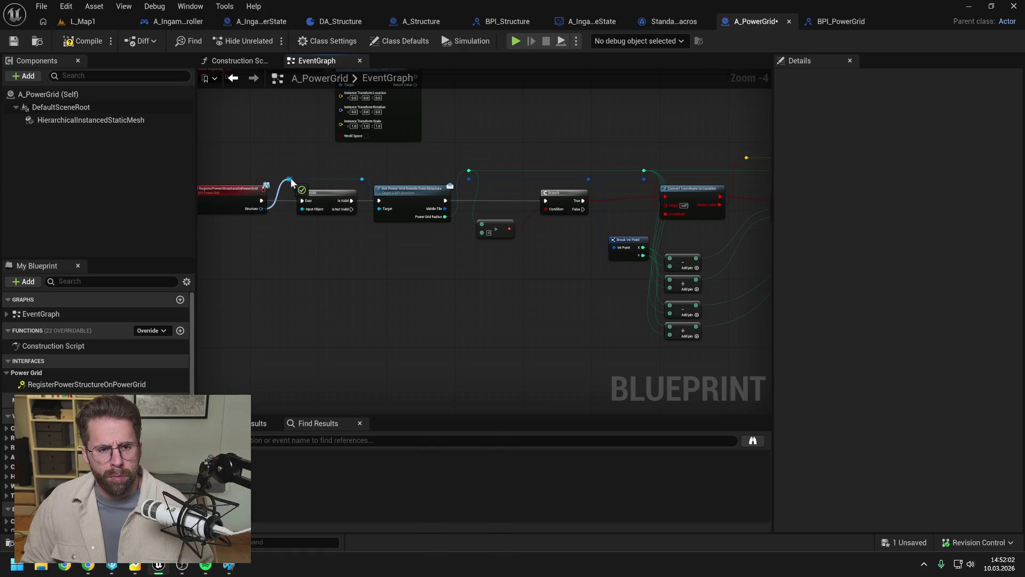
pyautogui.moveTo(503, 267); pyautogui.dragTo(452, 264)
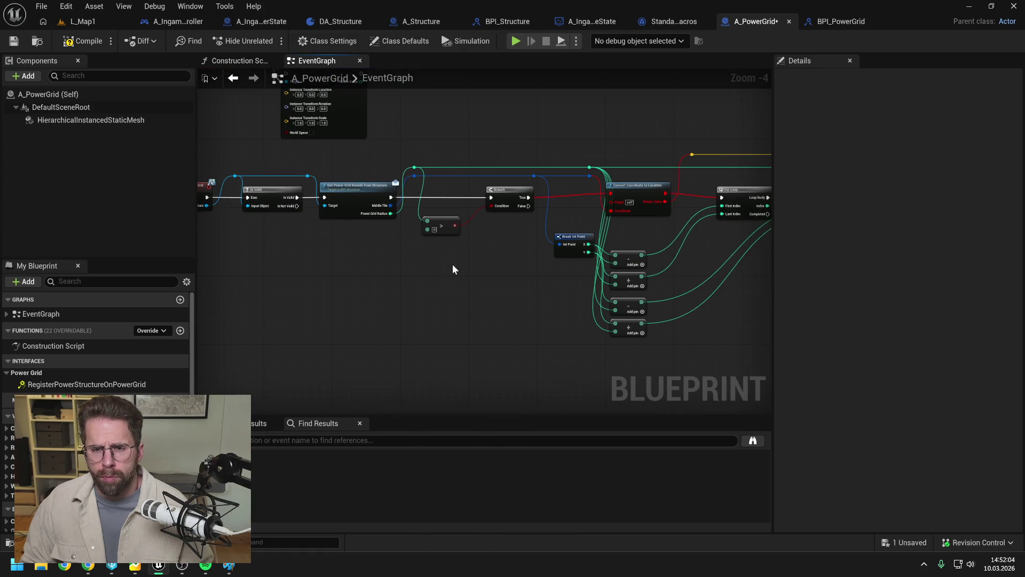
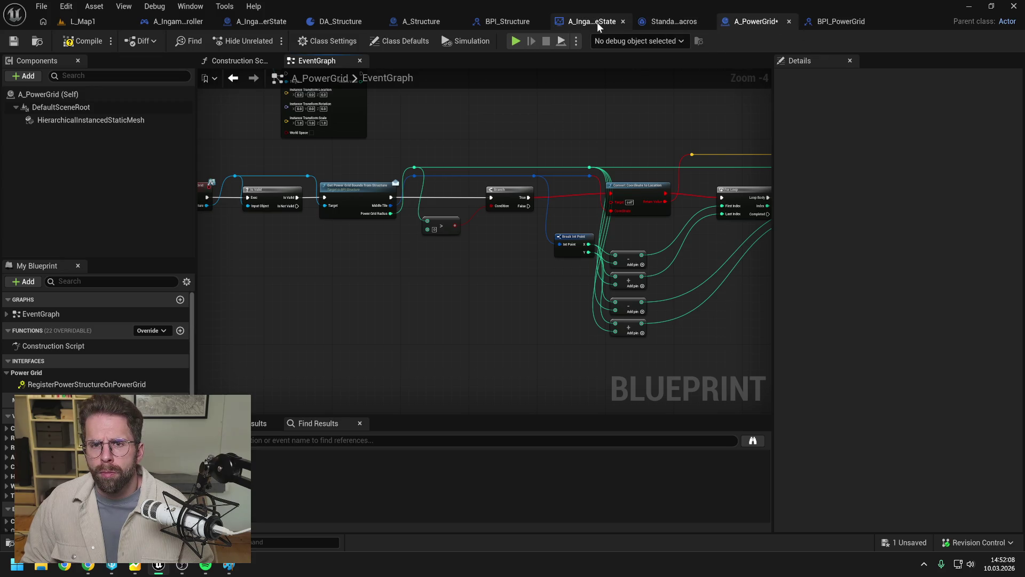
# - Copy ConvertCoordinateToLocation from A_IngamePlayerState and paste it into A_PowerGrid as is
pyautogui.click(251, 24)
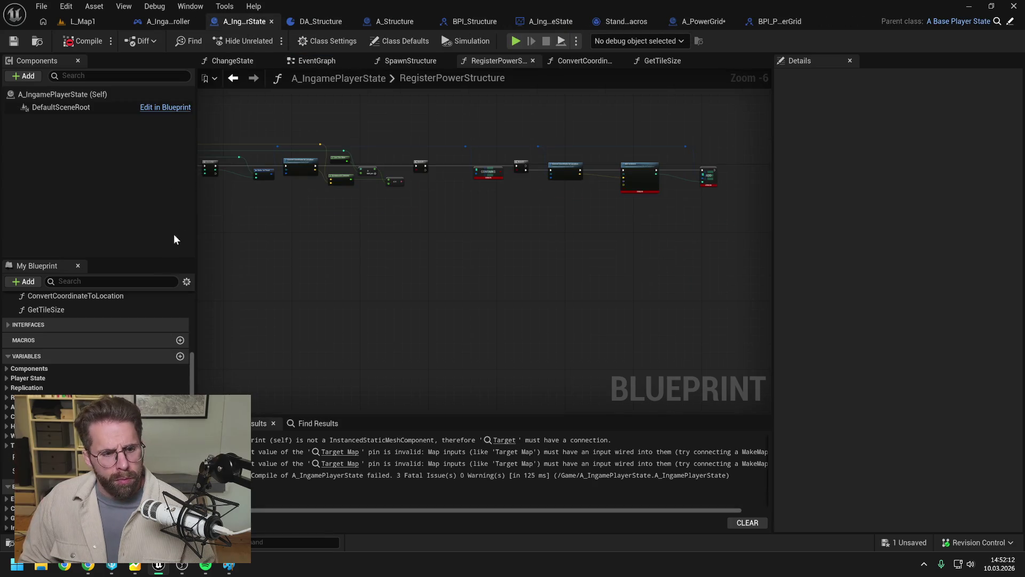
pyautogui.scroll(2, 126, 341)
pyautogui.click(101, 347)
pyautogui.click(409, 285)
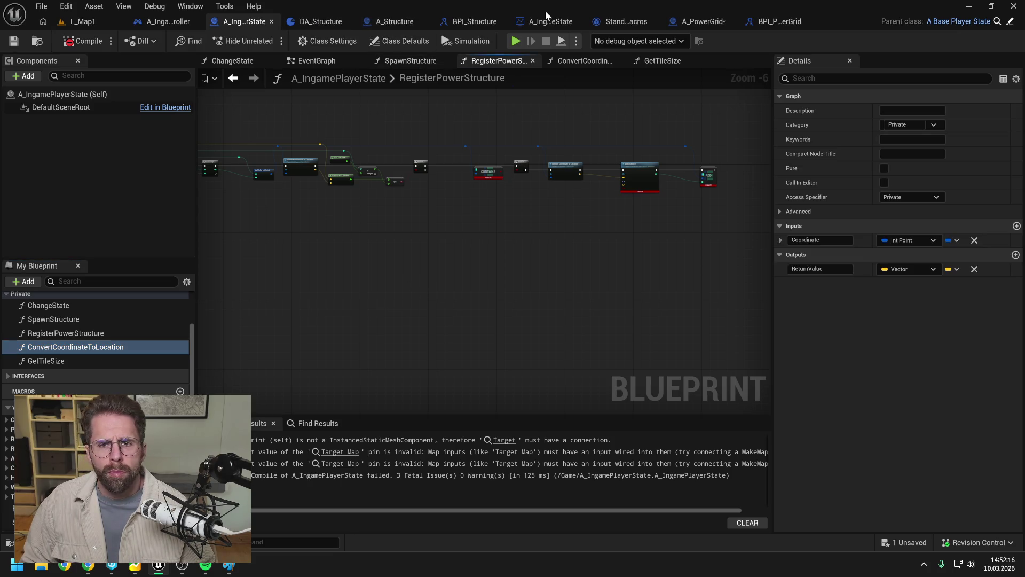
pyautogui.click(693, 21)
pyautogui.hotkey('ctrl', 'v')
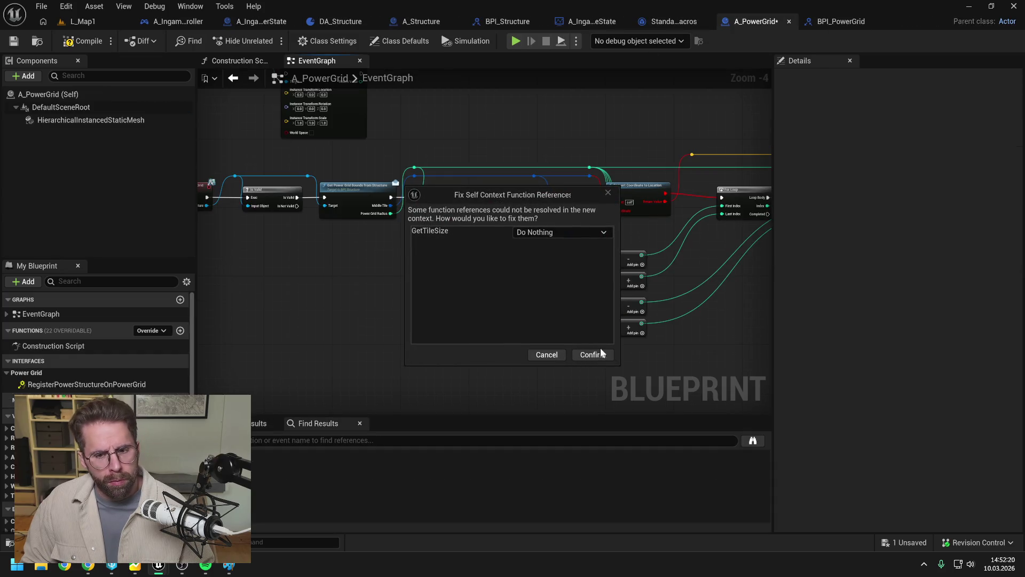
pyautogui.click(594, 351)
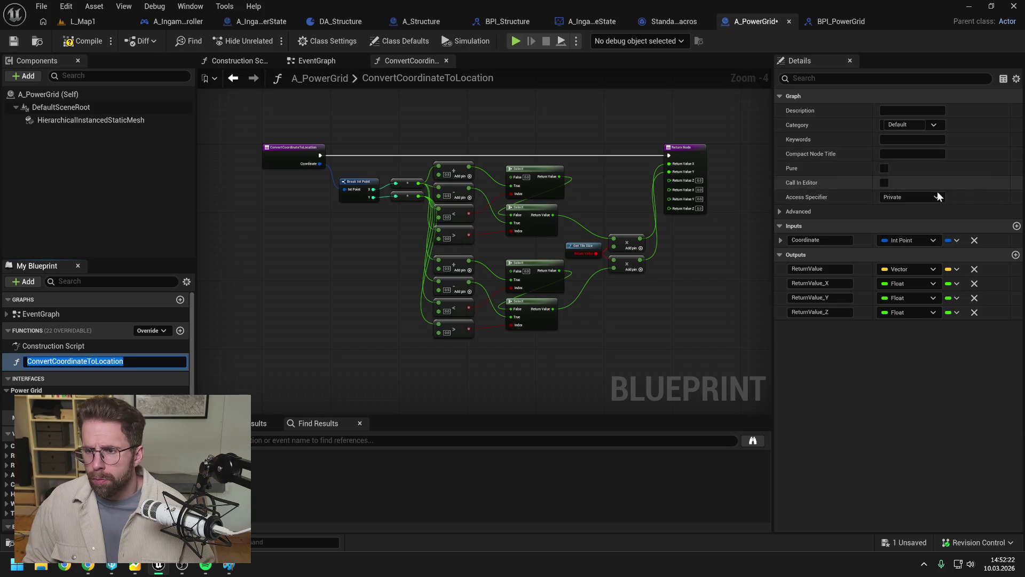
# - Put the pasted function in the Private category, then compile and save A_PowerGrid
pyautogui.click(903, 124)
pyautogui.write('Private')
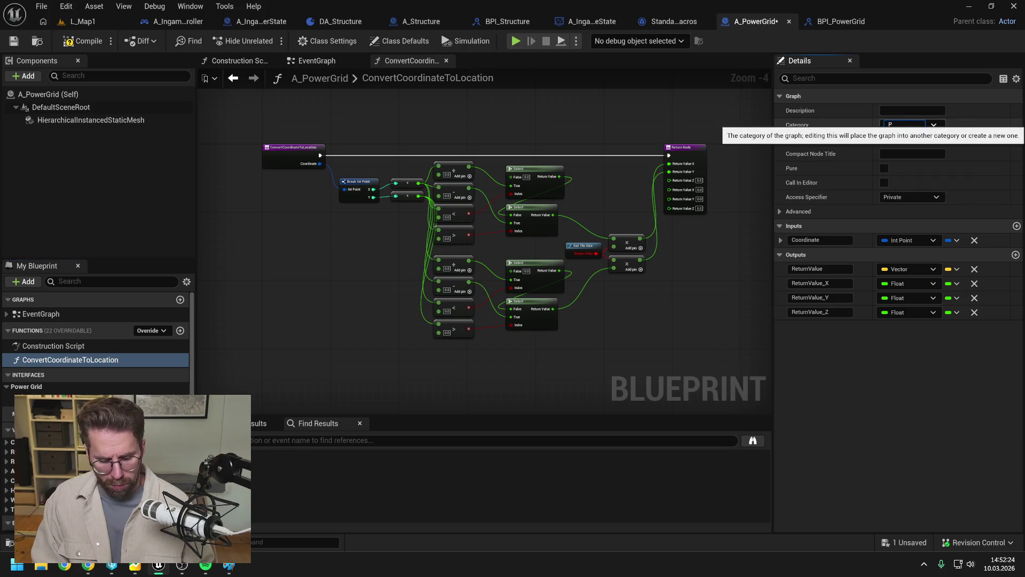
pyautogui.press('Return')
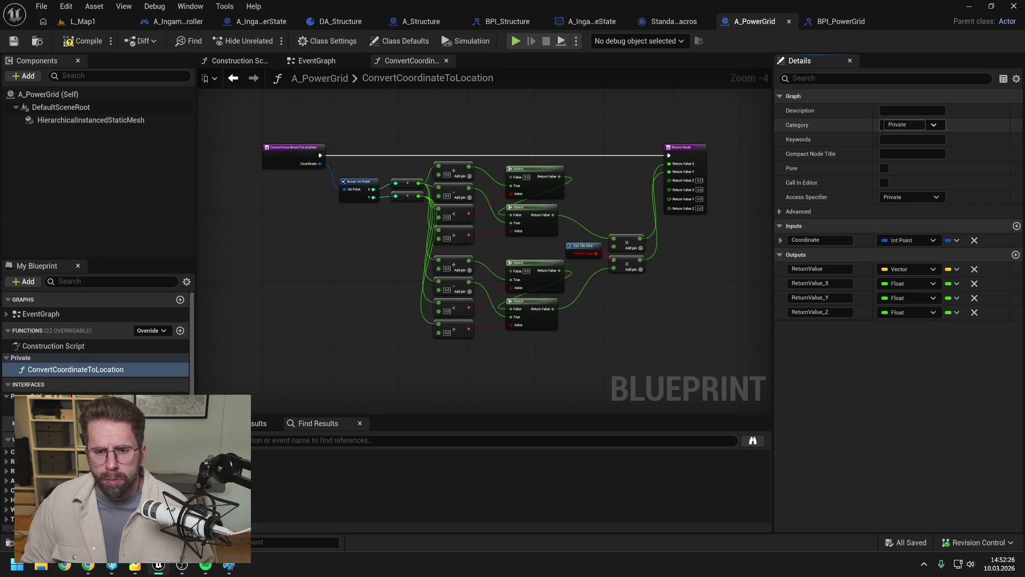
pyautogui.click(80, 41)
pyautogui.hotkey('ctrl', 's')
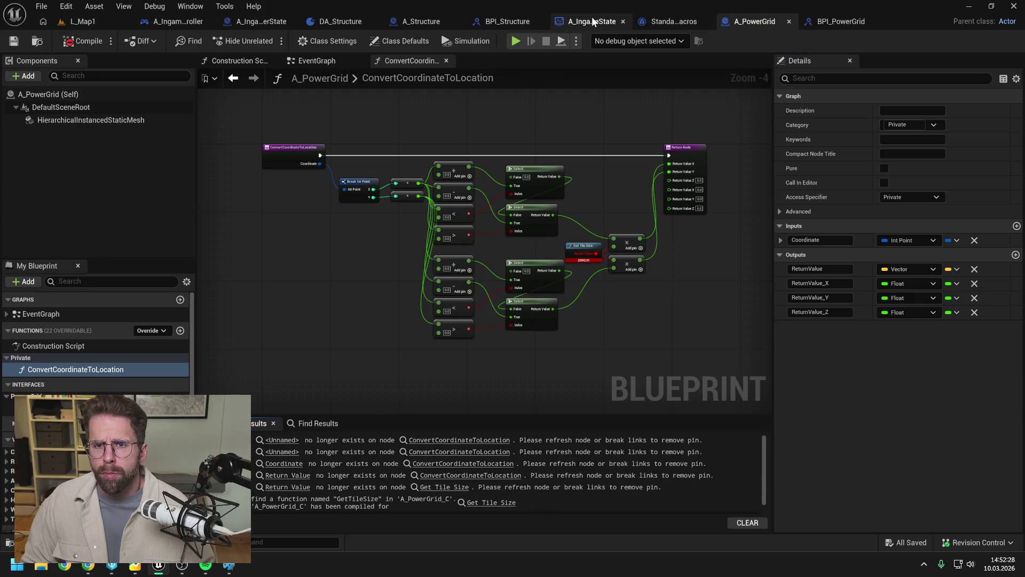
# - Close the extra editor tabs: StandardMacros, BPI_Structure, A_Structure, DA_Structure and the other state blueprint
pyautogui.click(625, 21)
pyautogui.click(681, 20)
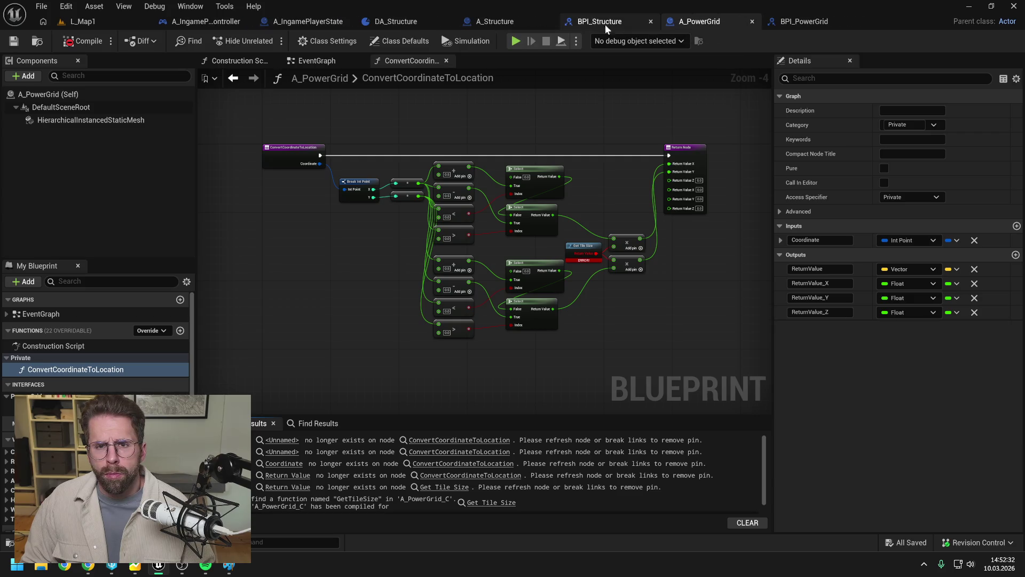
pyautogui.click(651, 21)
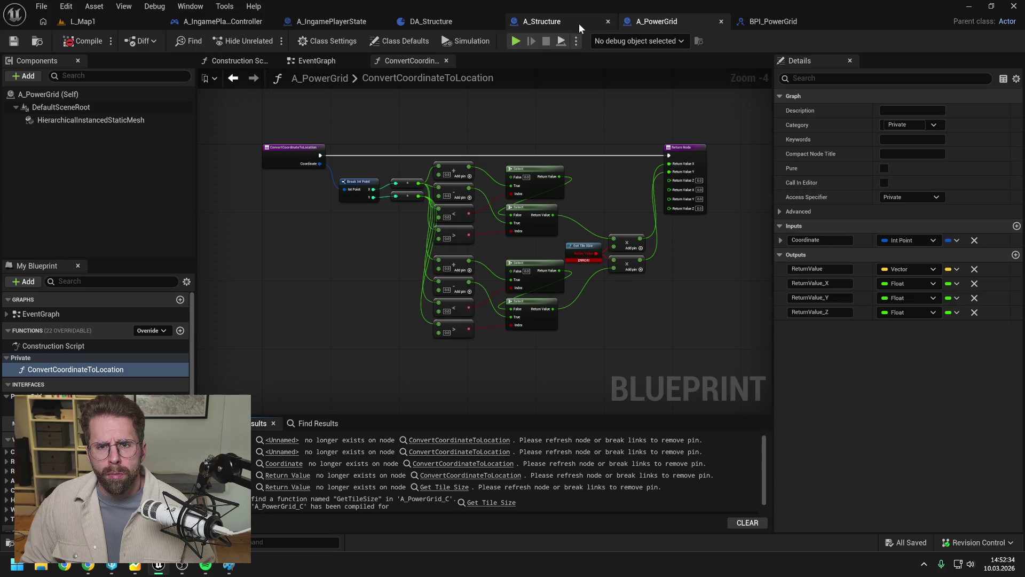
pyautogui.click(608, 21)
pyautogui.click(495, 21)
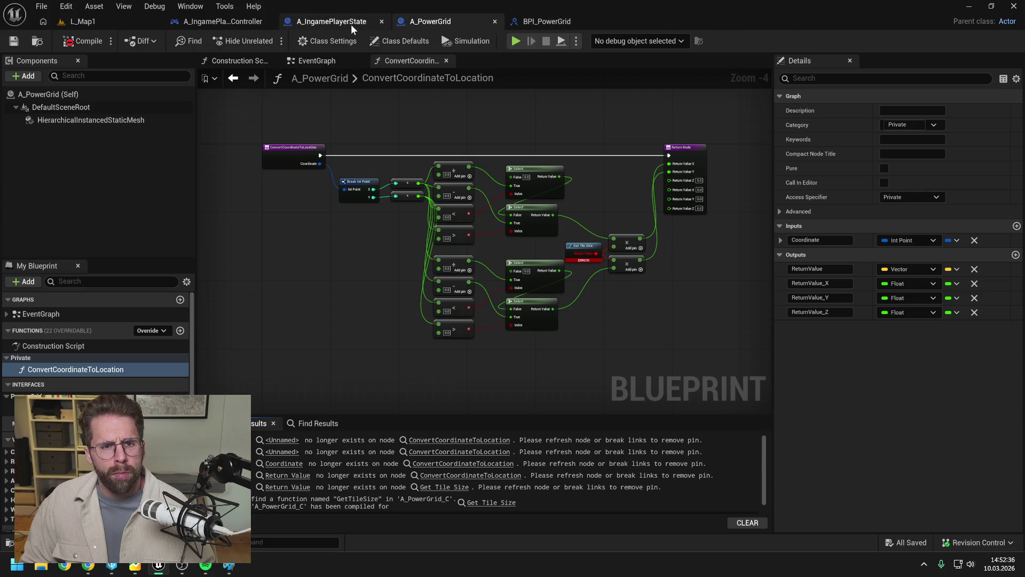
# - Bring GetTileSize from A_IngamePlayerState into A_PowerGrid's Private category, then compile and save
pyautogui.click(337, 22)
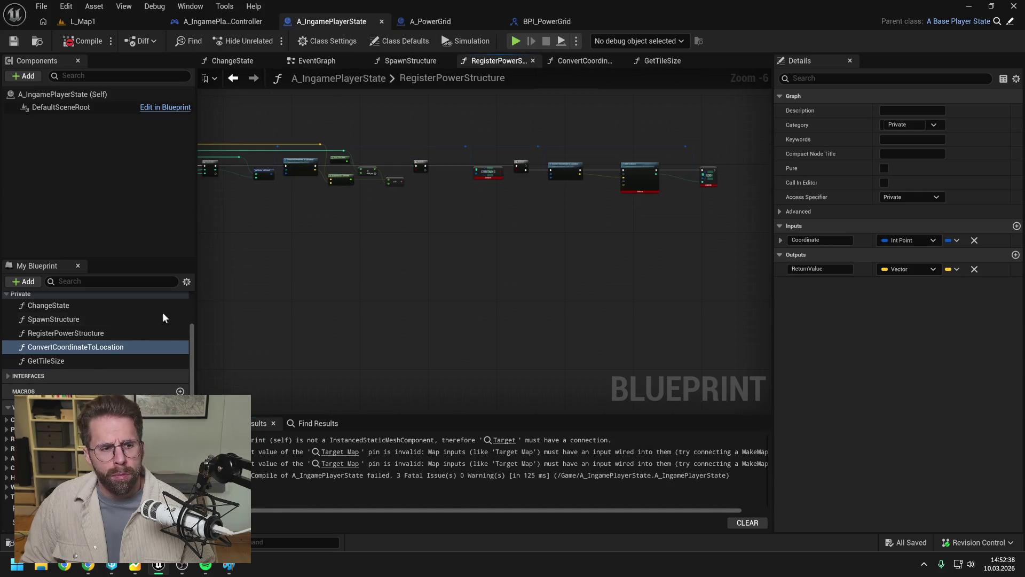
pyautogui.click(82, 361)
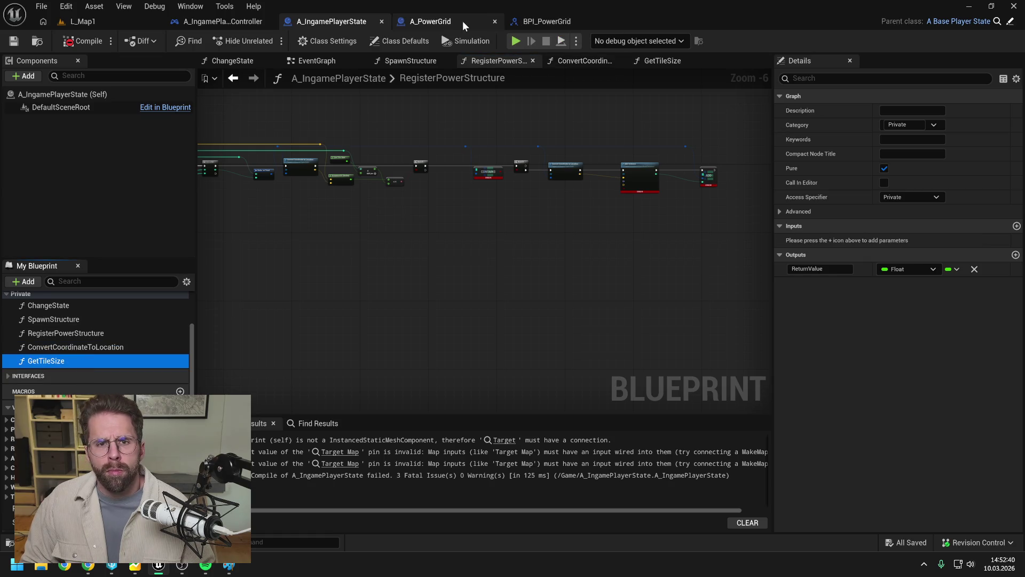
pyautogui.click(463, 21)
pyautogui.doubleClick(454, 133)
pyautogui.moveTo(40, 383)
pyautogui.mouseDown()
pyautogui.moveTo(54, 361)
pyautogui.moveTo(21, 357)
pyautogui.mouseUp()
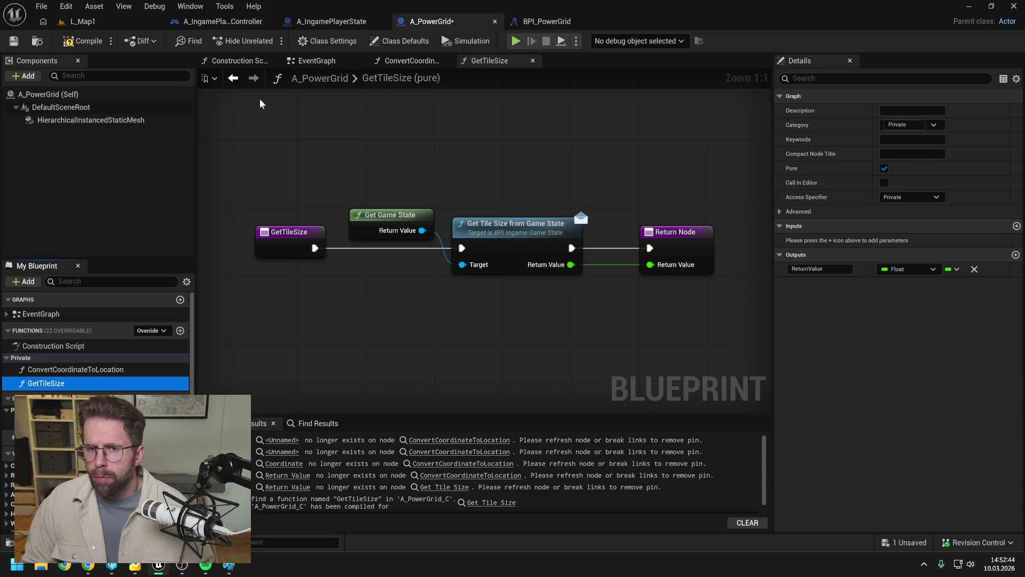
pyautogui.click(81, 41)
pyautogui.click(76, 369)
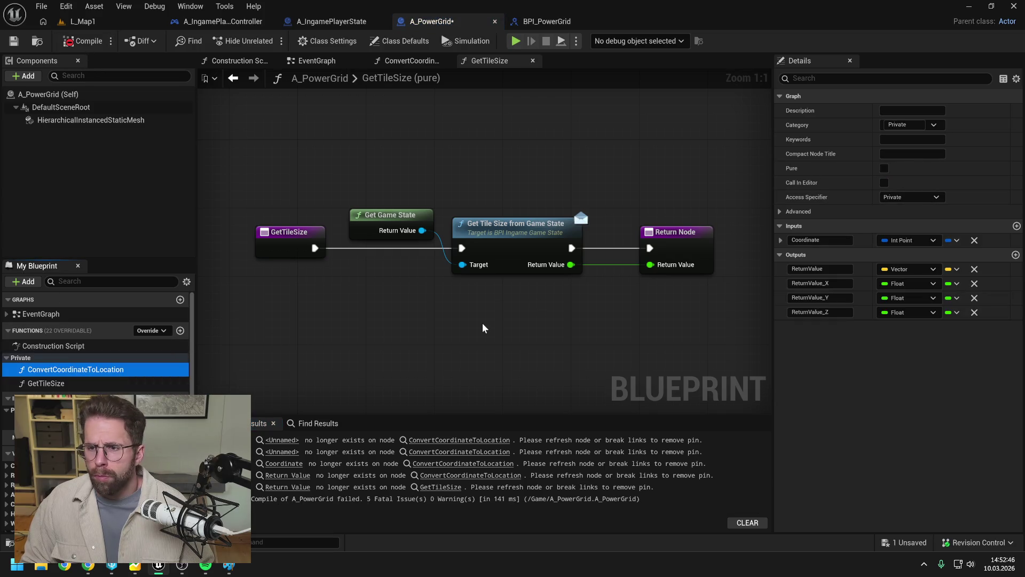
pyautogui.hotkey('ctrl', 's')
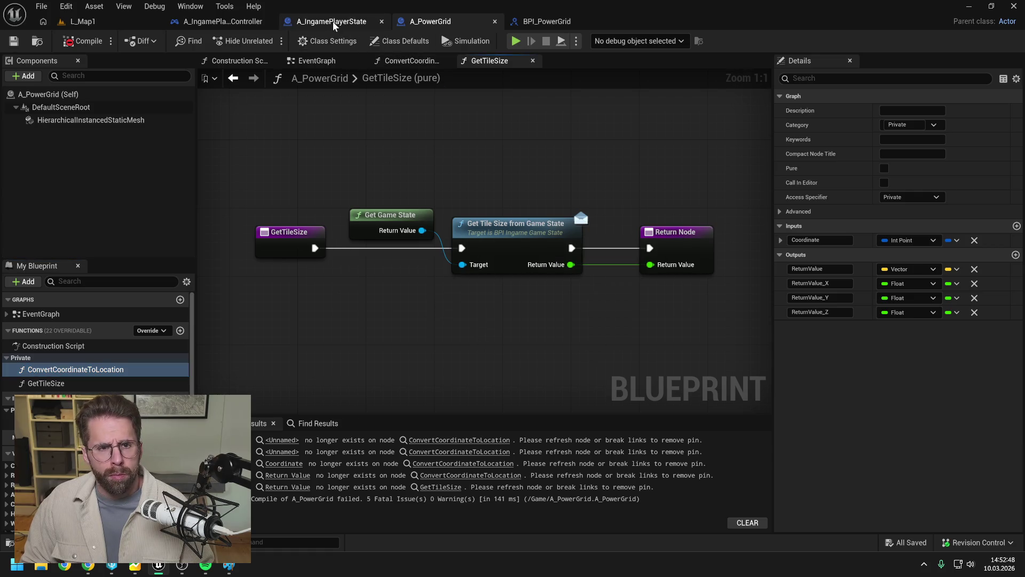
# - Review the player state's ConvertCoordinateToLocation and RegisterPowerStructure function graphs for reference
pyautogui.click(334, 23)
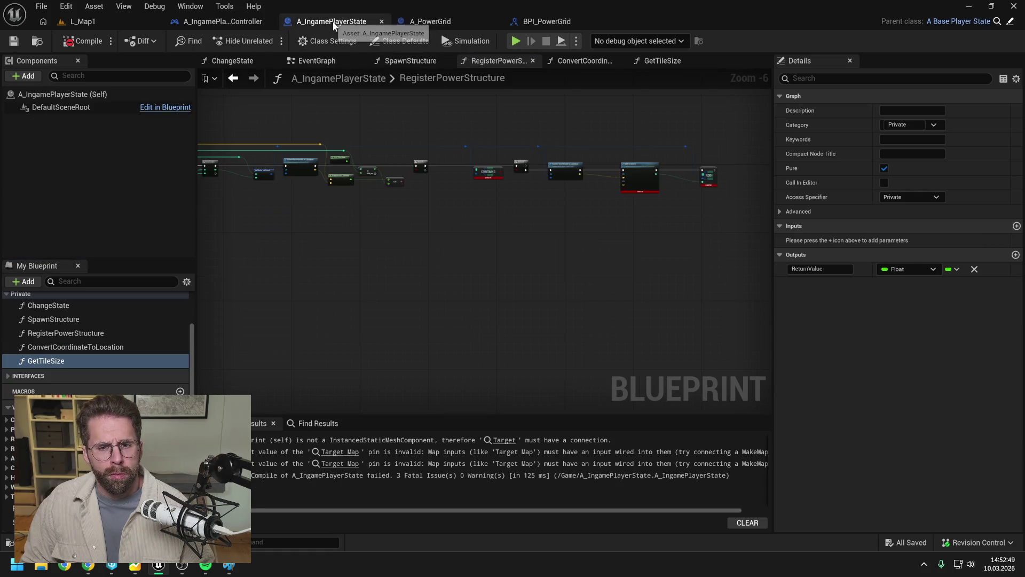
pyautogui.click(96, 347)
pyautogui.click(85, 333)
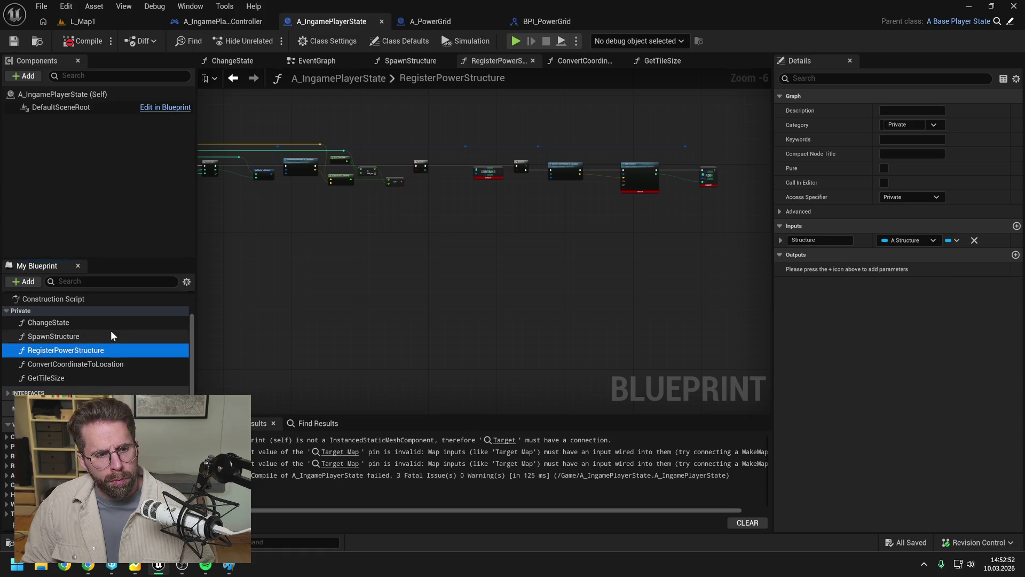
pyautogui.moveTo(453, 234); pyautogui.dragTo(618, 236)
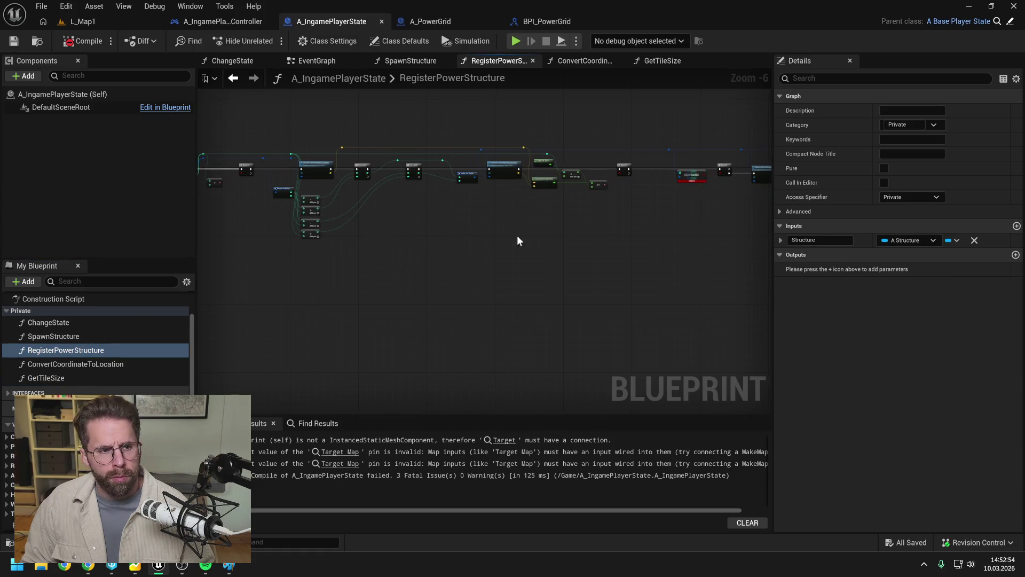
pyautogui.click(446, 21)
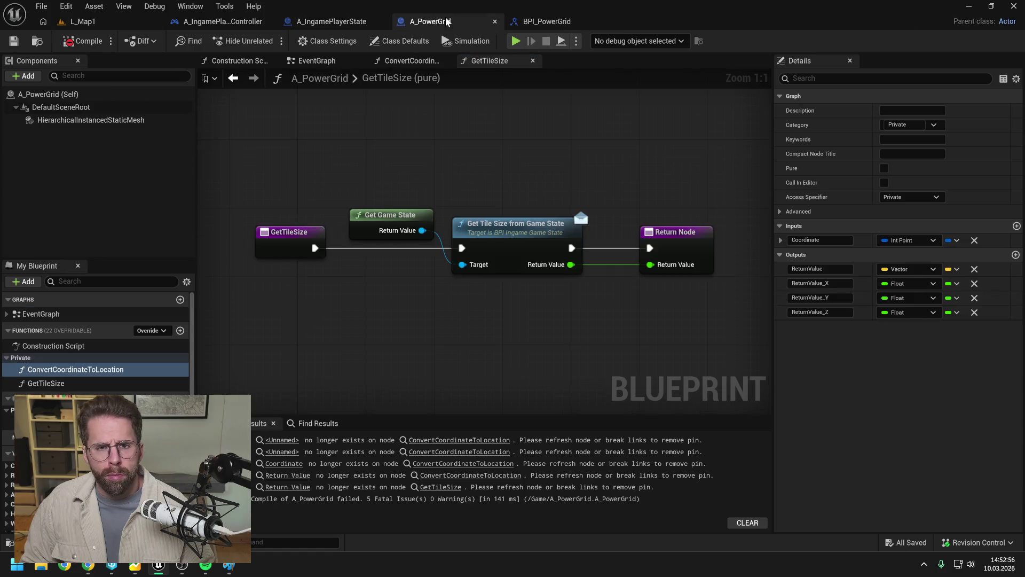
# - Refresh the Convert Coordinate node in A_PowerGrid's event graph and redo its Return Value wire
pyautogui.click(406, 78)
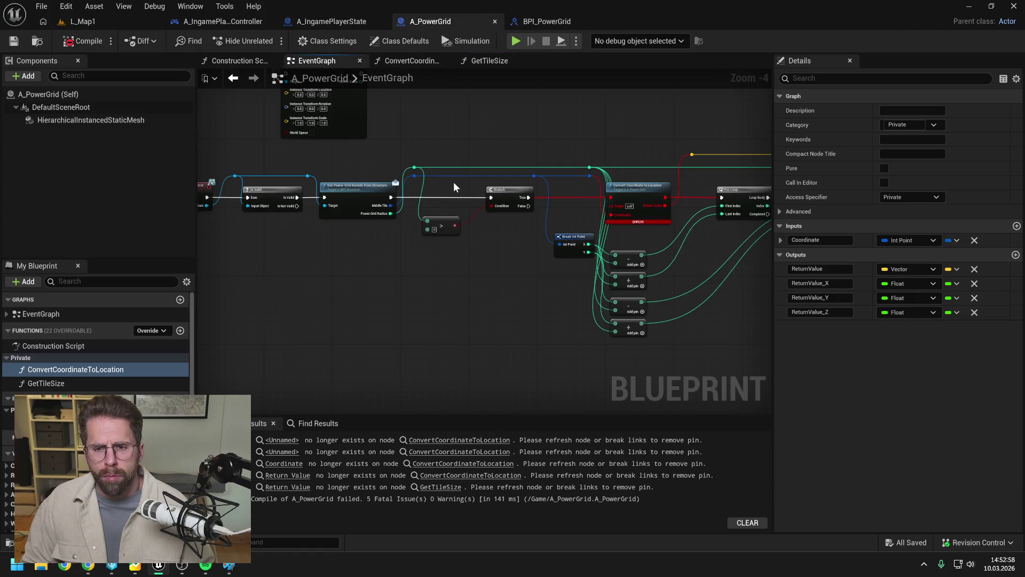
pyautogui.rightClick(524, 200)
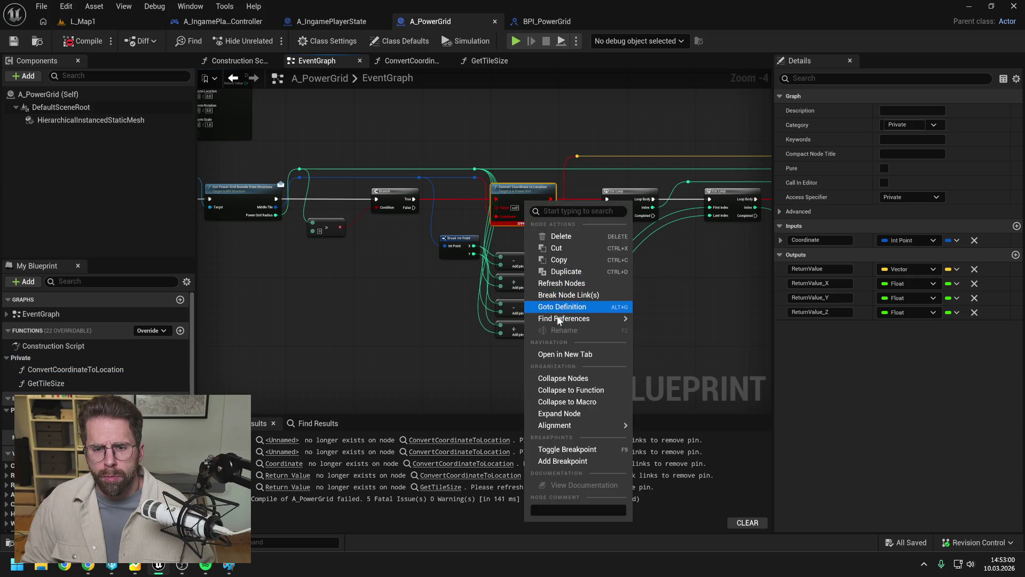
pyautogui.click(562, 284)
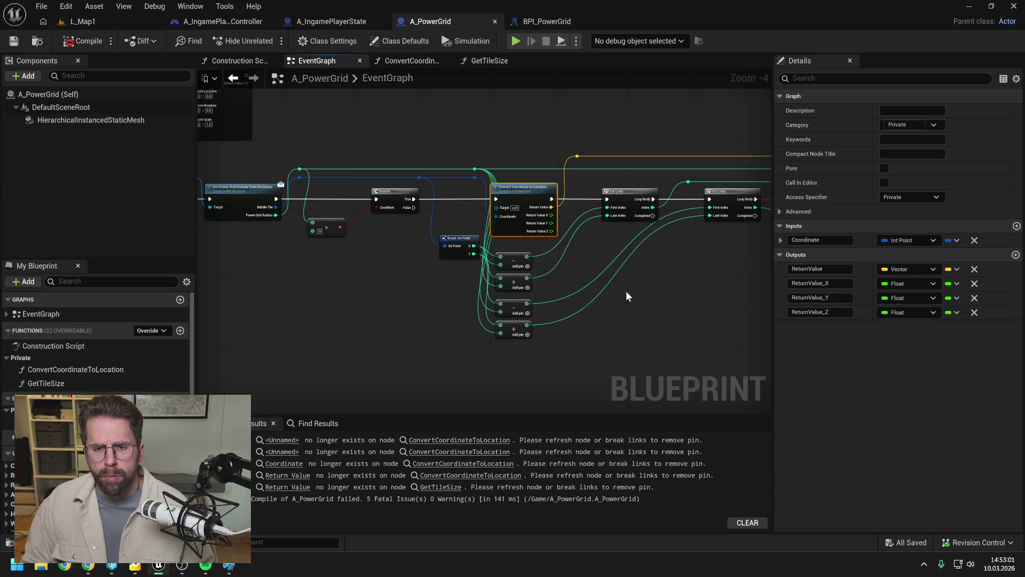
pyautogui.click(712, 290)
pyautogui.moveTo(713, 294); pyautogui.dragTo(659, 285)
pyautogui.keyDown('alt'); pyautogui.click(502, 207); pyautogui.keyUp('alt')
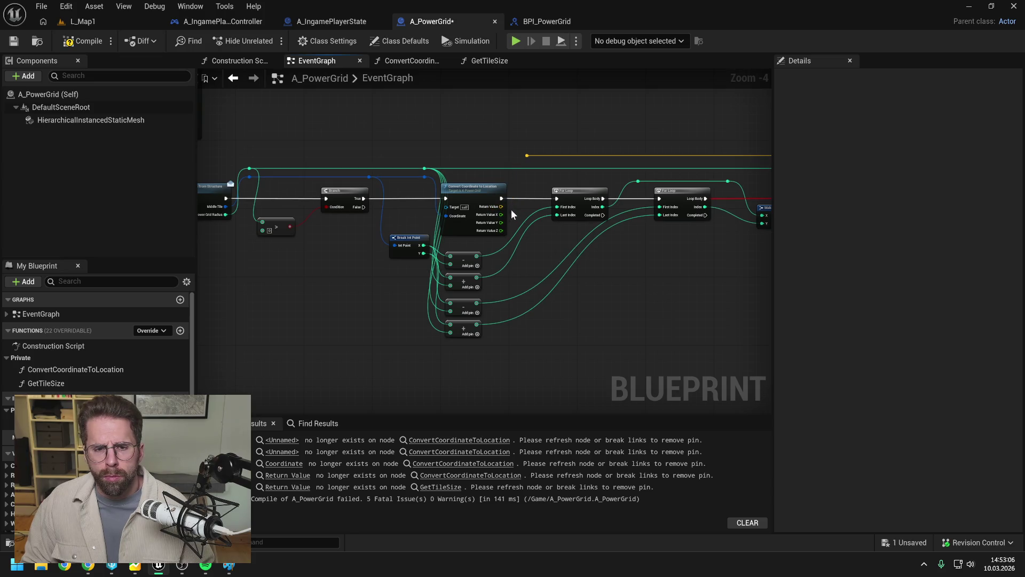
pyautogui.click(474, 192)
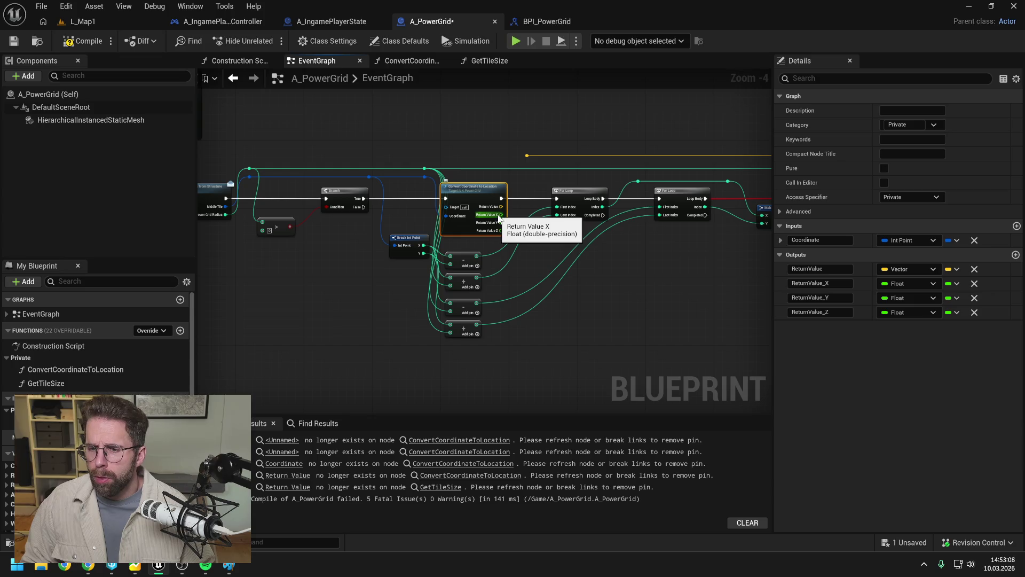
pyautogui.moveTo(502, 207); pyautogui.dragTo(526, 155)
# - In ConvertCoordinateToLocation, refresh Get Tile Size, delete ReturnValue X/Y/Z, and wire the multiply results to Return Value X/Y
pyautogui.doubleClick(484, 197)
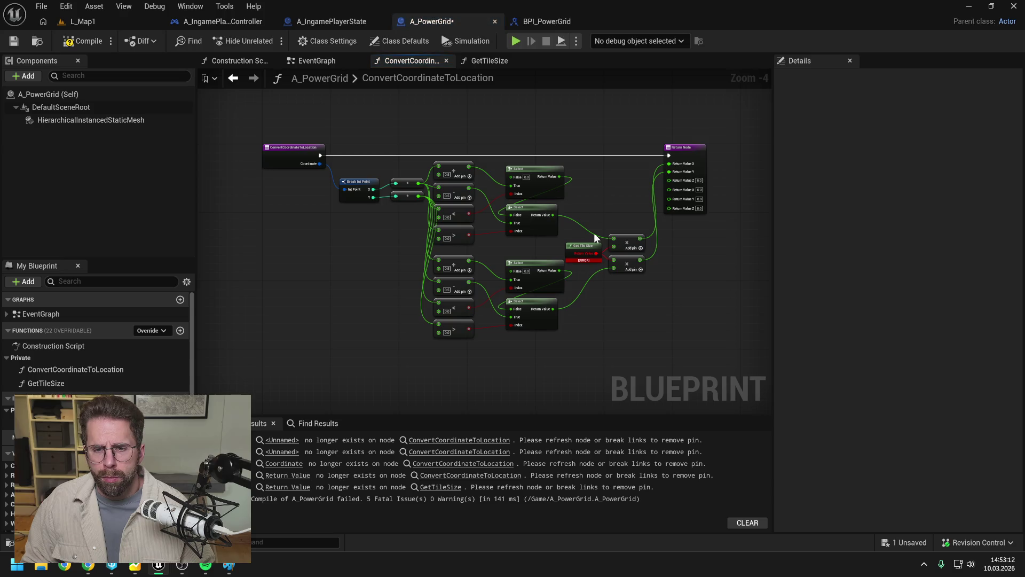
pyautogui.rightClick(584, 247)
pyautogui.click(620, 325)
pyautogui.click(622, 319)
pyautogui.click(658, 176)
pyautogui.click(975, 283)
pyautogui.click(974, 298)
pyautogui.click(975, 283)
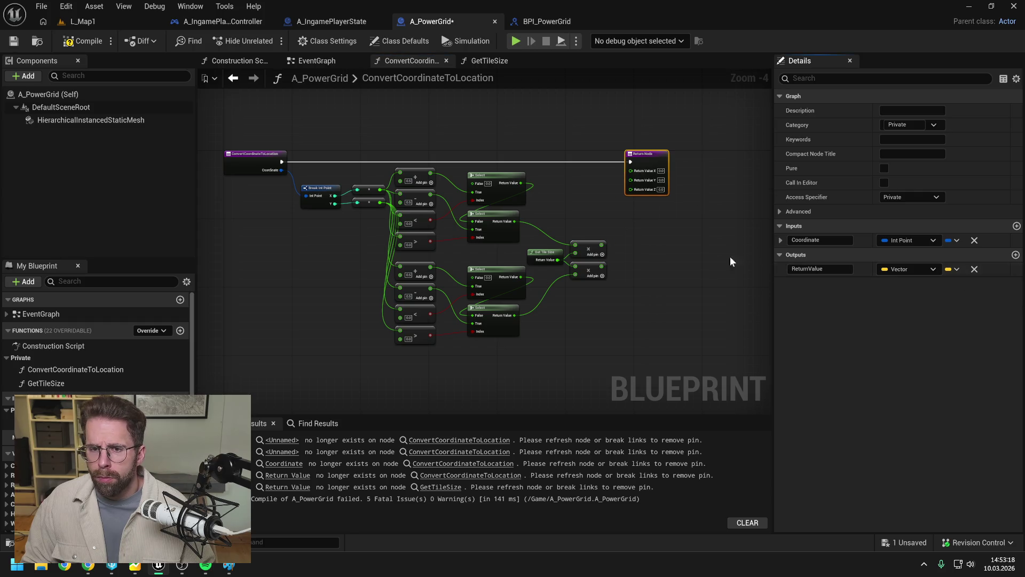
pyautogui.click(697, 257)
pyautogui.moveTo(602, 245); pyautogui.dragTo(631, 170)
pyautogui.moveTo(602, 266); pyautogui.dragTo(632, 179)
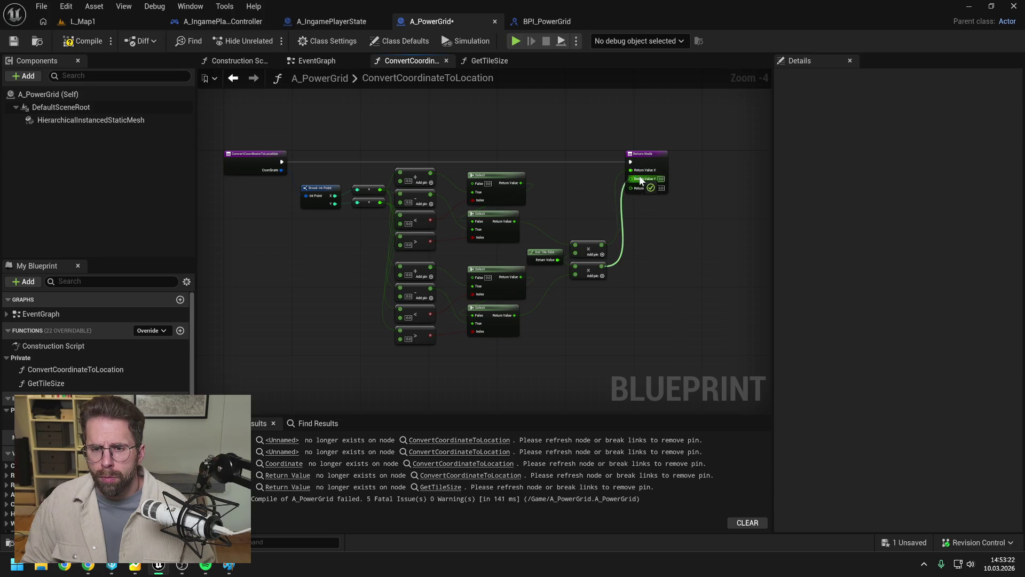
# - Recompile, refresh the erroring event-graph Get Tile Size node, and locate the failing CONTAINS node
pyautogui.click(96, 42)
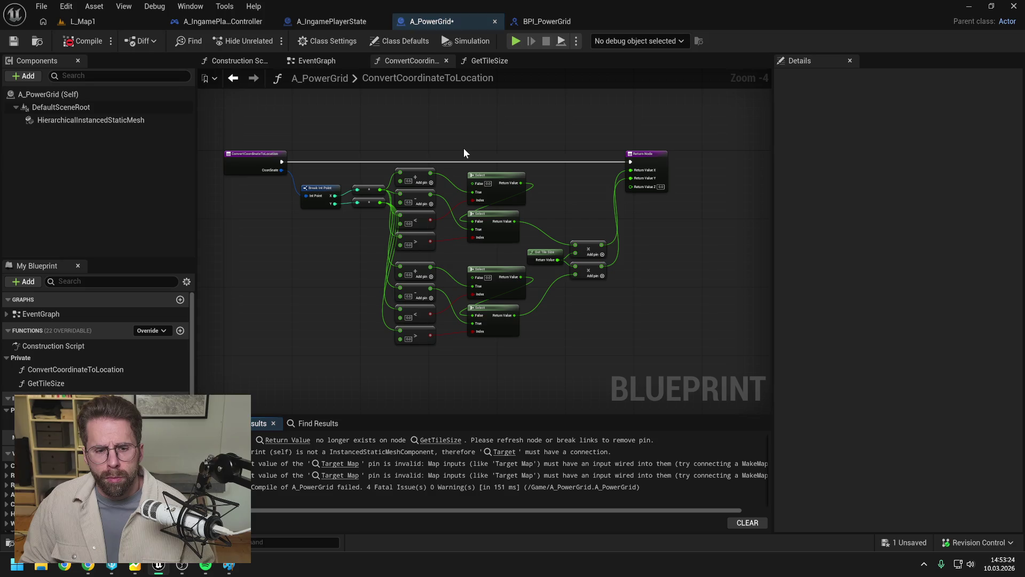
pyautogui.click(441, 440)
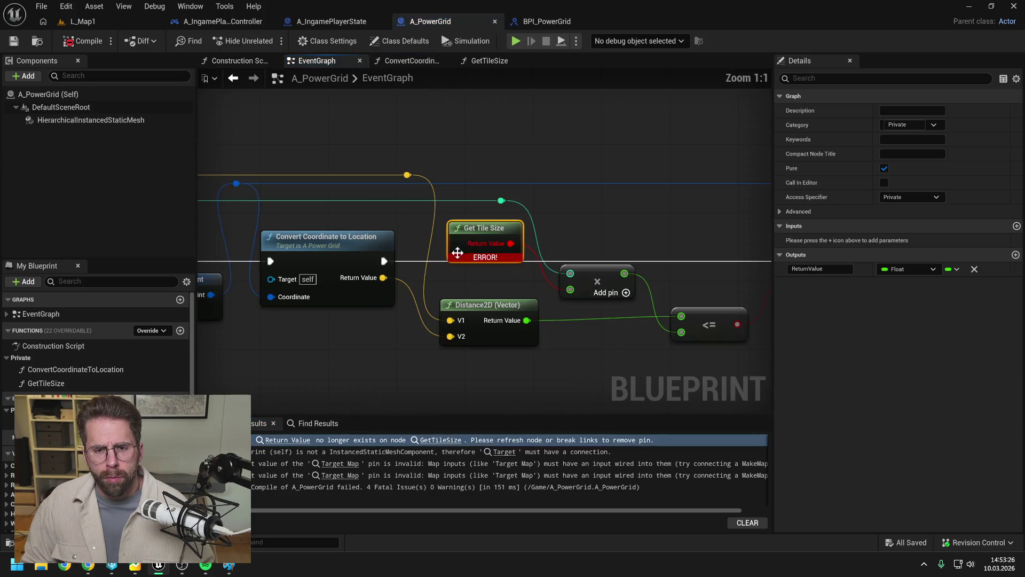
pyautogui.rightClick(467, 233)
pyautogui.click(503, 317)
pyautogui.scroll(-3, 495, 309)
pyautogui.press('F7')
pyautogui.scroll(-3, 529, 142)
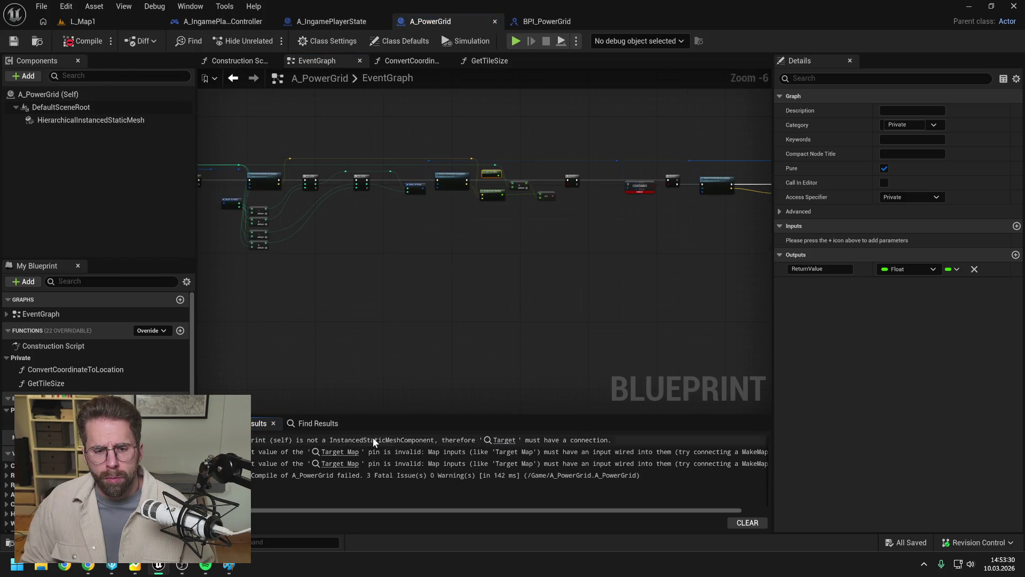
pyautogui.click(344, 451)
pyautogui.scroll(-3, 604, 242)
pyautogui.scroll(2, 514, 250)
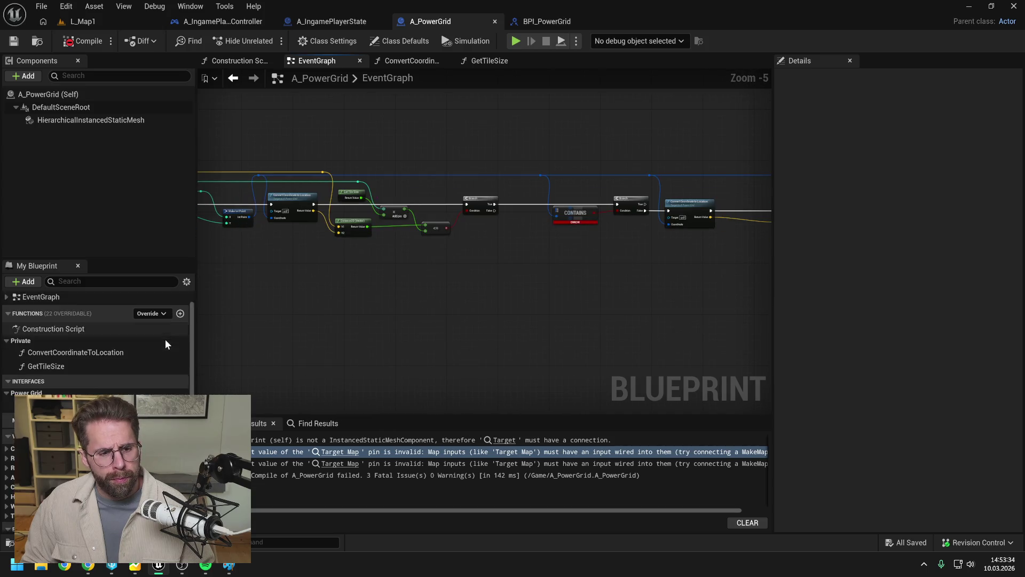
pyautogui.moveTo(530, 128)
pyautogui.mouseDown()
pyautogui.moveTo(653, 121)
pyautogui.moveTo(565, 149)
pyautogui.moveTo(703, 160)
pyautogui.moveTo(661, 198)
pyautogui.mouseUp()
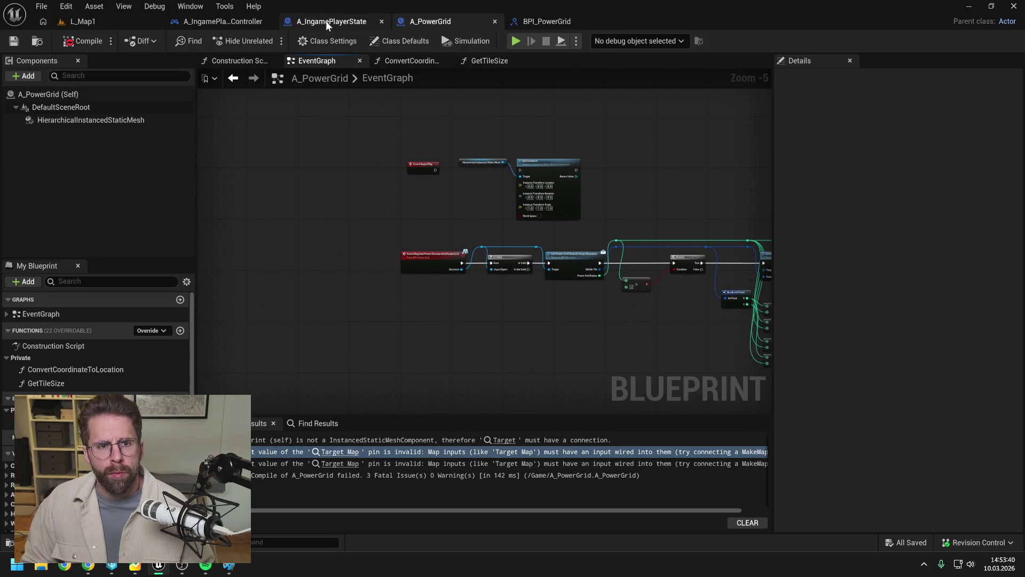
# - Delete RegisterPowerStructure, ConvertCoordinateToLocation and GetTileSize from A_IngamePlayerState
pyautogui.click(327, 22)
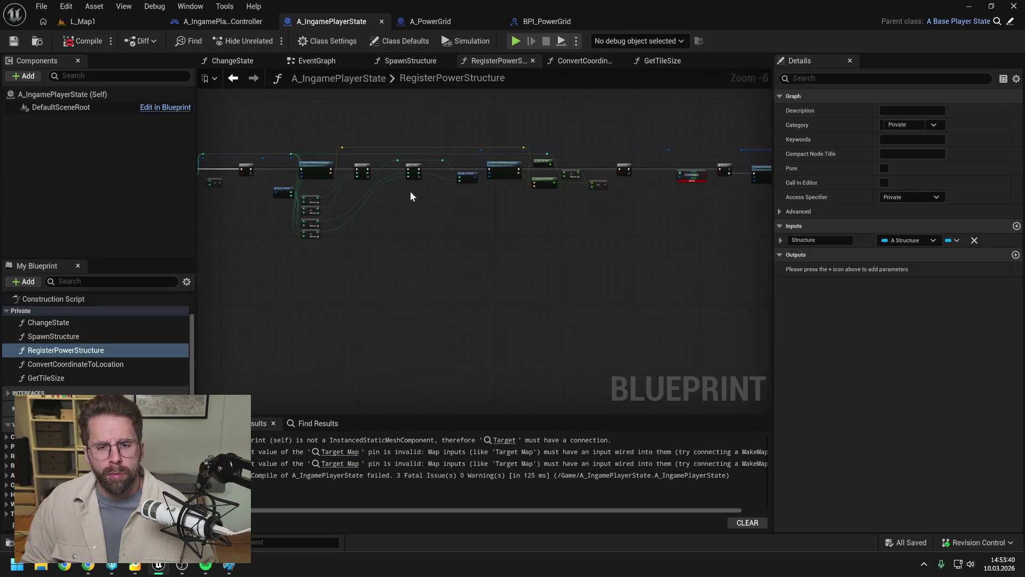
pyautogui.click(420, 62)
pyautogui.click(99, 350)
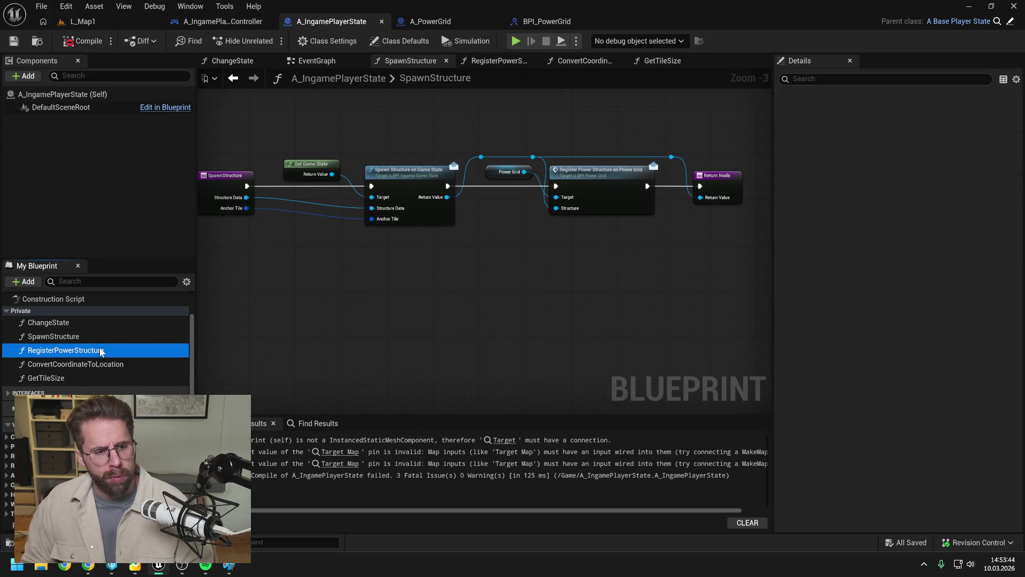
pyautogui.press('Delete')
pyautogui.click(94, 351)
pyautogui.press('Delete')
pyautogui.click(92, 351)
pyautogui.press('Delete')
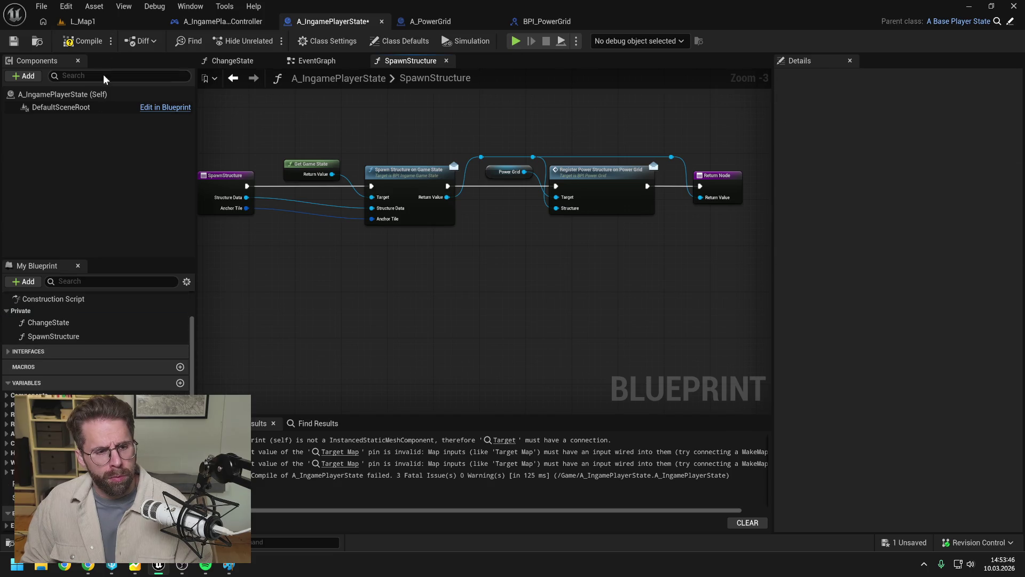
# - Compile and save A_IngamePlayerState, then review its implemented interface functions
pyautogui.click(83, 41)
pyautogui.hotkey('ctrl', 's')
pyautogui.click(27, 351)
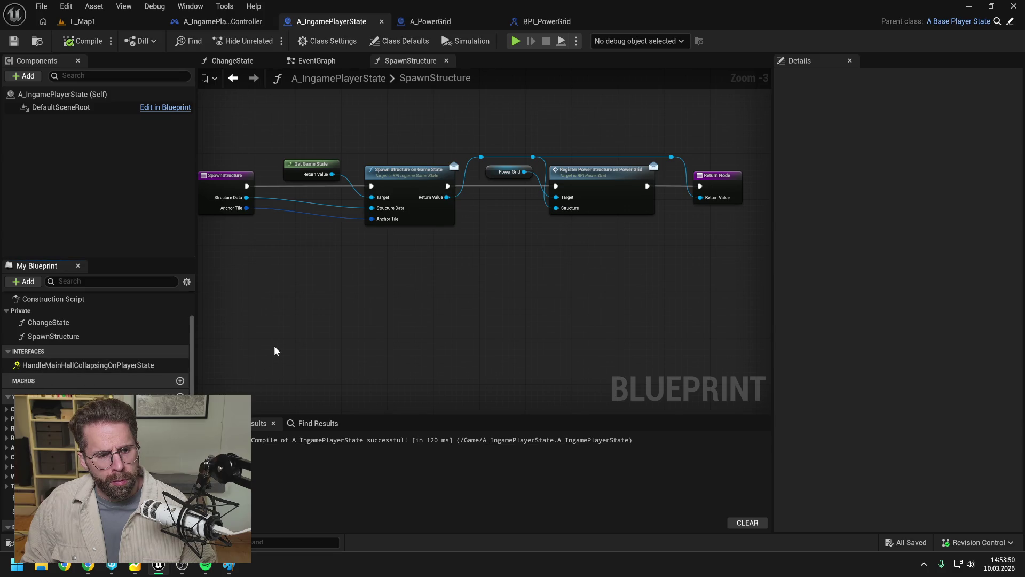
pyautogui.click(342, 305)
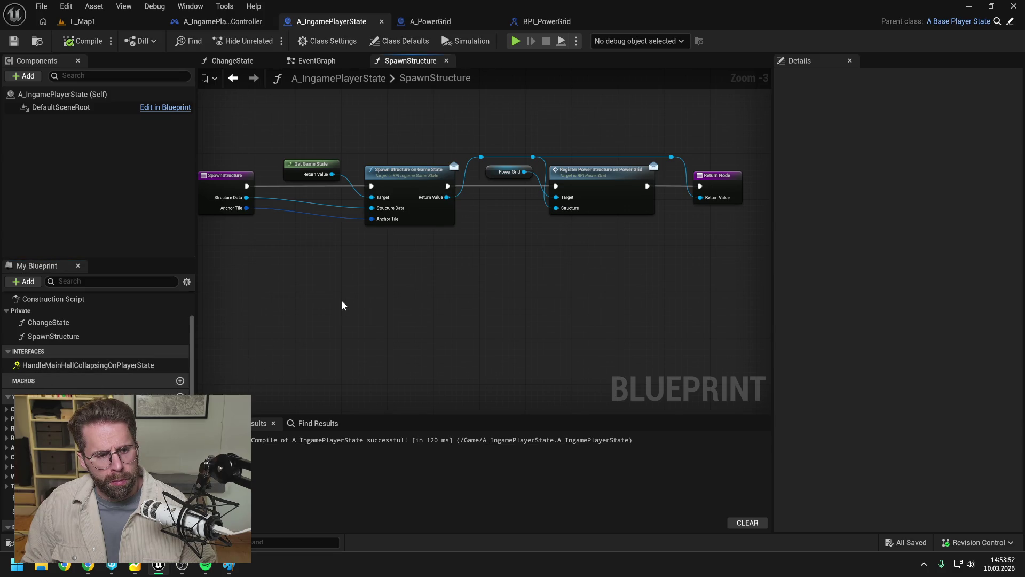
# - Open BPI_IngamePlayerState and set HandleMainHallCollapsingOnPlayerState's category to IngamePlayerState
pyautogui.hotkey('ctrl', 'space')
pyautogui.write('ingame player state')
pyautogui.doubleClick(320, 372)
pyautogui.click(95, 107)
pyautogui.click(437, 365)
pyautogui.write('IngamePlayerState')
pyautogui.press('Return')
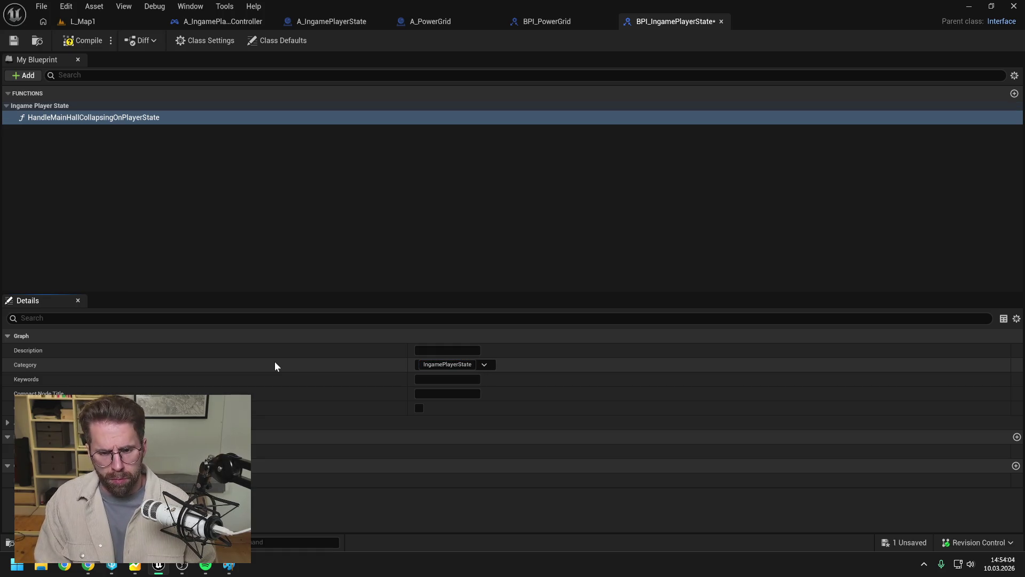
# - Save the interface with check-out and compile it
pyautogui.hotkey('ctrl', 's')
pyautogui.press('Return')
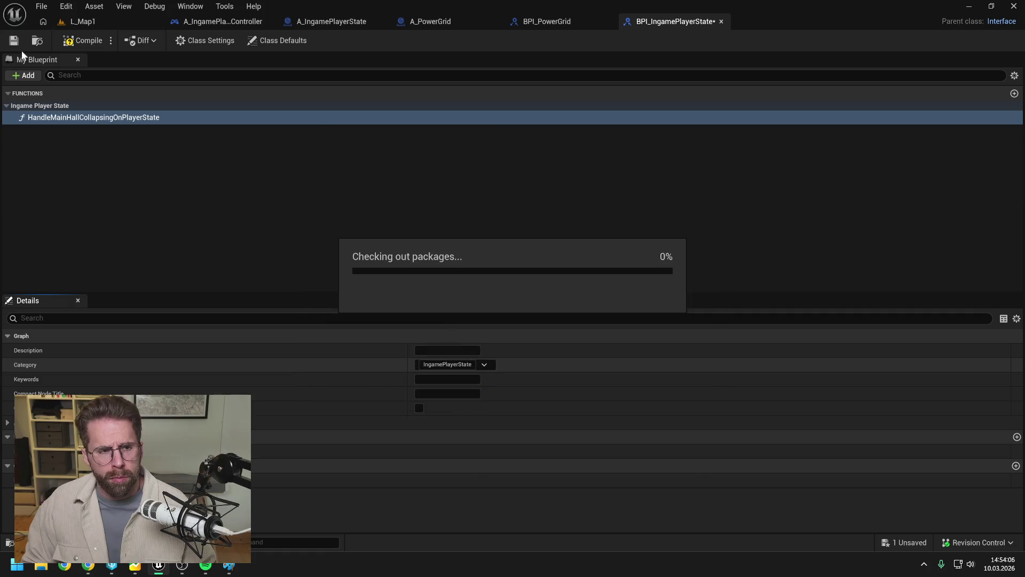
pyautogui.click(83, 41)
pyautogui.click(368, 22)
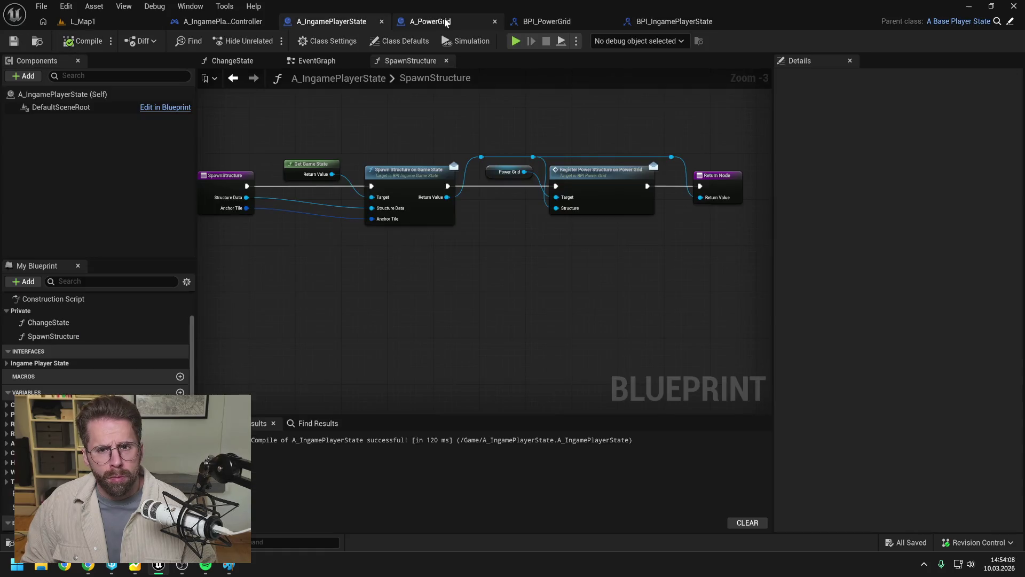
# - Jump to A_PowerGrid's failing CONTAINS node from the Target Map error, then add a new variable
pyautogui.click(445, 21)
pyautogui.scroll(2, 572, 120)
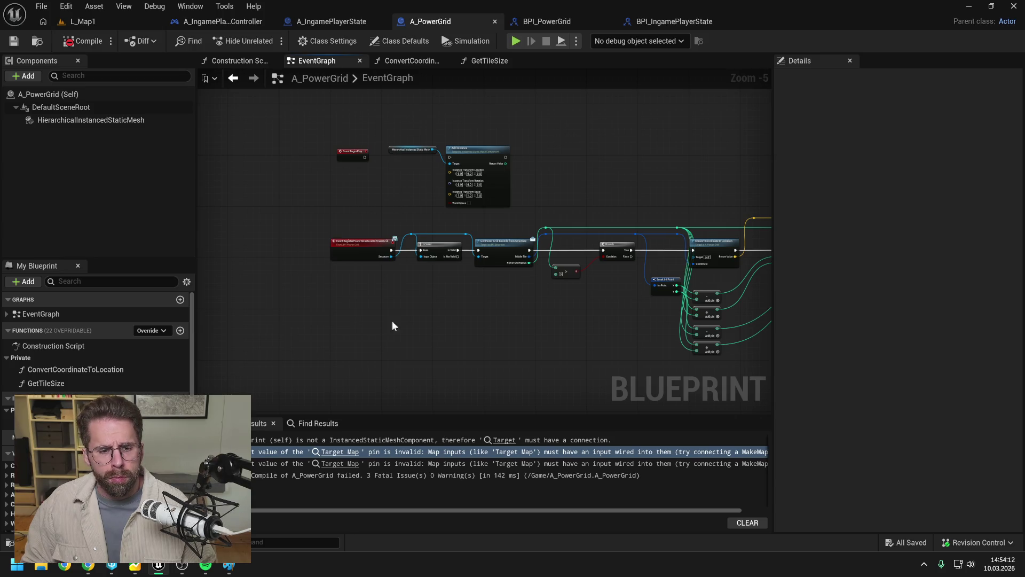
pyautogui.click(340, 452)
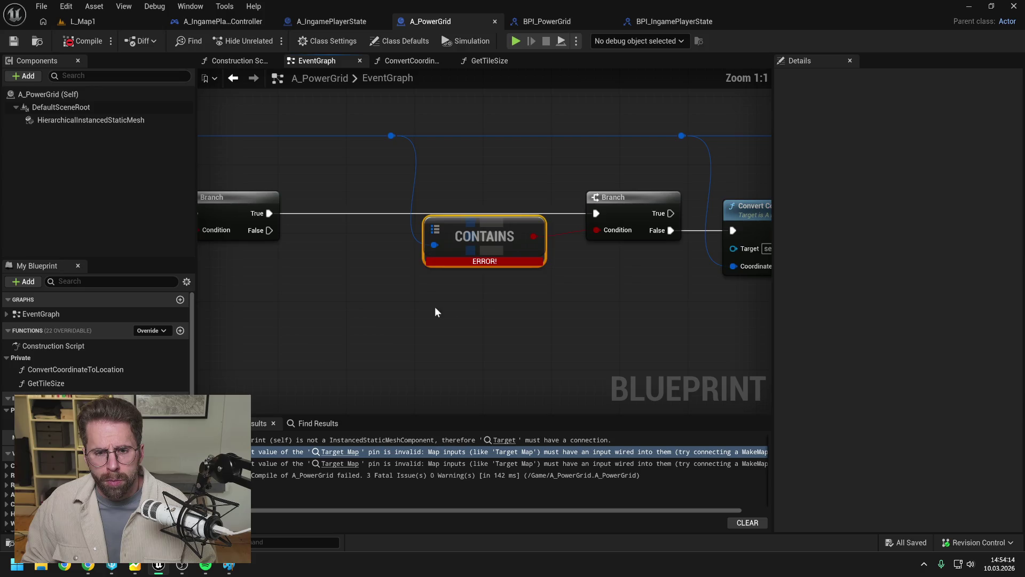
pyautogui.scroll(-2, 149, 393)
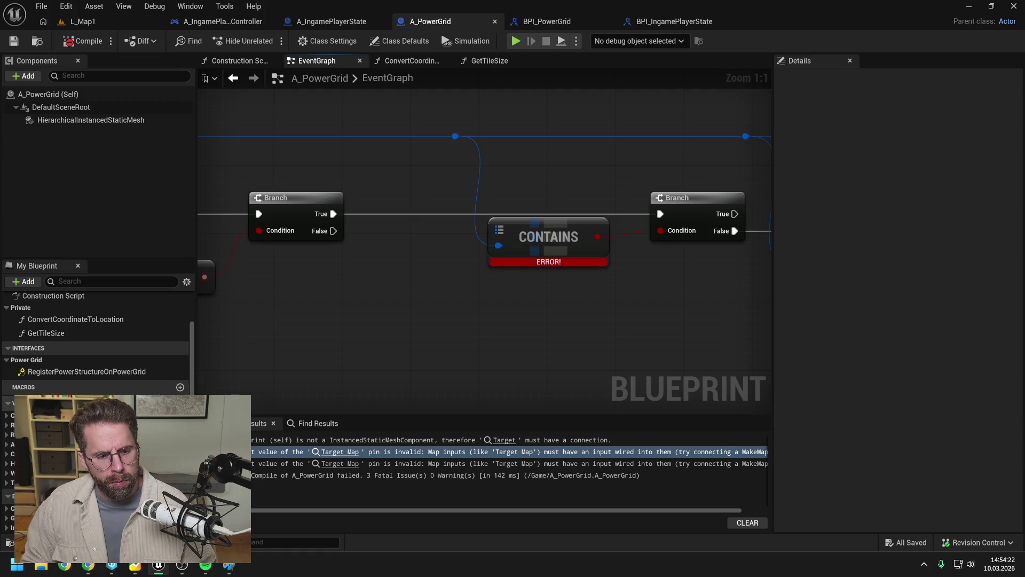
pyautogui.scroll(2, 160, 373)
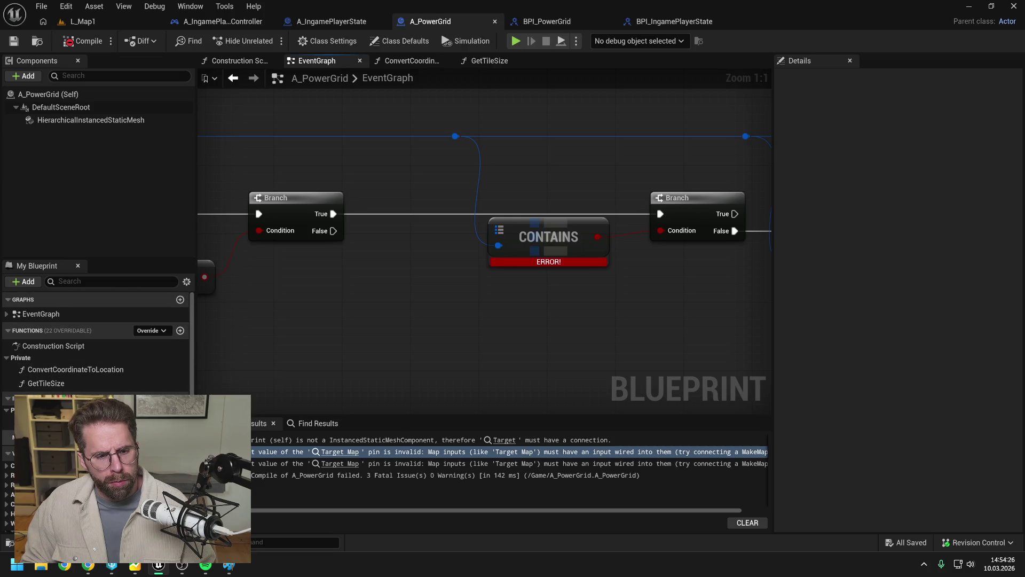
pyautogui.click(180, 453)
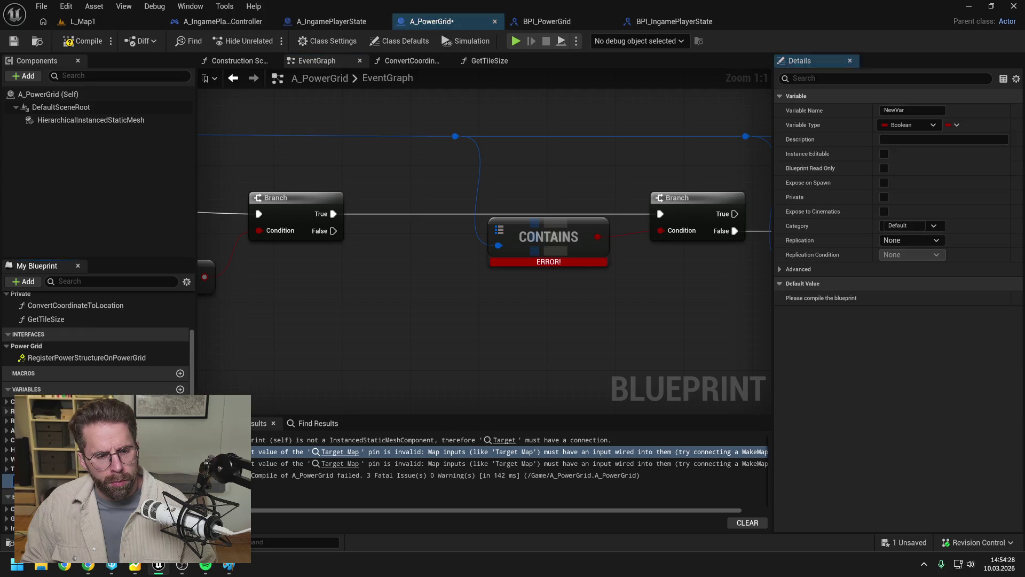
# - Make the new variable a PoweredTiles map of Int Point to Integer and save
pyautogui.click(176, 480)
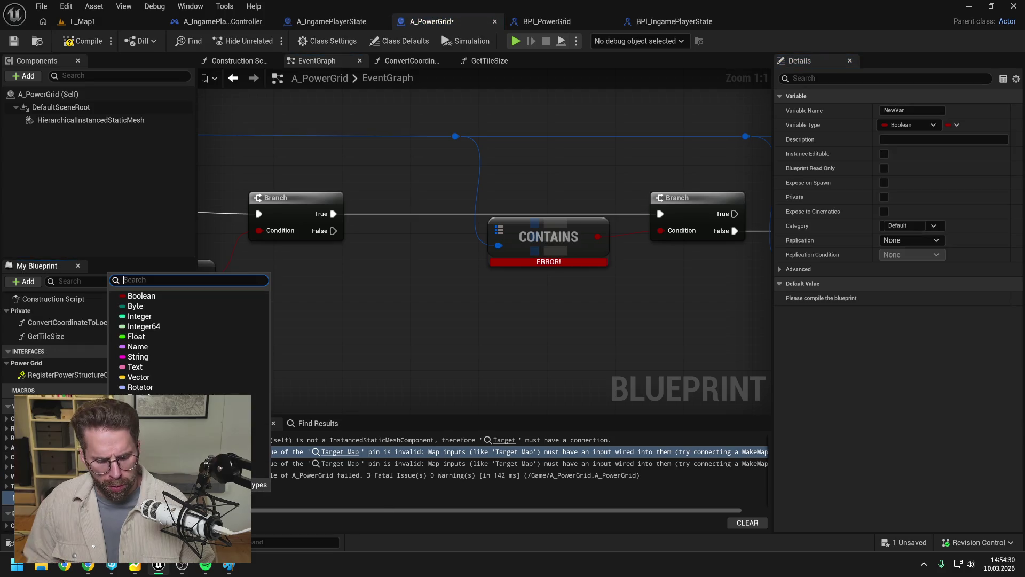
pyautogui.write('intpoint')
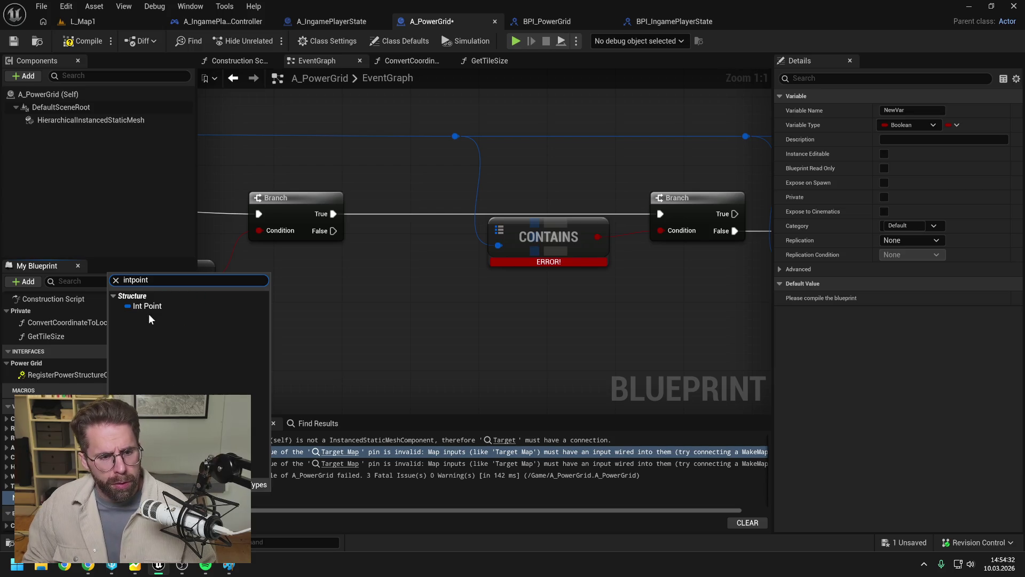
pyautogui.click(145, 314)
pyautogui.click(954, 125)
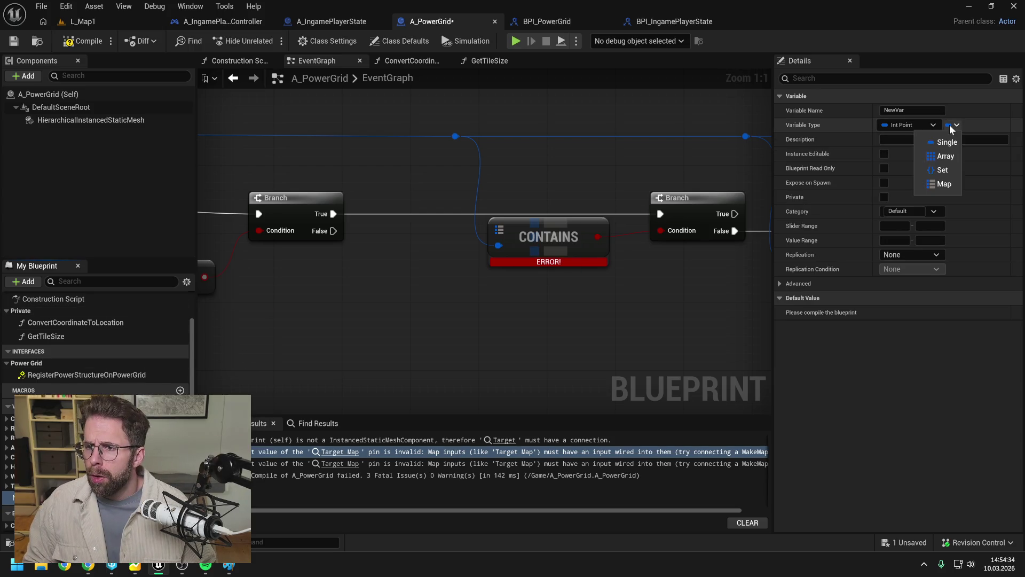
pyautogui.click(942, 182)
pyautogui.press('F2')
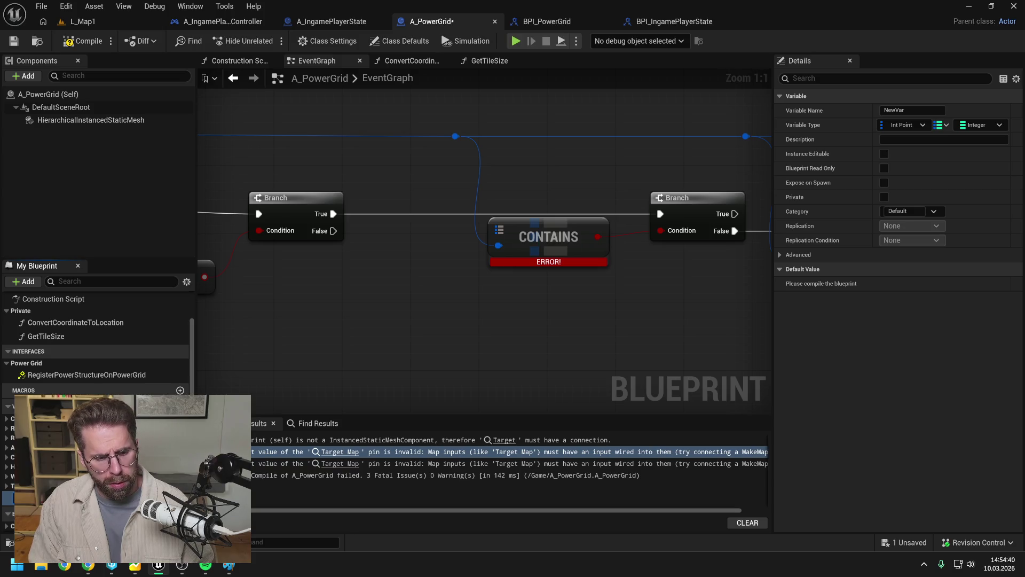
pyautogui.press('Return')
pyautogui.hotkey('ctrl', 's')
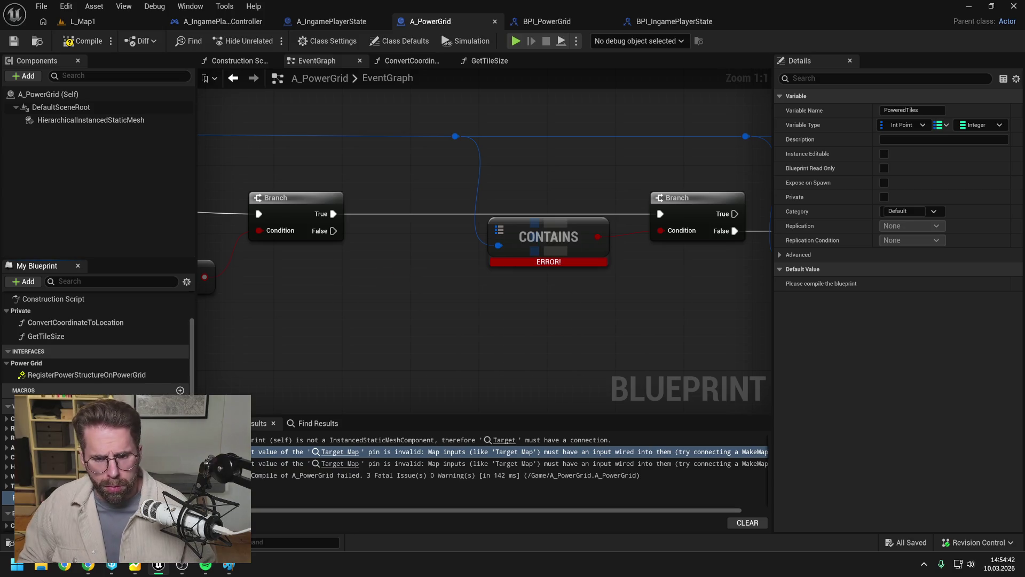
# - Wire PoweredTiles getters into the CONTAINS and ADD nodes and add the instanced mesh component getter
pyautogui.moveTo(371, 199); pyautogui.dragTo(374, 202)
pyautogui.click(409, 205)
pyautogui.moveTo(427, 185); pyautogui.dragTo(514, 235)
pyautogui.press('Escape')
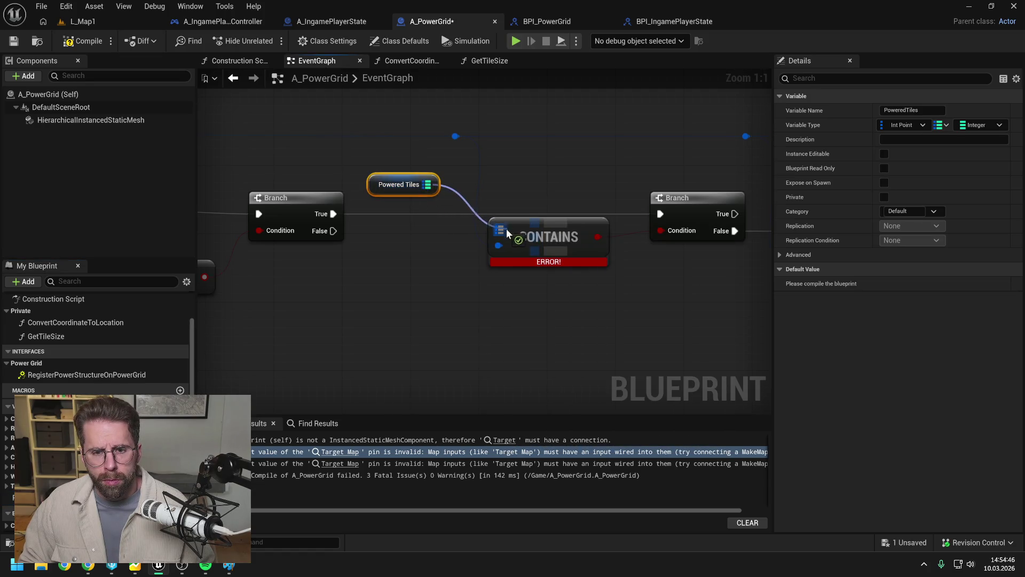
pyautogui.scroll(-4, 442, 276)
pyautogui.moveTo(442, 277)
pyautogui.mouseDown()
pyautogui.moveTo(581, 289)
pyautogui.moveTo(656, 276)
pyautogui.moveTo(435, 281)
pyautogui.mouseUp()
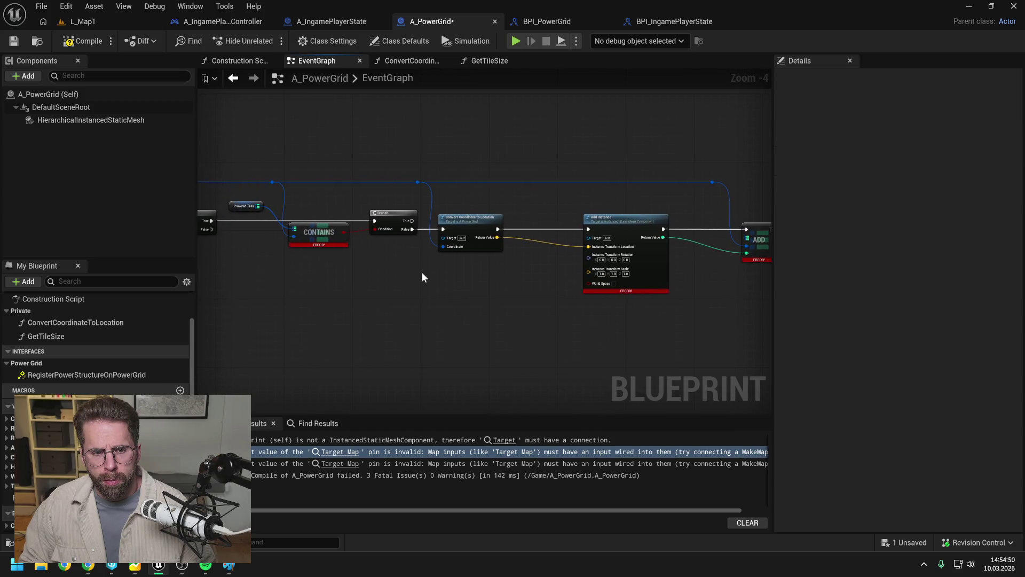
pyautogui.moveTo(268, 210); pyautogui.dragTo(268, 211)
pyautogui.moveTo(603, 202); pyautogui.dragTo(460, 203)
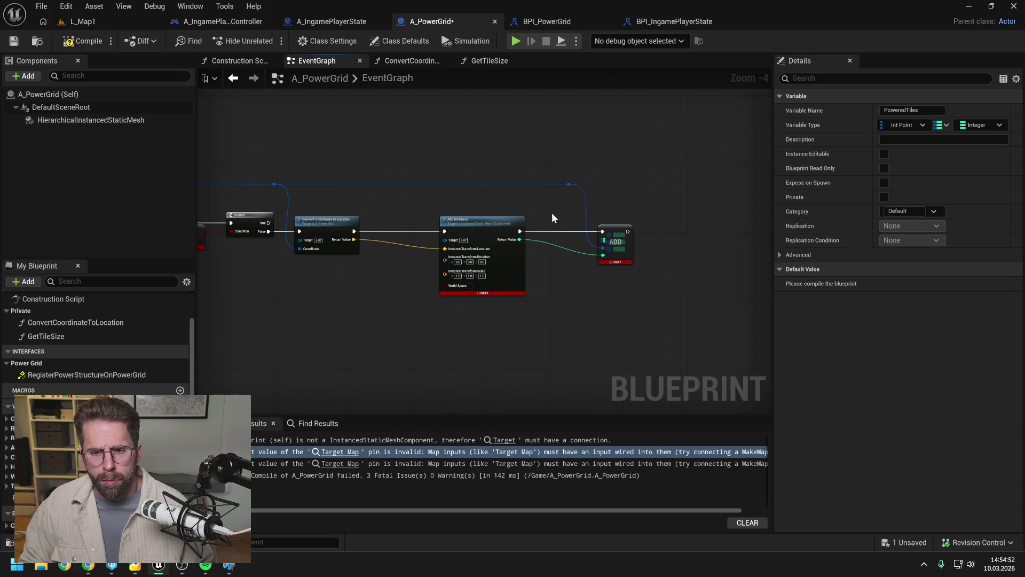
pyautogui.moveTo(586, 219); pyautogui.dragTo(603, 240)
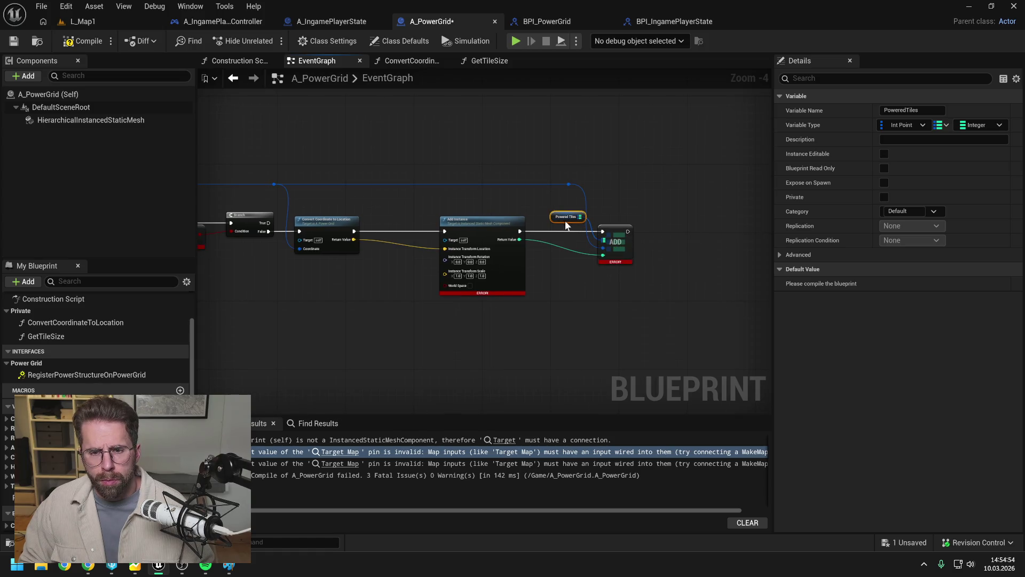
pyautogui.moveTo(546, 274); pyautogui.dragTo(600, 278)
pyautogui.moveTo(49, 120)
pyautogui.mouseDown()
pyautogui.moveTo(497, 240)
pyautogui.moveTo(529, 221)
pyautogui.mouseUp()
pyautogui.click(473, 219)
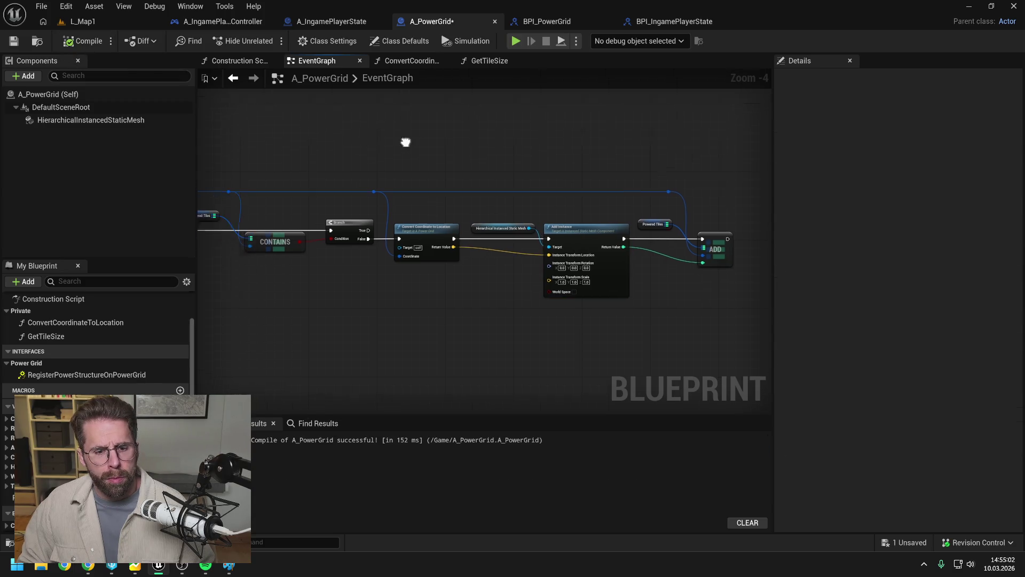
# - Connect Event BeginPlay's execution to the Add Instance node
pyautogui.scroll(-3, 430, 158)
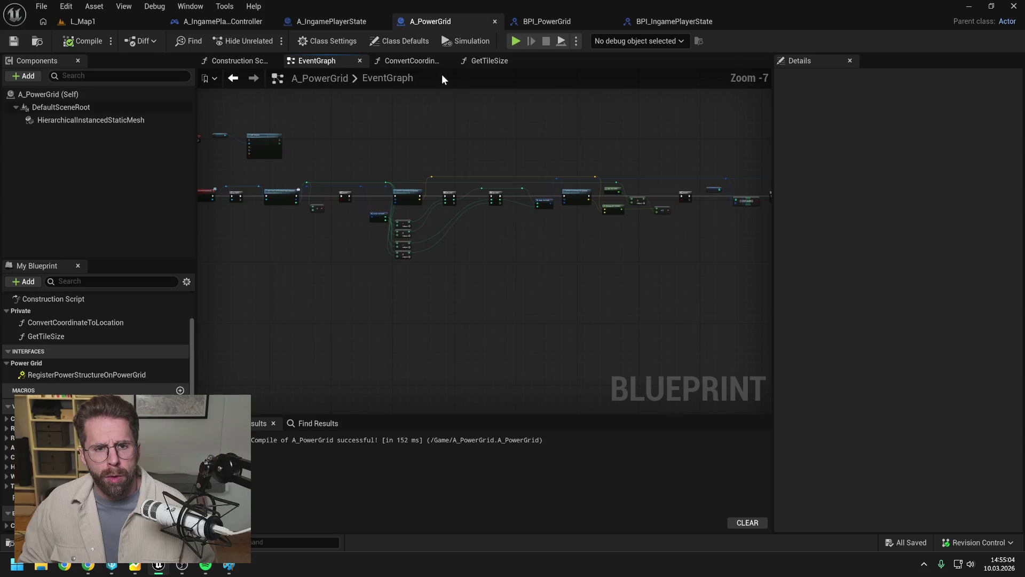
pyautogui.scroll(4, 415, 169)
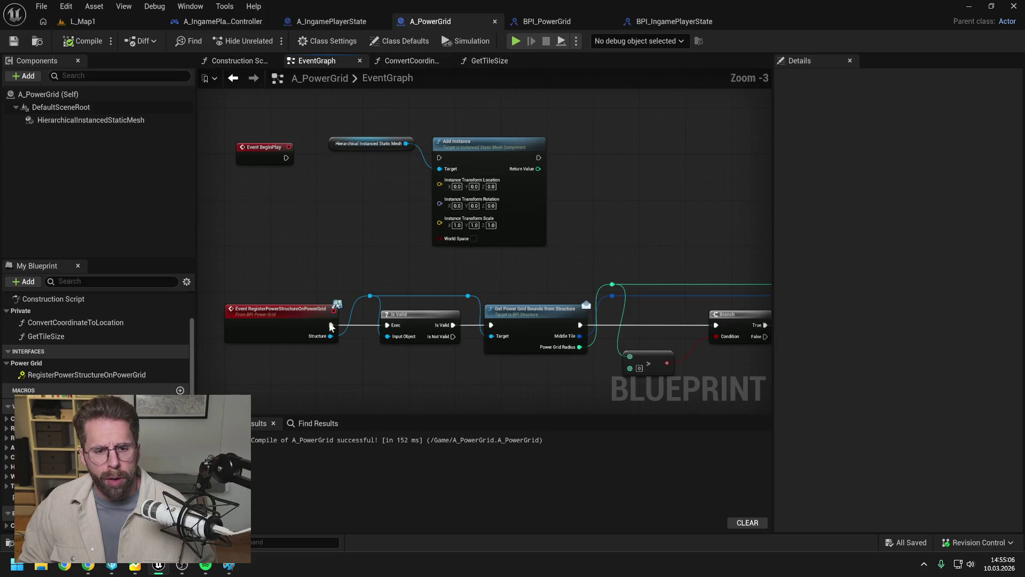
pyautogui.moveTo(286, 158); pyautogui.dragTo(439, 157)
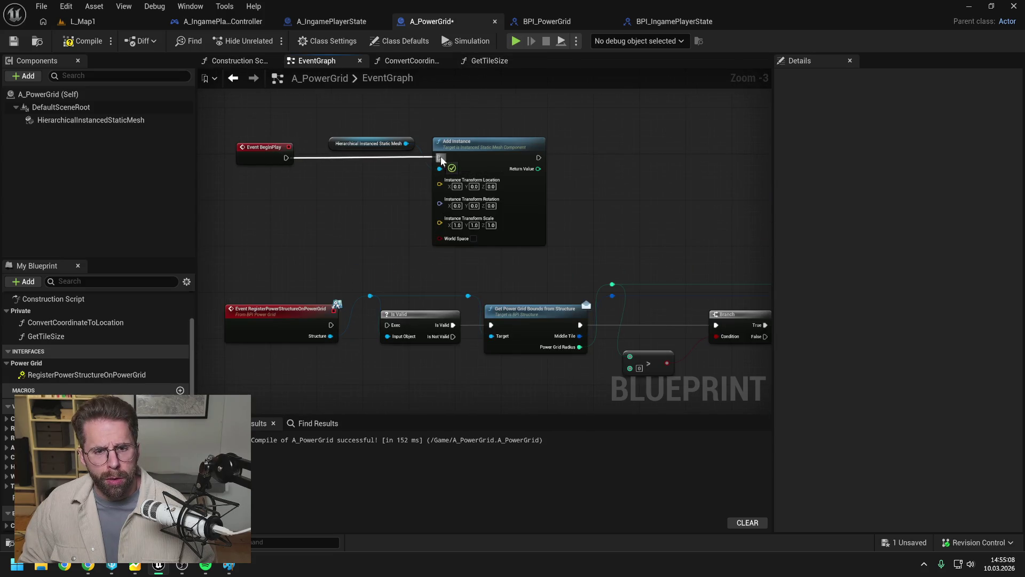
# - Play-test L_Map1 briefly, then show A_IngamePlayerState's event graph
pyautogui.click(99, 20)
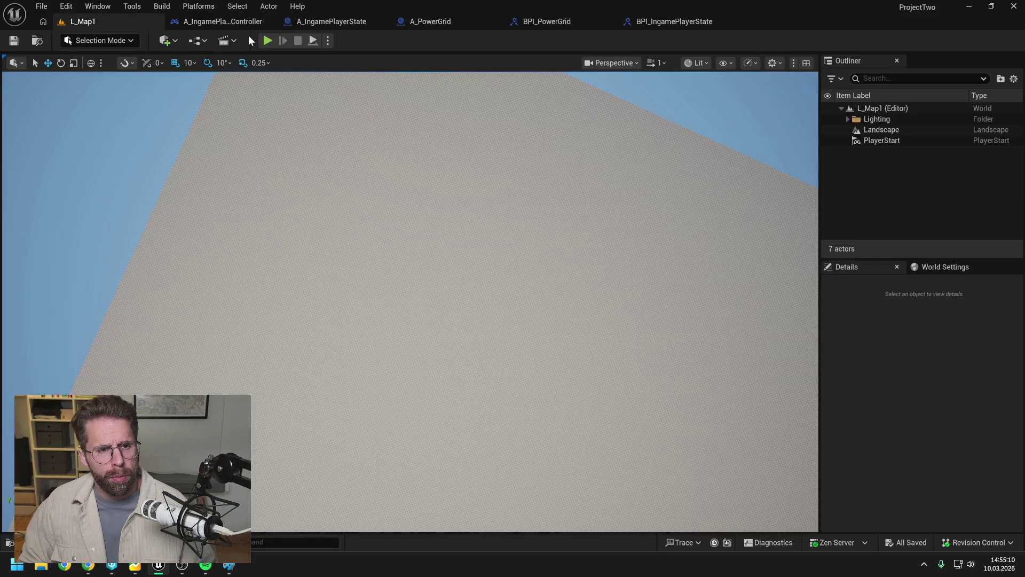
pyautogui.hotkey('alt', 'p')
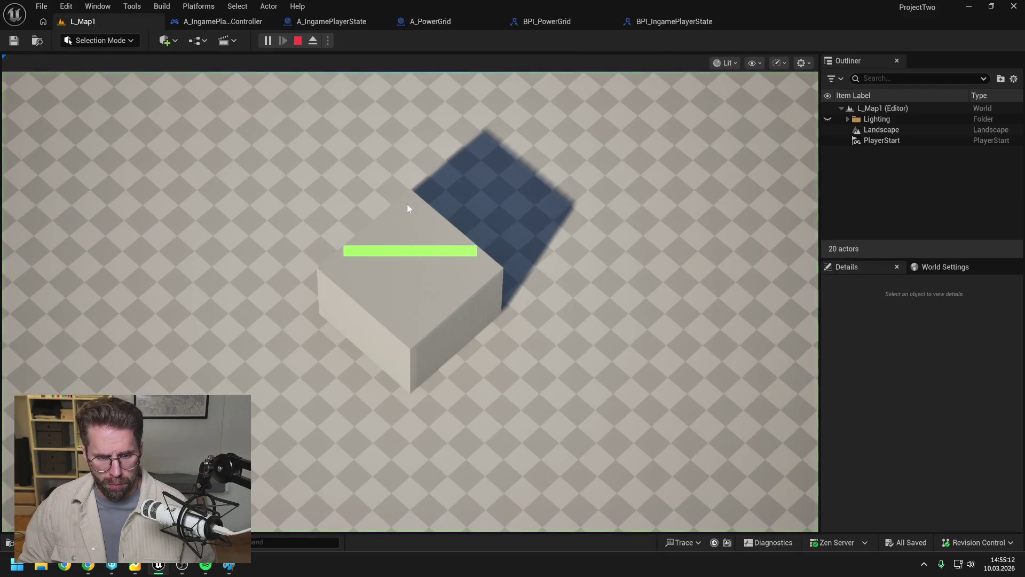
pyautogui.press('Escape')
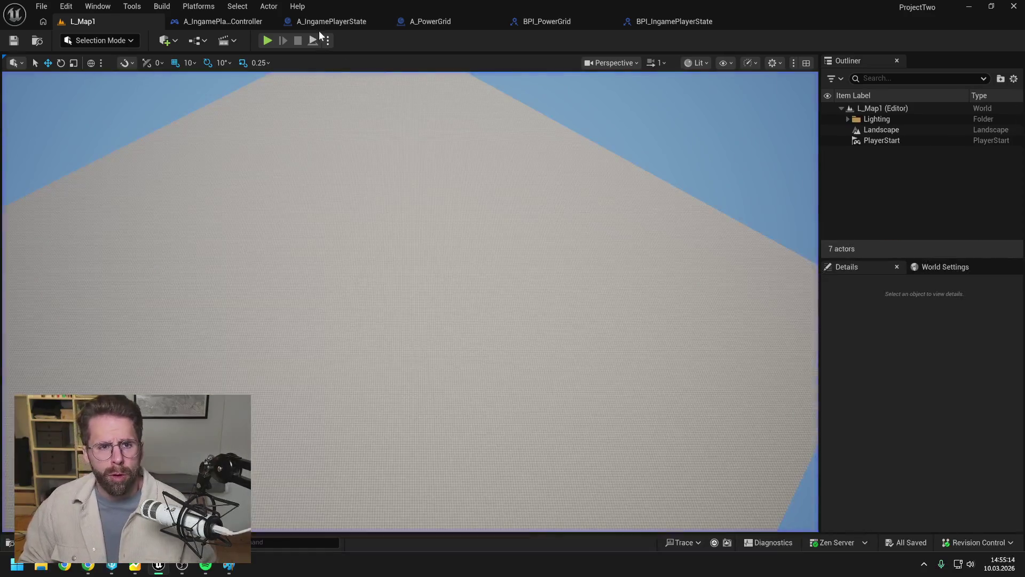
pyautogui.click(331, 22)
pyautogui.click(320, 61)
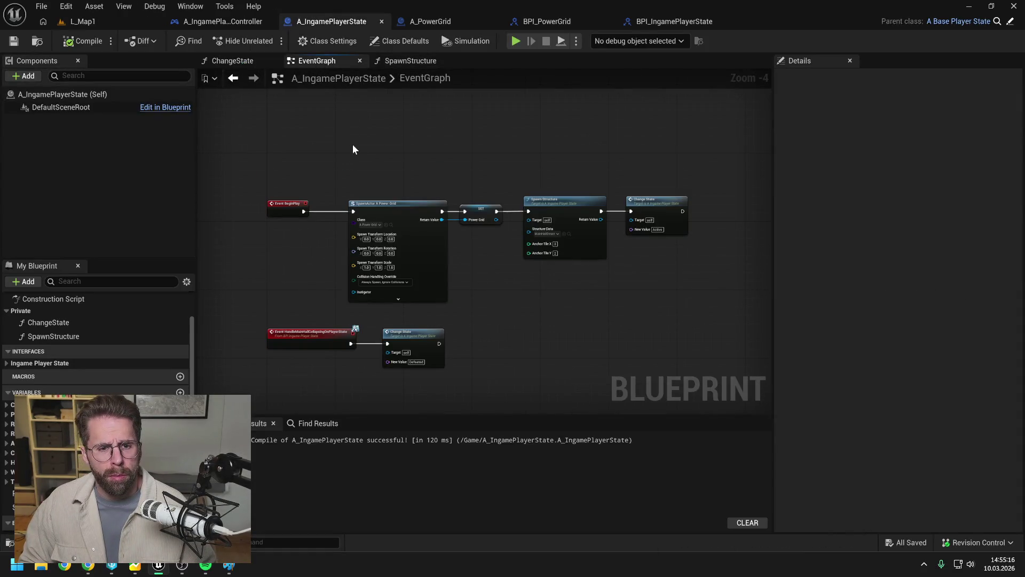
pyautogui.scroll(2, 545, 251)
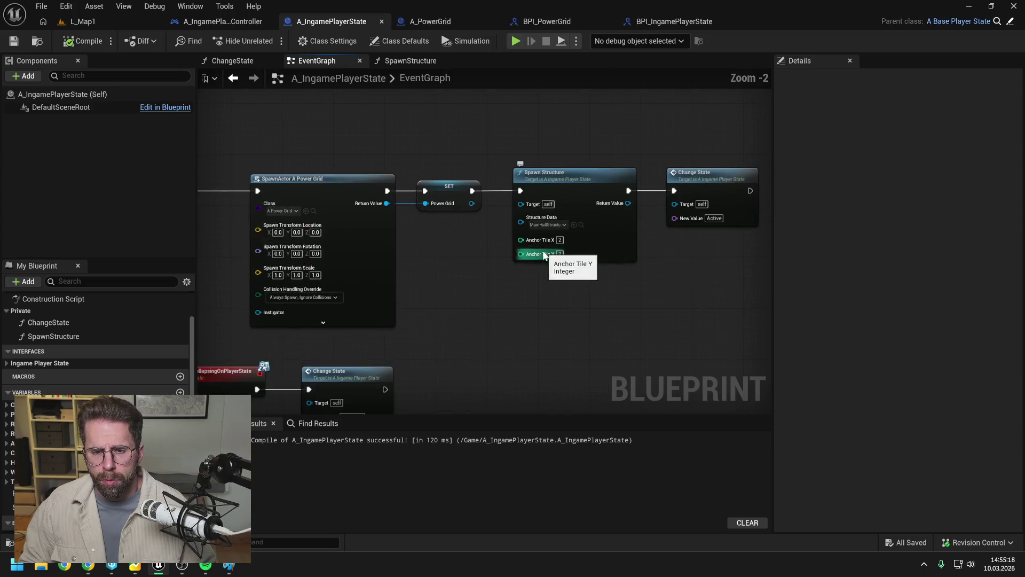